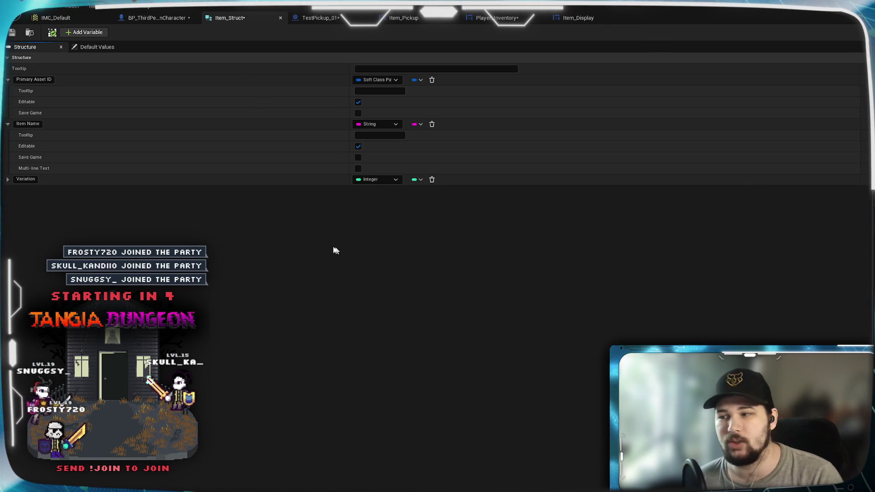
# Step: Expand Item_Struct's Variation member, save the struct, and switch to the TestPickup_01 graph
pyautogui.click(8, 179)
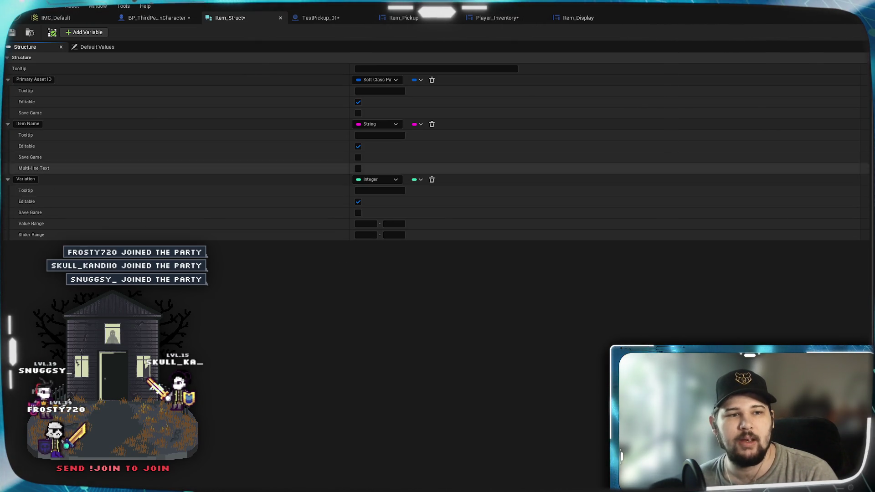
pyautogui.click(12, 33)
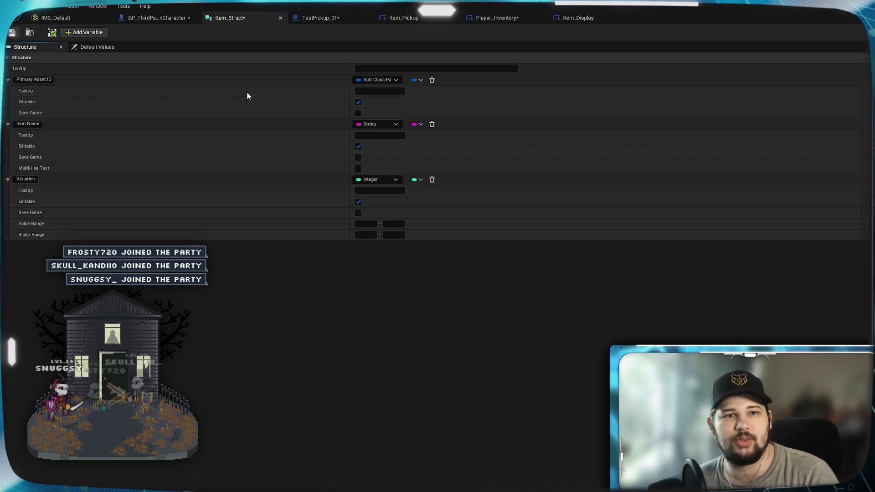
pyautogui.click(321, 17)
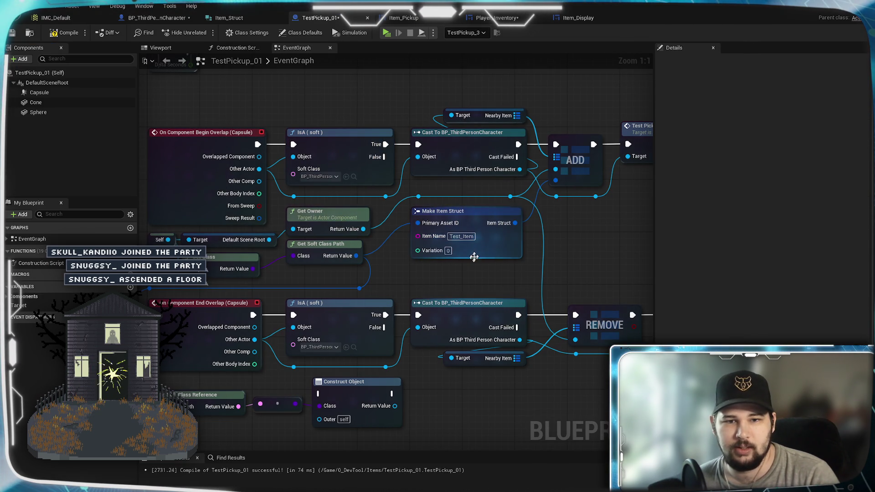
# Step: Recentre the graph on the Make Item Struct node and compile TestPickup_01
pyautogui.click(440, 250)
pyautogui.moveTo(442, 253)
pyautogui.mouseDown()
pyautogui.moveTo(547, 232)
pyautogui.moveTo(436, 232)
pyautogui.moveTo(470, 231)
pyautogui.mouseUp()
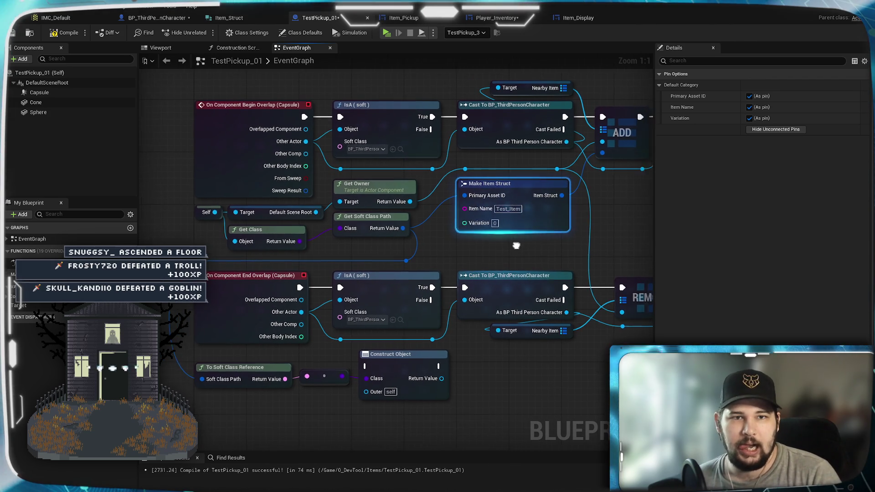
pyautogui.click(65, 32)
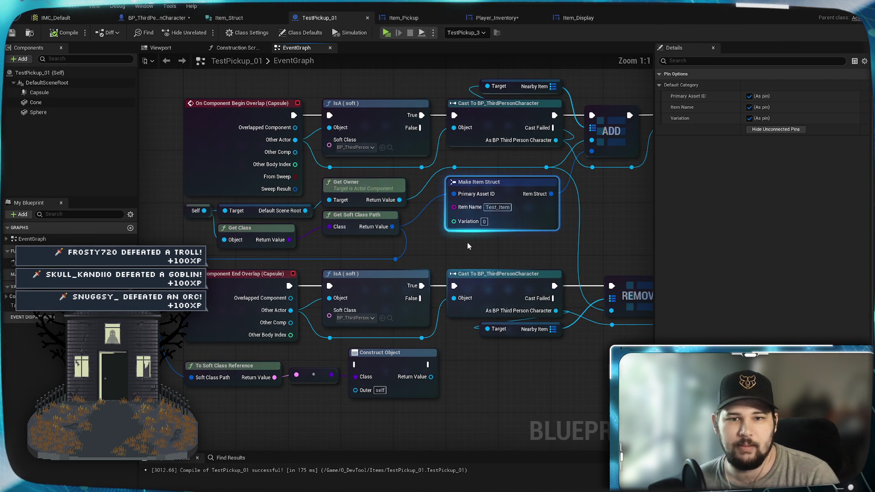
# Step: Add a Random Integer node below Make Item Struct with Exclusive Max set to 1
pyautogui.rightClick(489, 249)
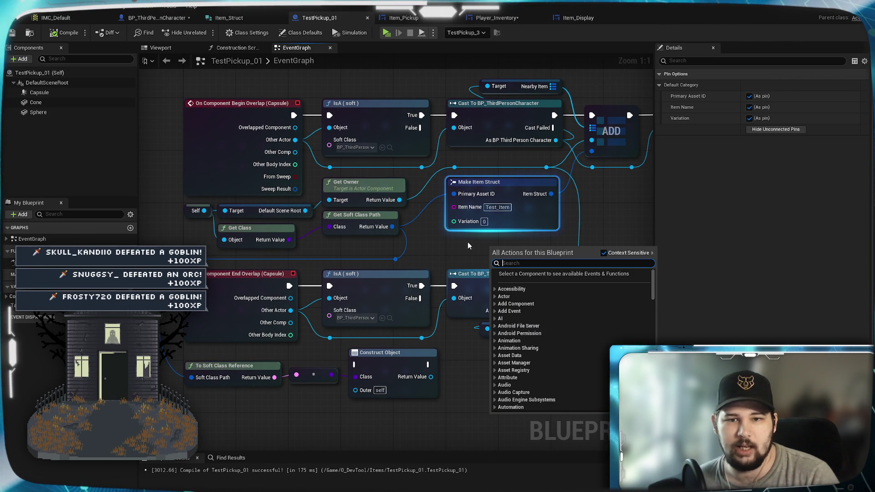
pyautogui.write('random')
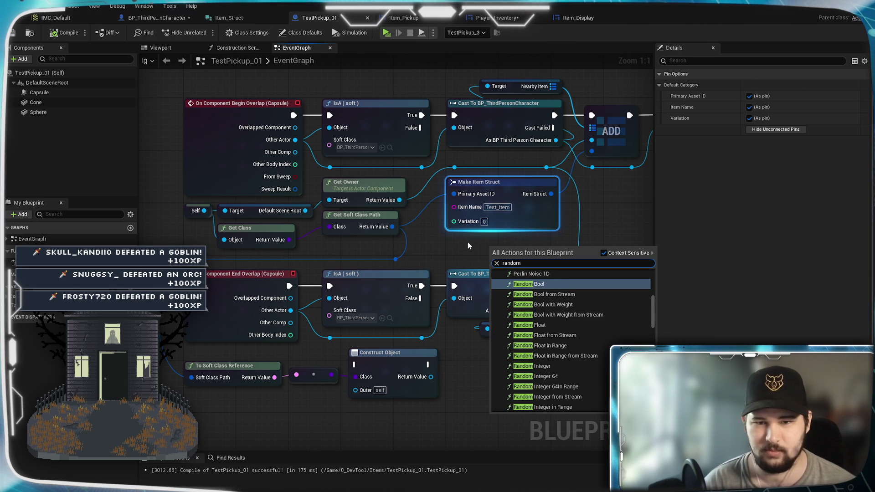
pyautogui.click(547, 366)
pyautogui.moveTo(517, 260); pyautogui.dragTo(481, 255)
pyautogui.click(501, 254)
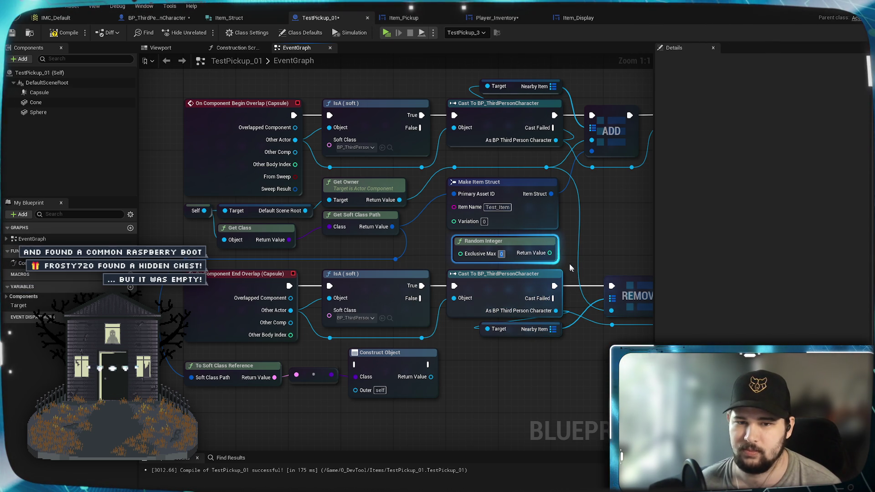
pyautogui.write('1')
pyautogui.press('Return')
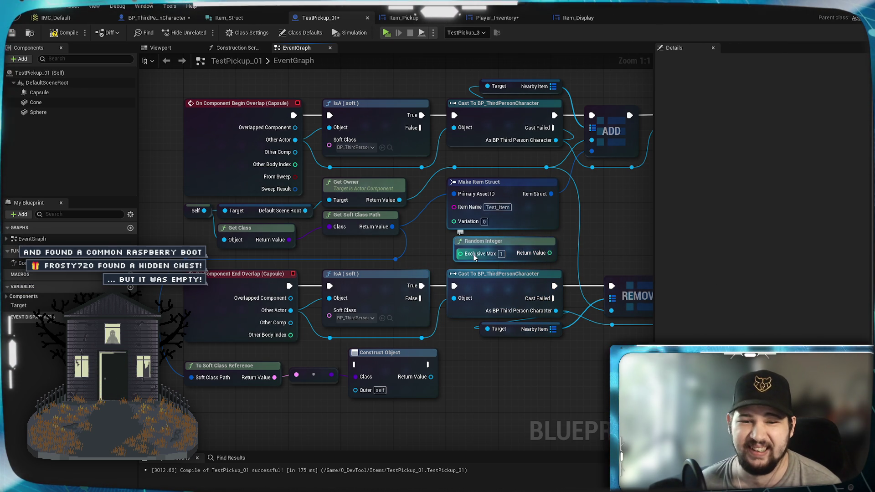
# Step: Wire Random Integer's Return Value into Variation, then compile and save TestPickup_01
pyautogui.moveTo(550, 253); pyautogui.dragTo(454, 221)
pyautogui.moveTo(498, 245); pyautogui.dragTo(492, 246)
pyautogui.click(628, 226)
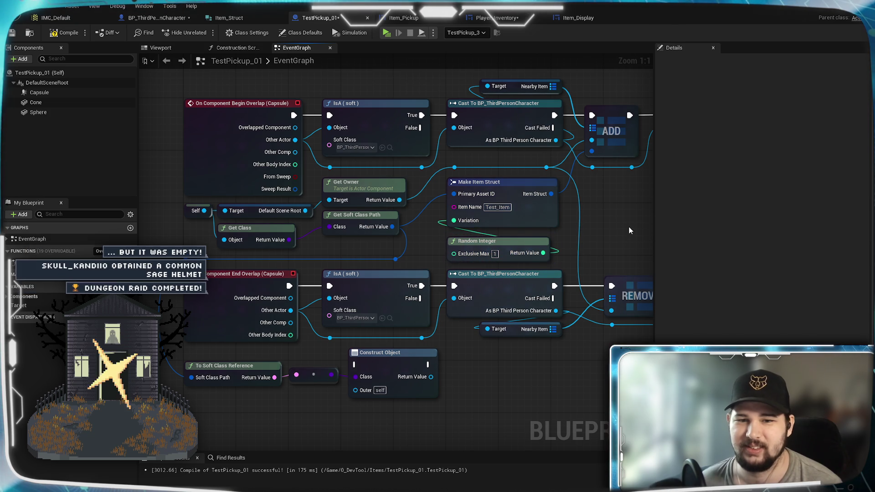
pyautogui.press('F7')
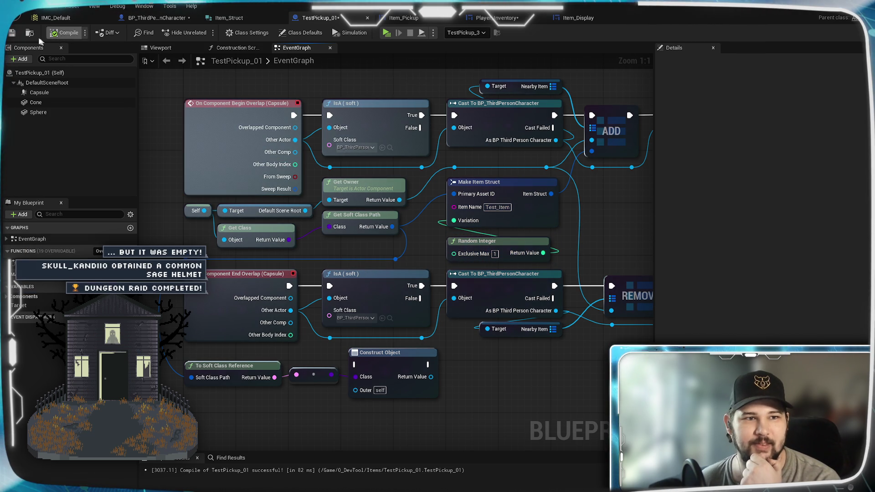
pyautogui.click(15, 33)
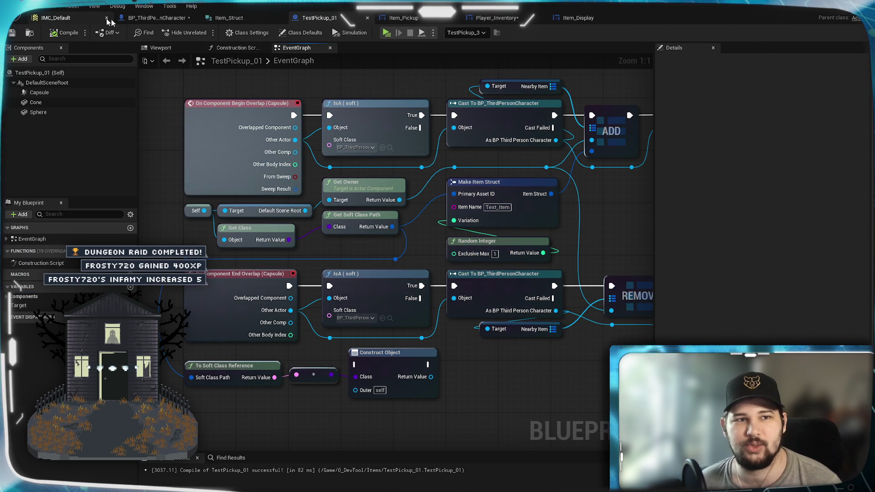
pyautogui.click(155, 17)
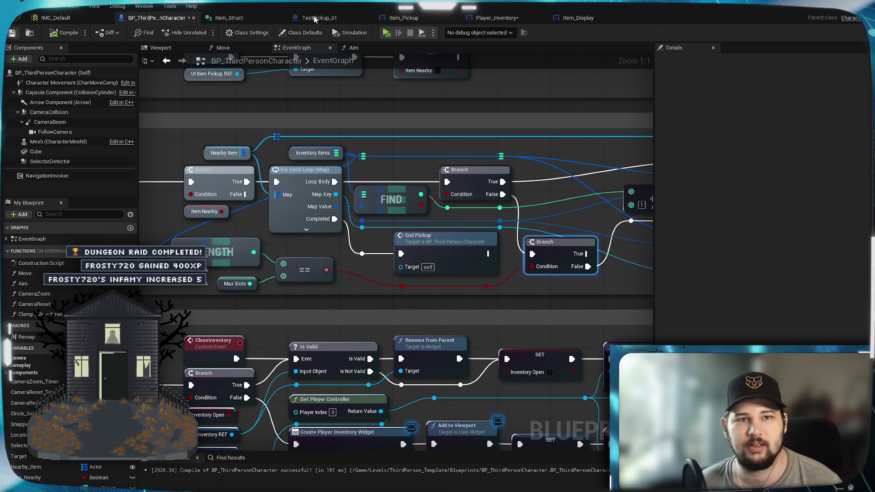
pyautogui.click(315, 18)
# Step: Start a play session, pick up the first two Test_Item pickups and view the inventory count
pyautogui.click(386, 32)
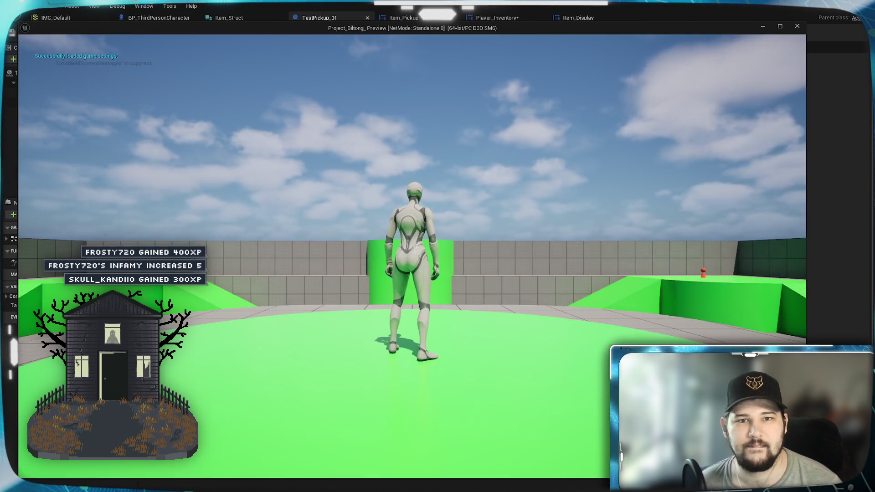
pyautogui.press('w')
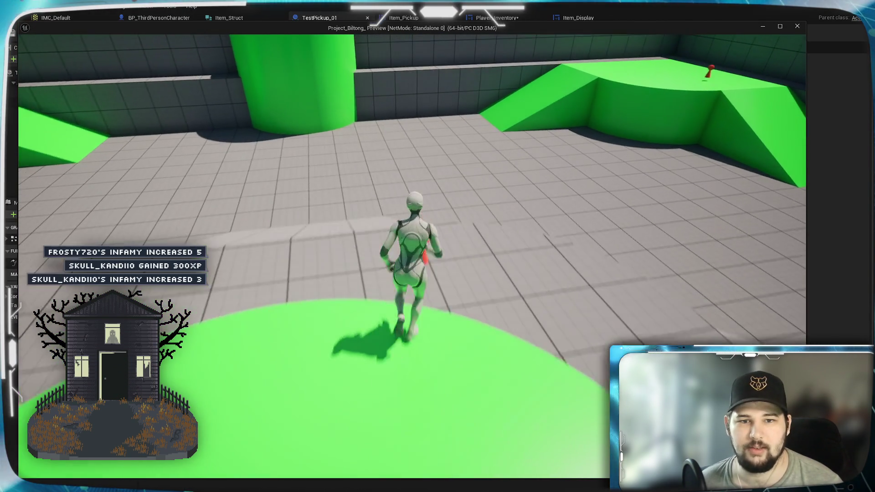
pyautogui.press('w')
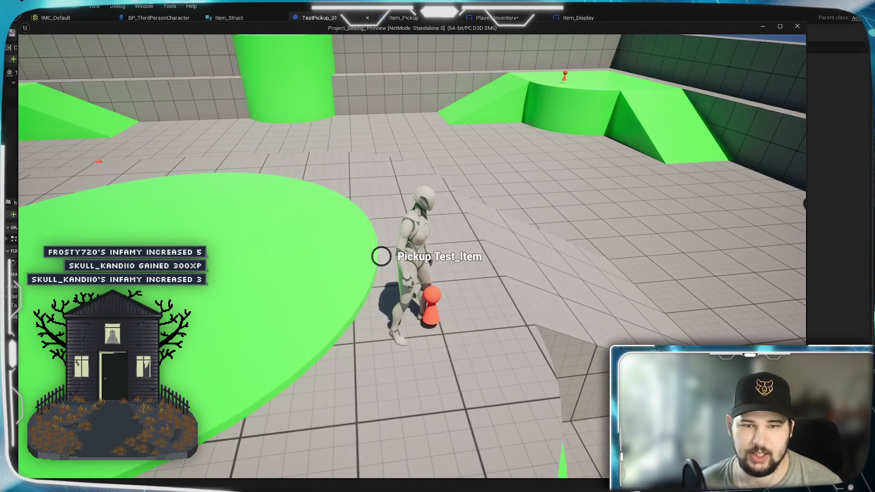
pyautogui.press('e')
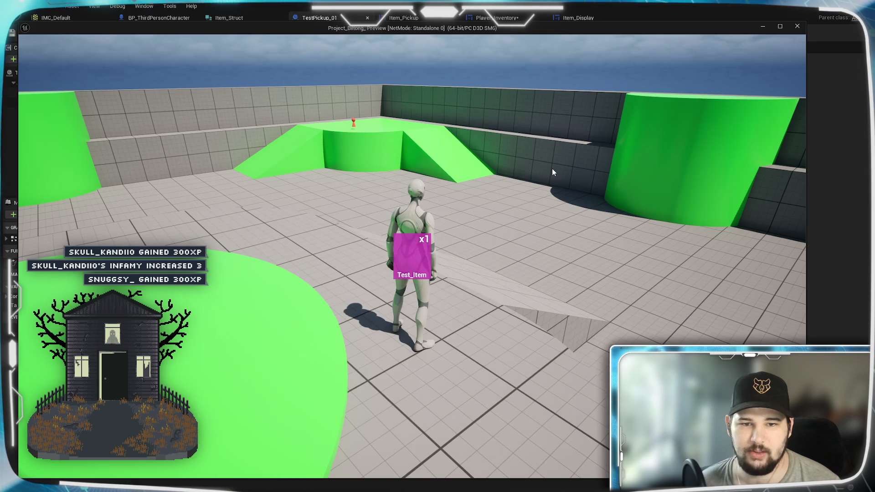
pyautogui.press('w')
pyautogui.press('w')
pyautogui.press('space')
pyautogui.press('w')
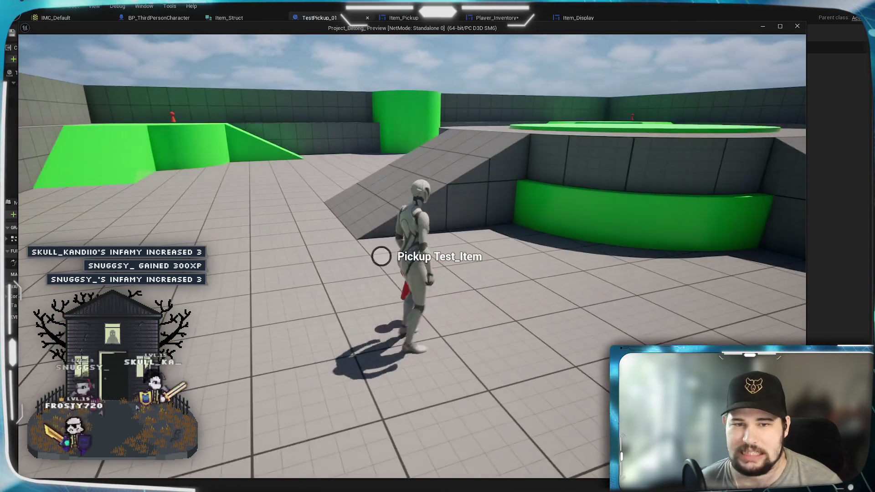
pyautogui.press('e')
pyautogui.press('w')
pyautogui.press('Tab')
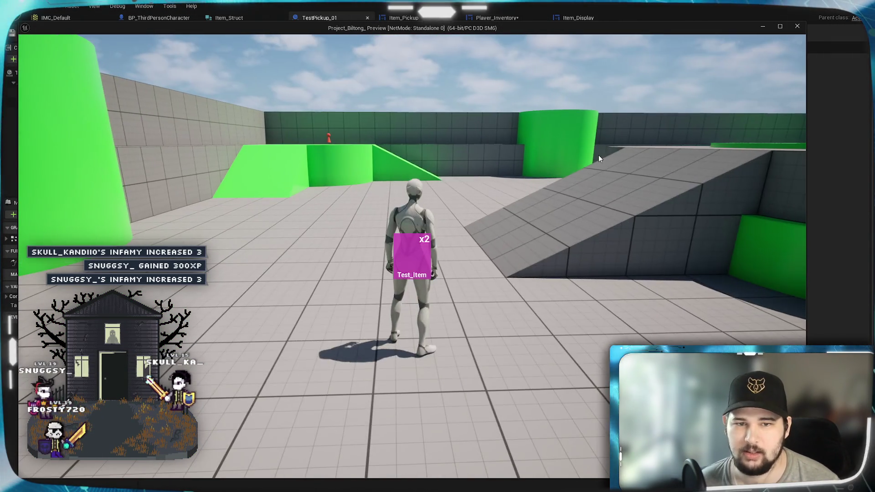
# Step: Run up the green ramps, collect the platform item, and end the play session
pyautogui.press('w')
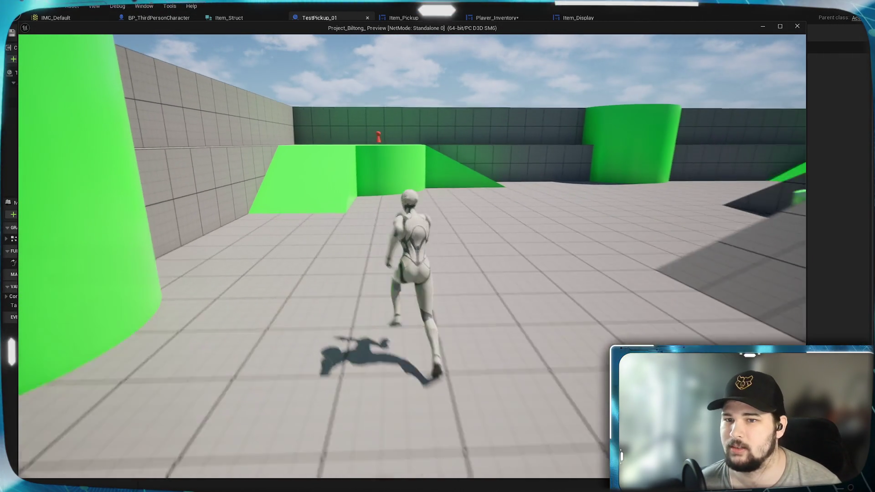
pyautogui.press('Tab')
pyautogui.press('w')
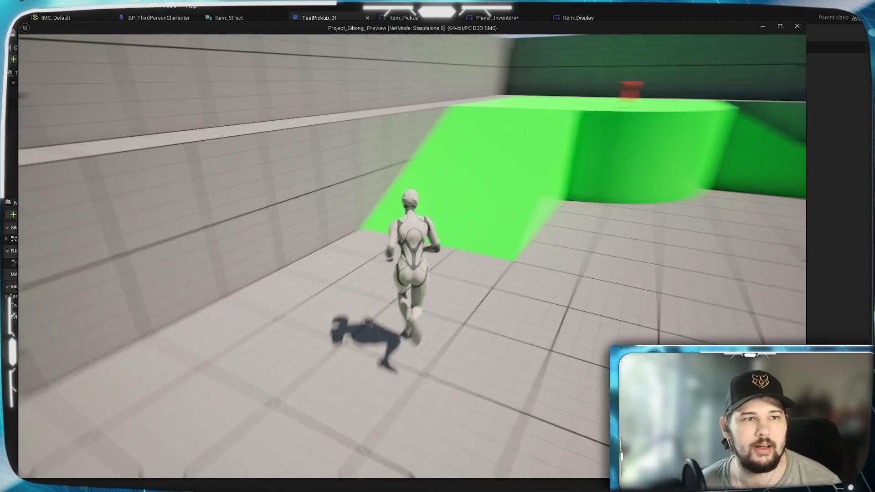
pyautogui.press('w')
pyautogui.press('e')
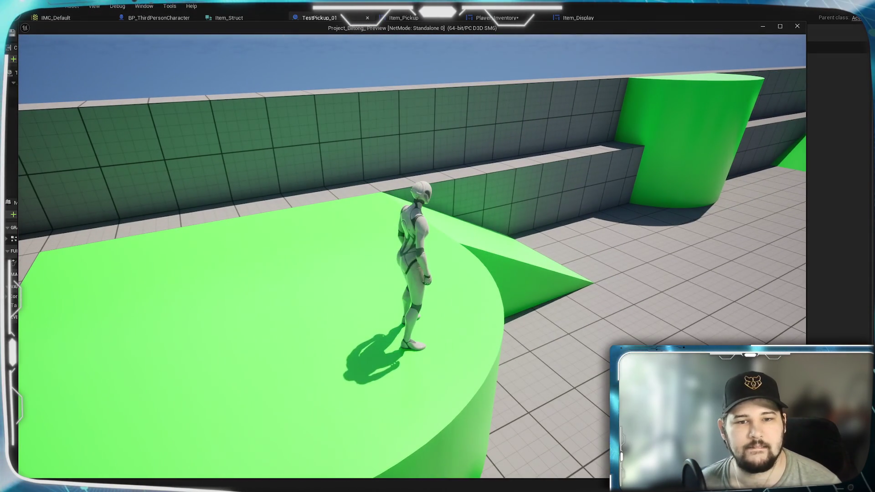
pyautogui.press('Tab')
pyautogui.press('w')
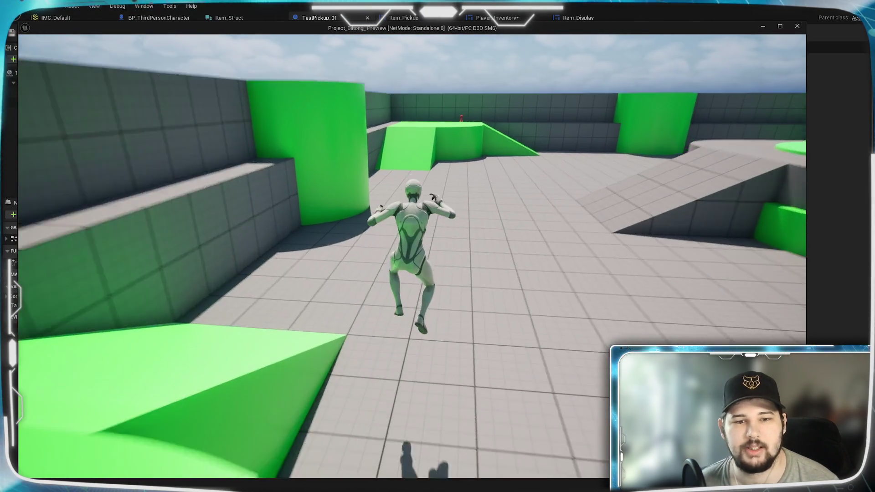
pyautogui.press('w')
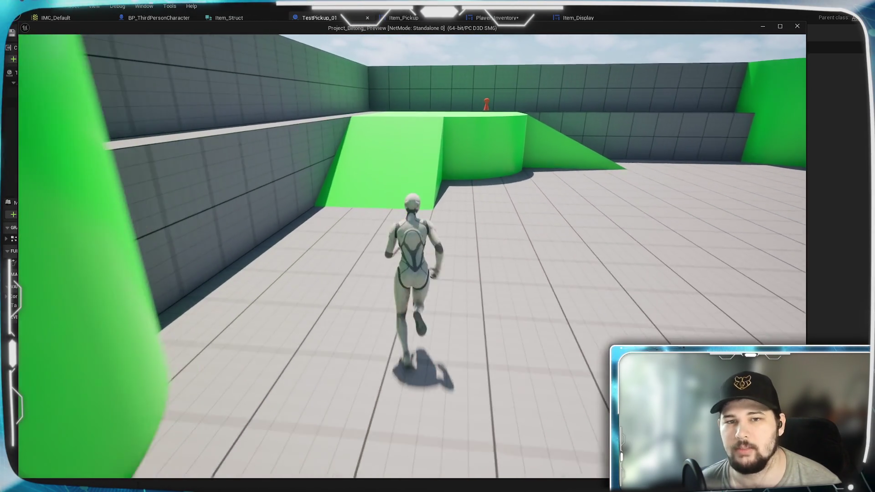
pyautogui.press('w')
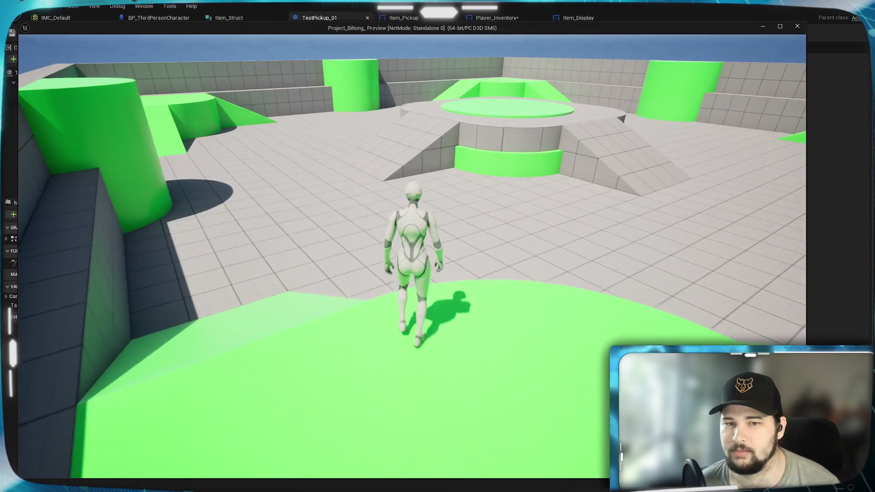
pyautogui.press('Escape')
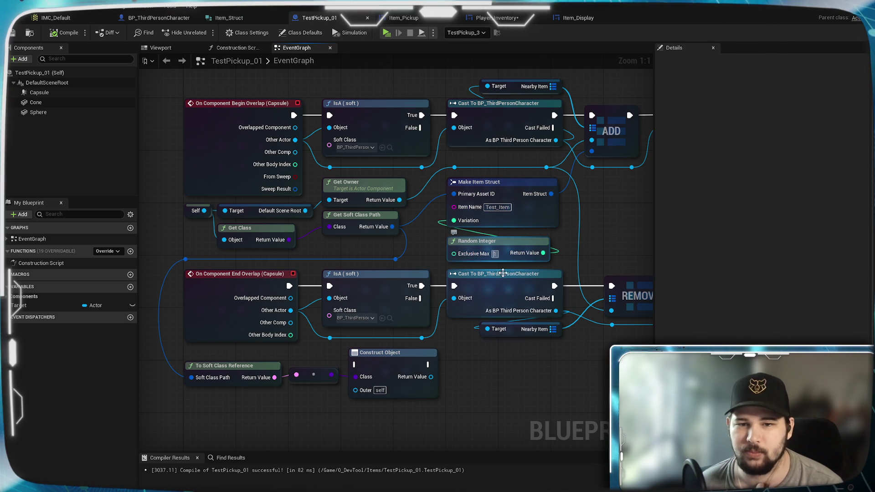
# Step: Change the Random Integer's Exclusive Max to 3 and save, then to 4 and save again
pyautogui.write('1')
pyautogui.press('Return')
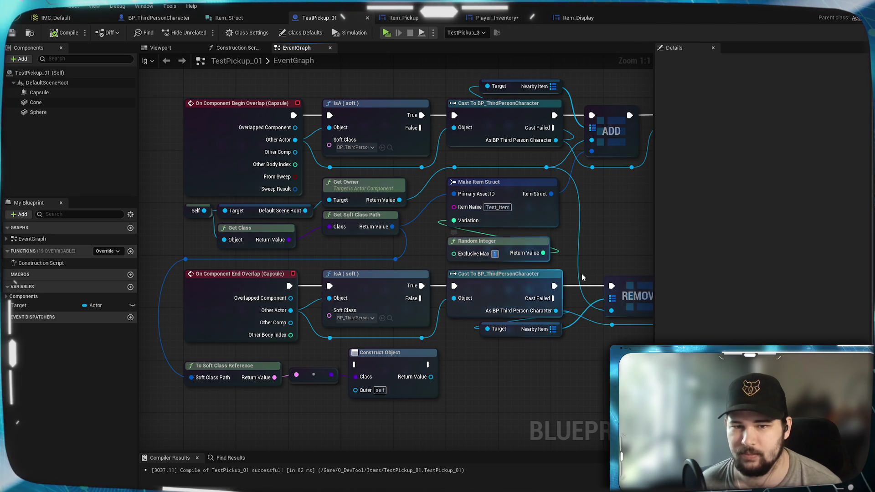
pyautogui.write('3')
pyautogui.press('Return')
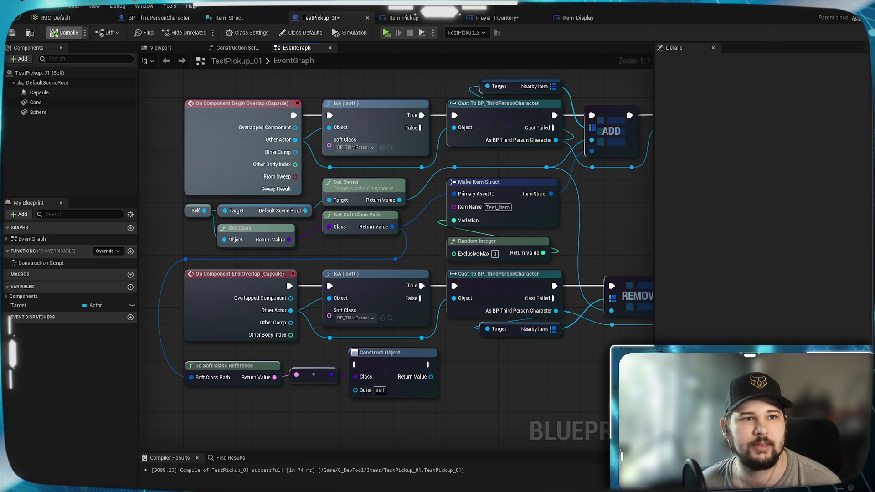
pyautogui.hotkey('ctrl', 's')
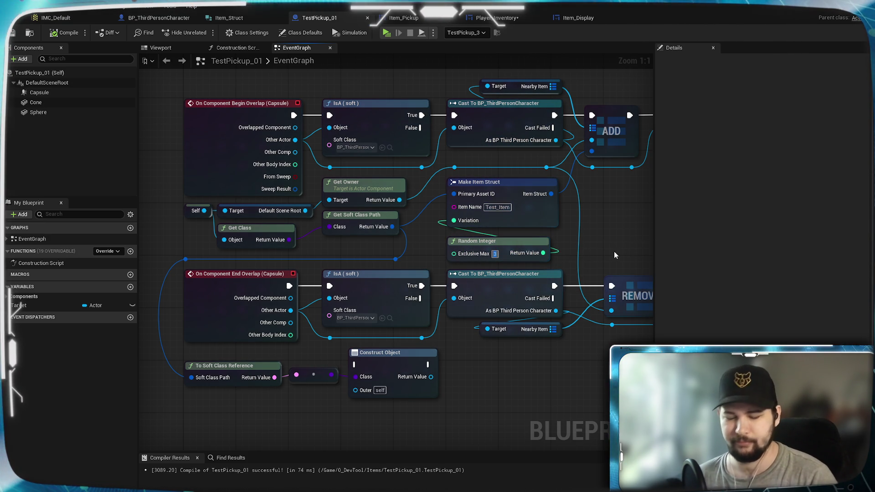
pyautogui.write('4')
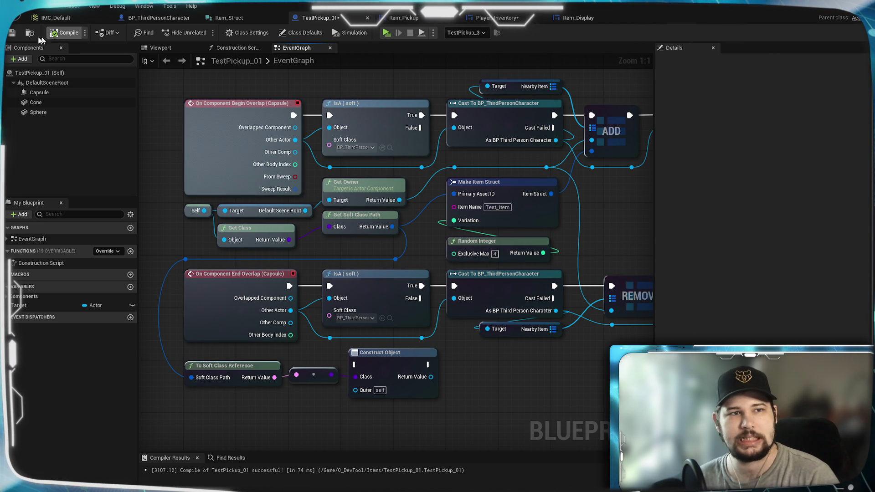
pyautogui.click(11, 34)
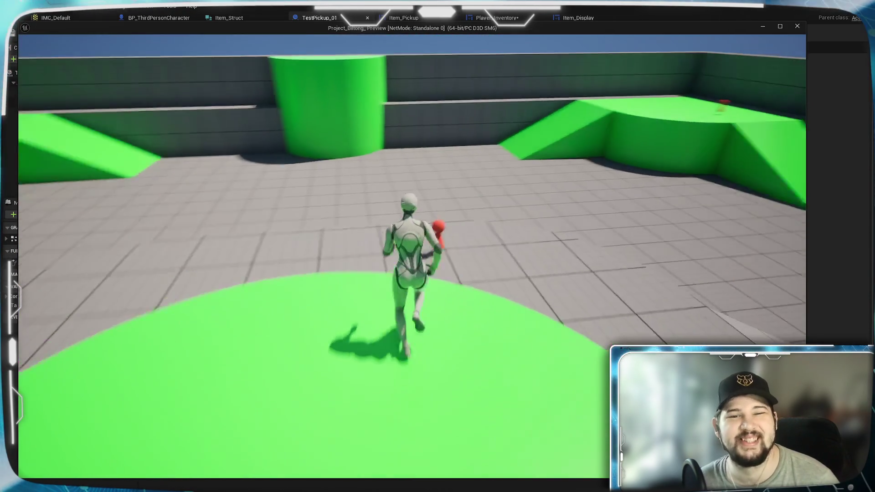
# Step: Run to the red pickup, collect it, and check the new stack in the inventory
pyautogui.press('w')
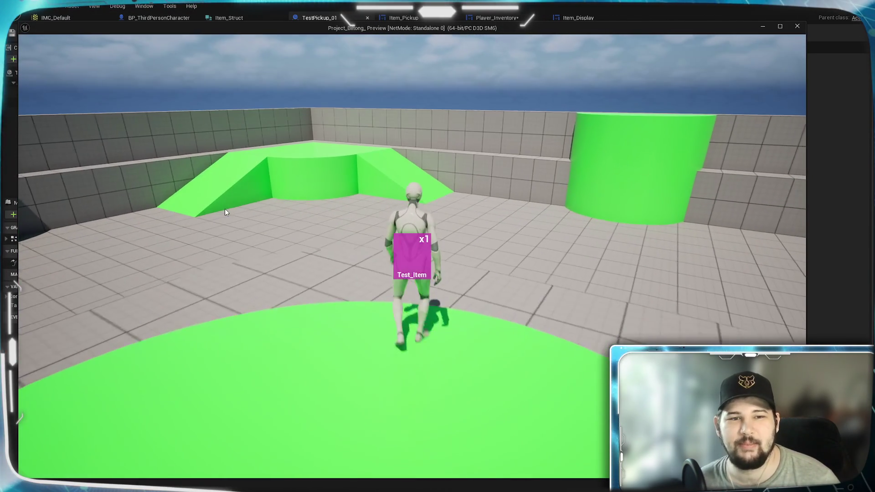
pyautogui.press('w')
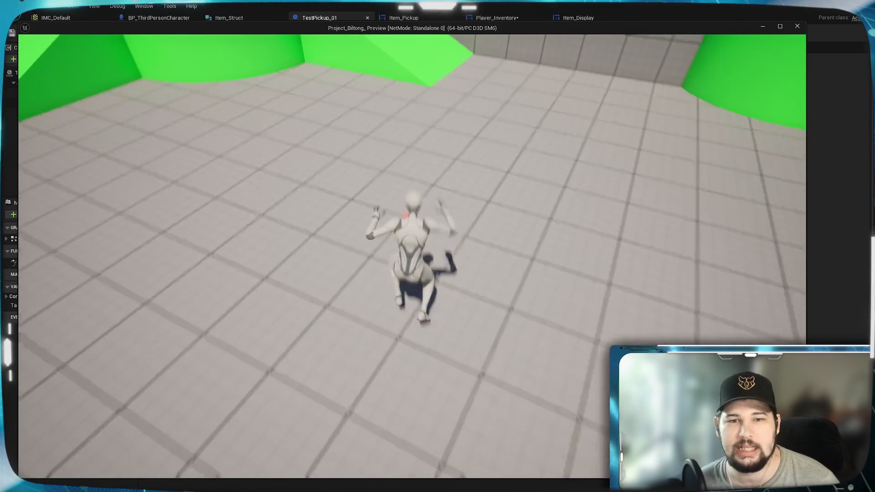
pyautogui.press('i')
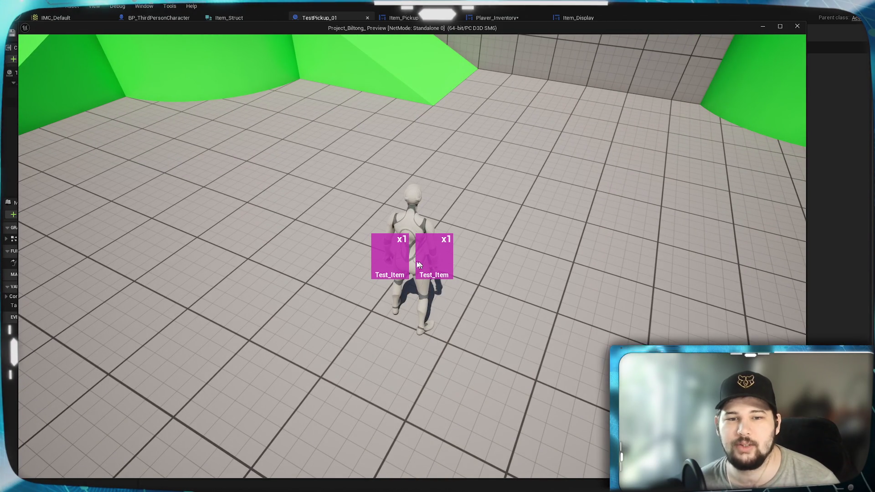
pyautogui.press('i')
pyautogui.press('w')
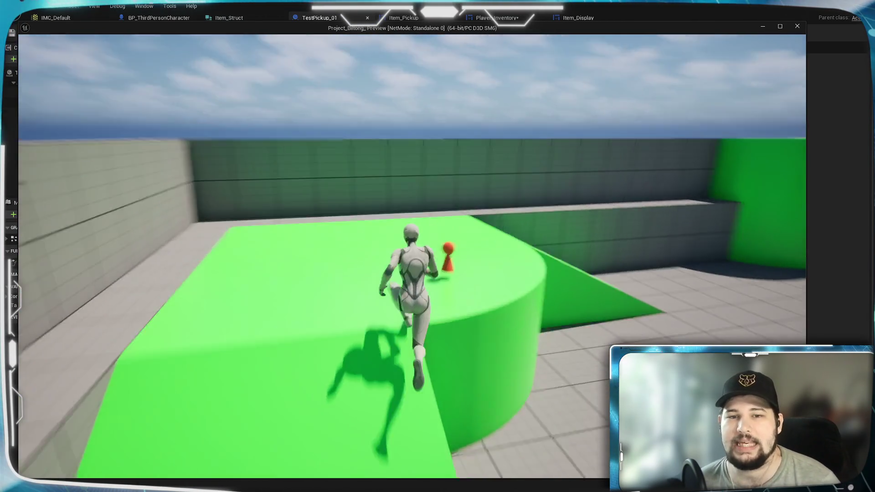
pyautogui.press('e')
pyautogui.press('i')
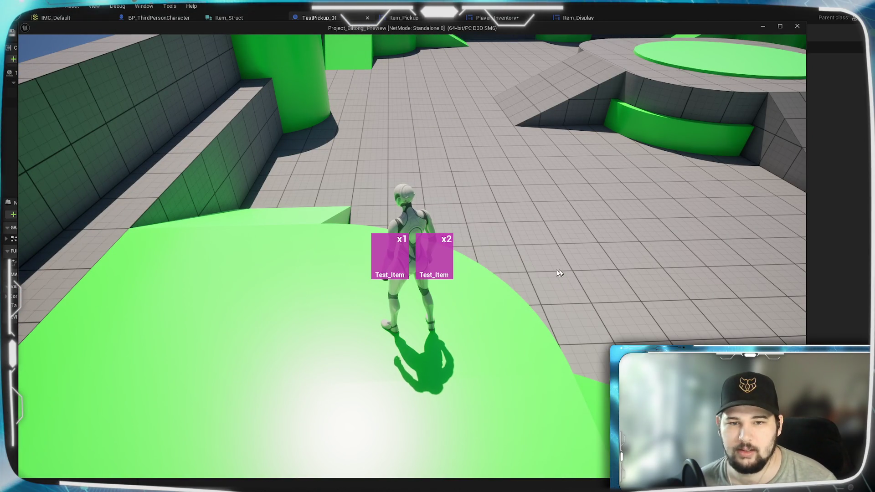
pyautogui.press('i')
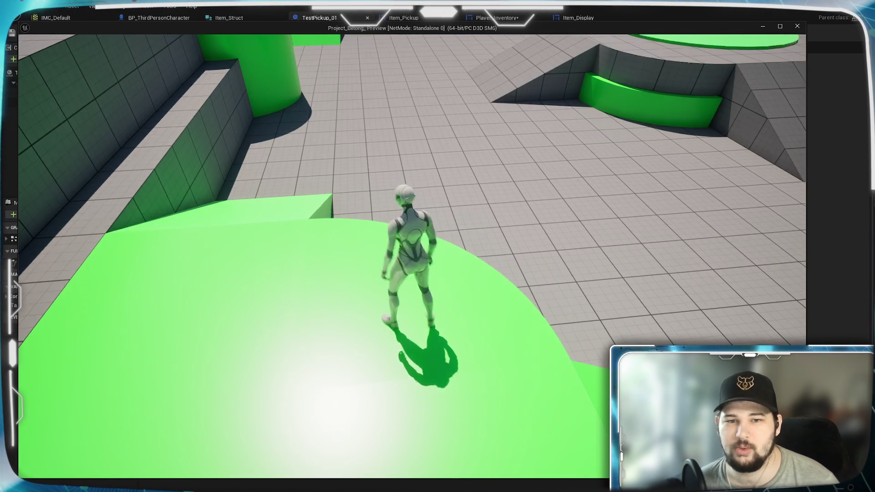
# Step: Reach three Test_Item inventory slots, stop the play-test, and reframe the event graph
pyautogui.press('w')
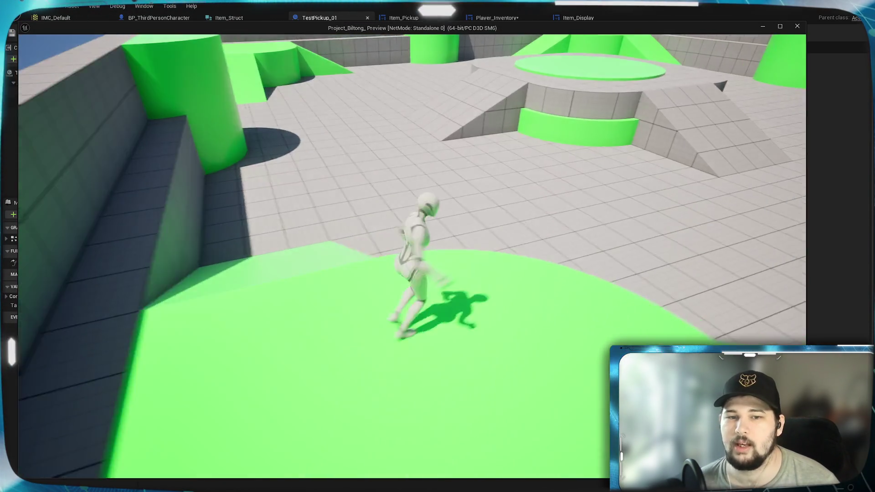
pyautogui.press('i')
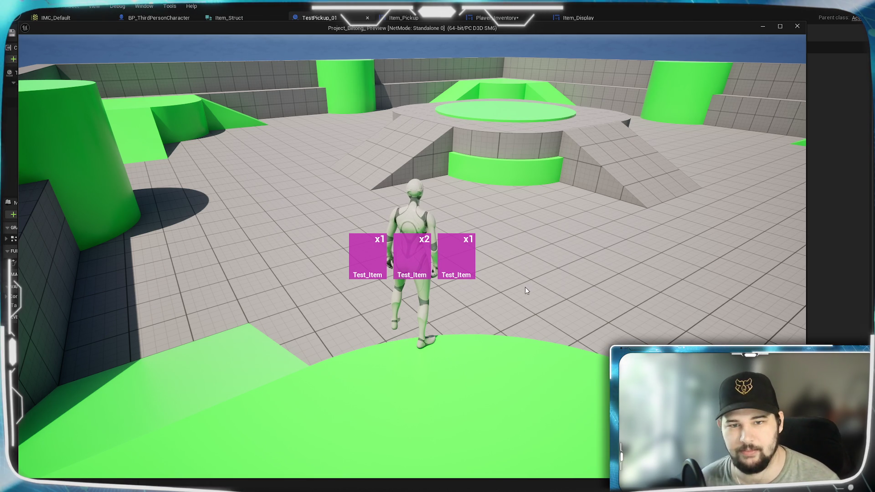
pyautogui.press('Tab')
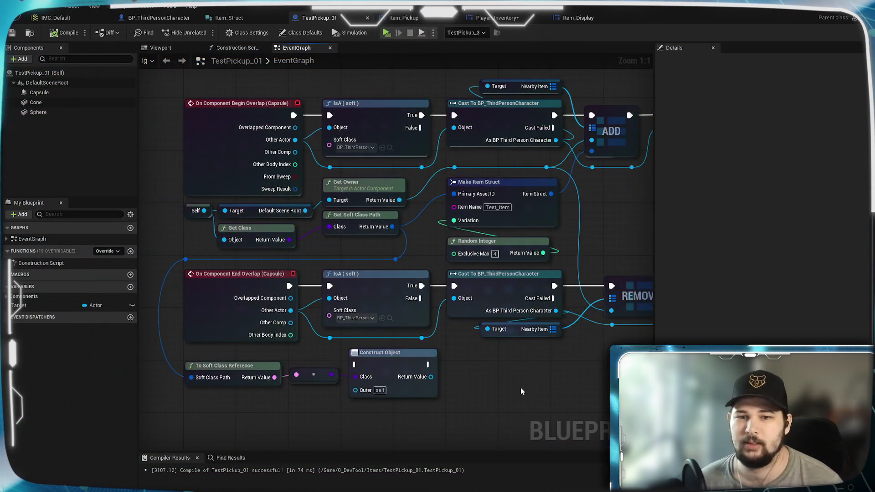
pyautogui.scroll(3, 505, 373)
pyautogui.moveTo(607, 357)
pyautogui.mouseDown()
pyautogui.moveTo(348, 365)
pyautogui.moveTo(543, 371)
pyautogui.moveTo(530, 381)
pyautogui.moveTo(508, 378)
pyautogui.moveTo(499, 360)
pyautogui.mouseUp()
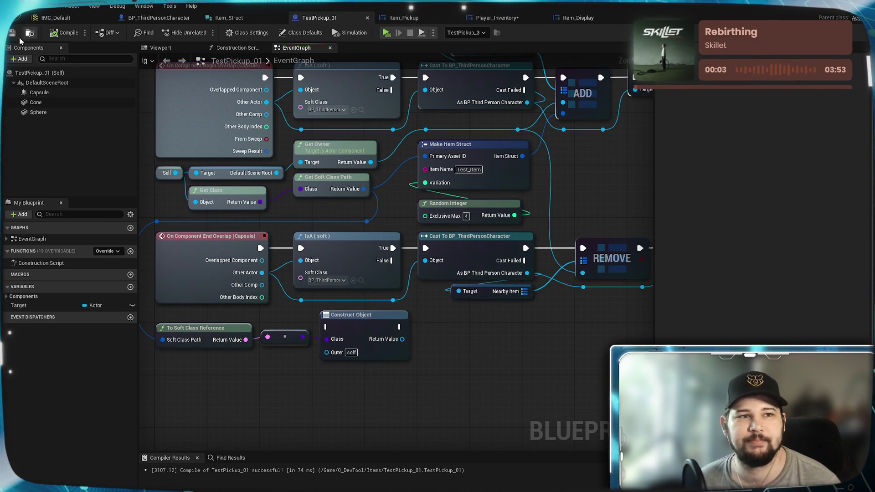
# Step: Pan the event graph over the overlap nodes, then open Item_Struct to review its fields
pyautogui.moveTo(466, 331); pyautogui.dragTo(477, 369)
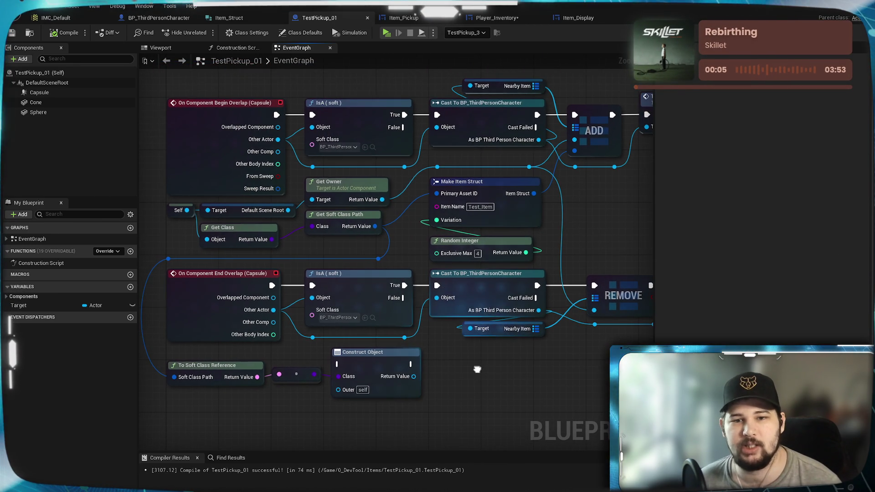
pyautogui.moveTo(554, 267)
pyautogui.mouseDown()
pyautogui.moveTo(551, 250)
pyautogui.moveTo(414, 346)
pyautogui.moveTo(477, 358)
pyautogui.moveTo(400, 415)
pyautogui.moveTo(593, 330)
pyautogui.moveTo(557, 355)
pyautogui.mouseUp()
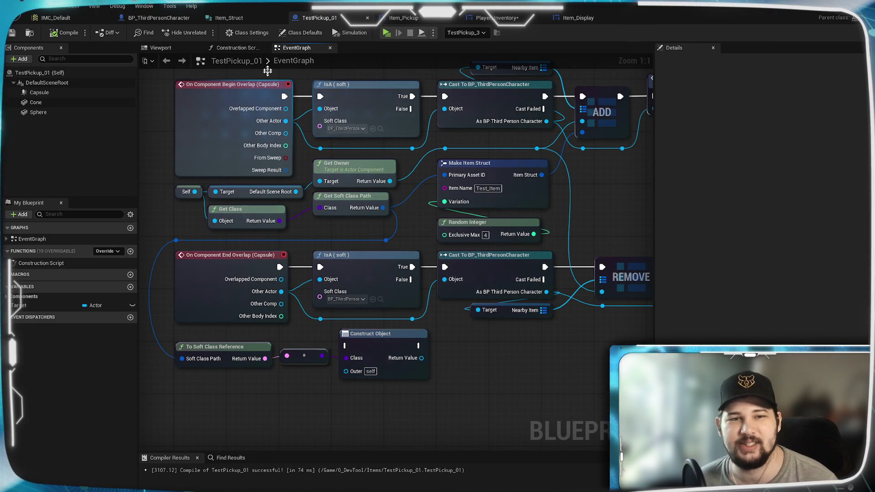
pyautogui.click(229, 17)
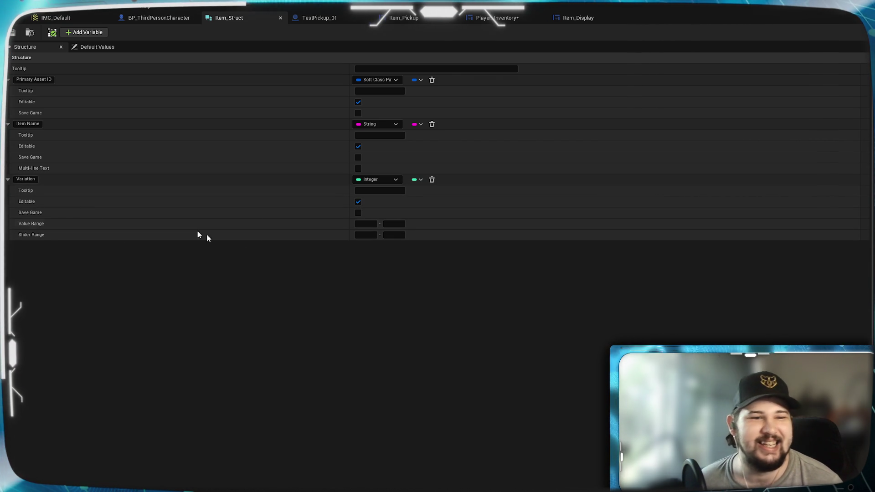
# Step: Back in TestPickup_01, pan the graph to inspect the overlap and Construct Object nodes
pyautogui.click(326, 19)
pyautogui.scroll(4, 512, 345)
pyautogui.moveTo(323, 267)
pyautogui.mouseDown()
pyautogui.moveTo(437, 356)
pyautogui.moveTo(561, 366)
pyautogui.moveTo(538, 396)
pyautogui.moveTo(471, 357)
pyautogui.moveTo(300, 361)
pyautogui.moveTo(538, 344)
pyautogui.moveTo(317, 339)
pyautogui.moveTo(292, 367)
pyautogui.moveTo(322, 378)
pyautogui.moveTo(337, 397)
pyautogui.moveTo(532, 346)
pyautogui.moveTo(343, 352)
pyautogui.moveTo(498, 361)
pyautogui.mouseUp()
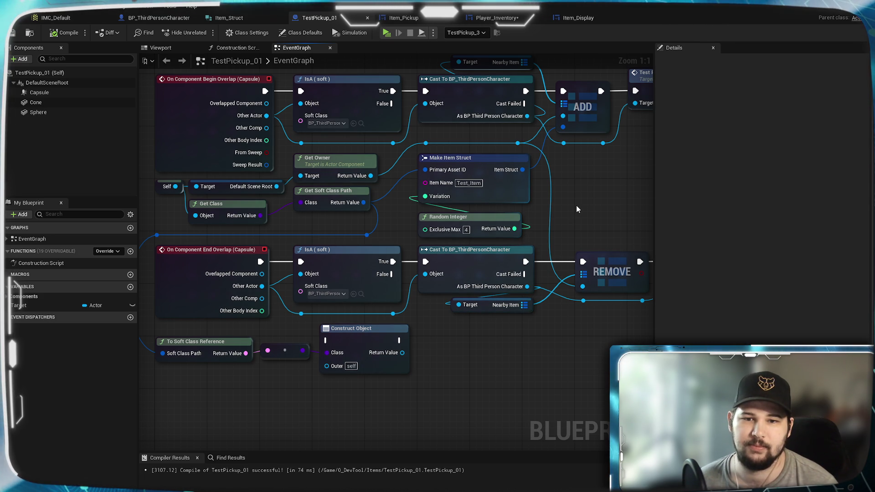
pyautogui.moveTo(576, 205)
pyautogui.mouseDown()
pyautogui.moveTo(547, 204)
pyautogui.moveTo(403, 322)
pyautogui.moveTo(500, 347)
pyautogui.mouseUp()
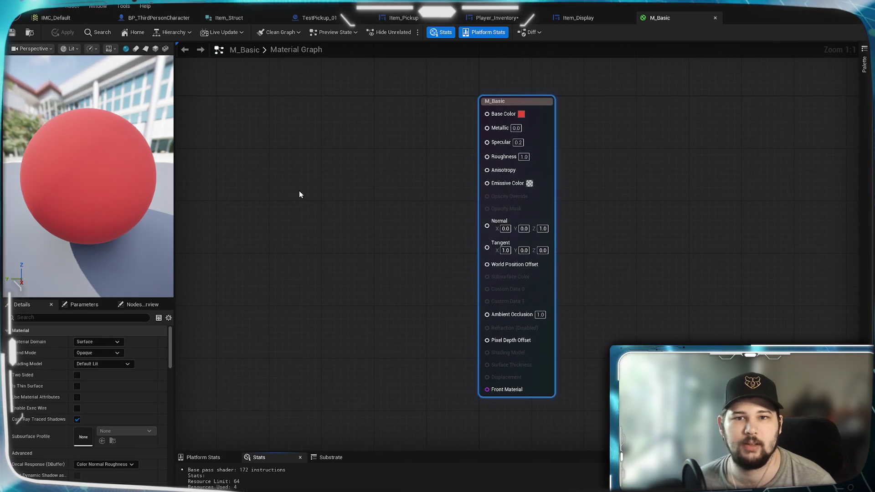
# Step: Make room left of the output node and try searching 'rgb' from the Base Color pin
pyautogui.moveTo(413, 188)
pyautogui.mouseDown()
pyautogui.moveTo(505, 199)
pyautogui.moveTo(551, 170)
pyautogui.mouseUp()
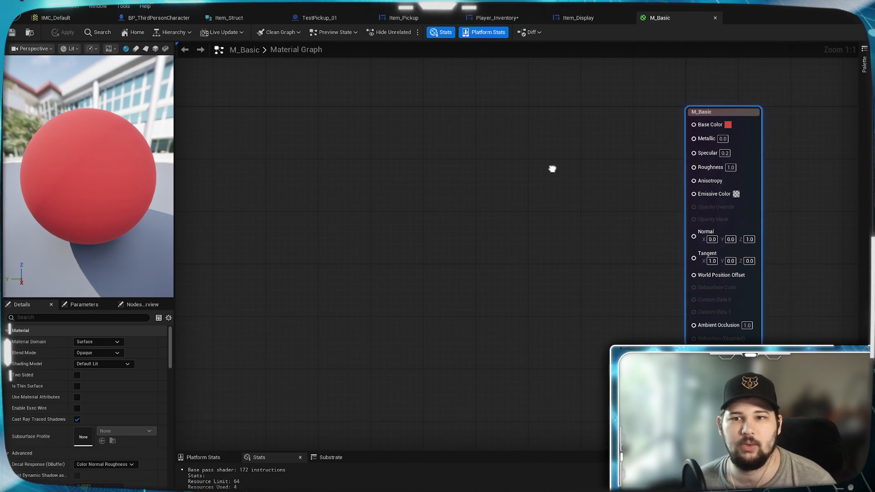
pyautogui.moveTo(694, 124)
pyautogui.mouseDown()
pyautogui.moveTo(581, 118)
pyautogui.moveTo(452, 128)
pyautogui.moveTo(469, 123)
pyautogui.mouseUp()
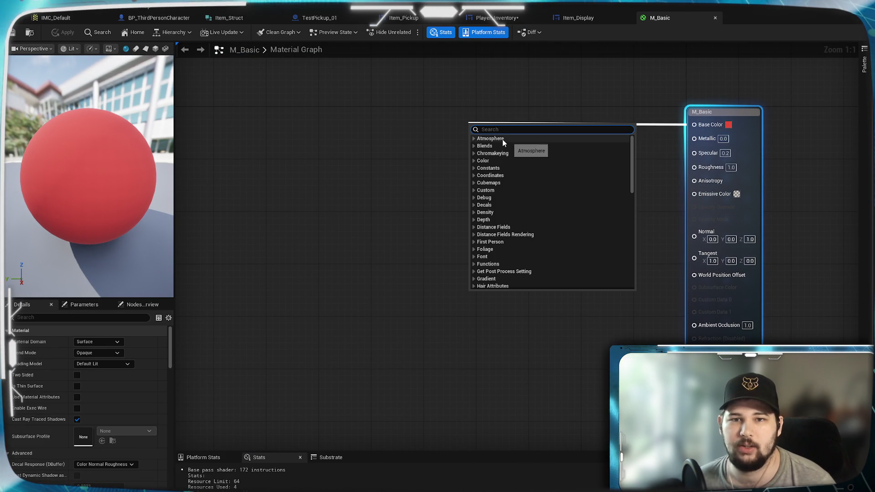
pyautogui.write('rgb')
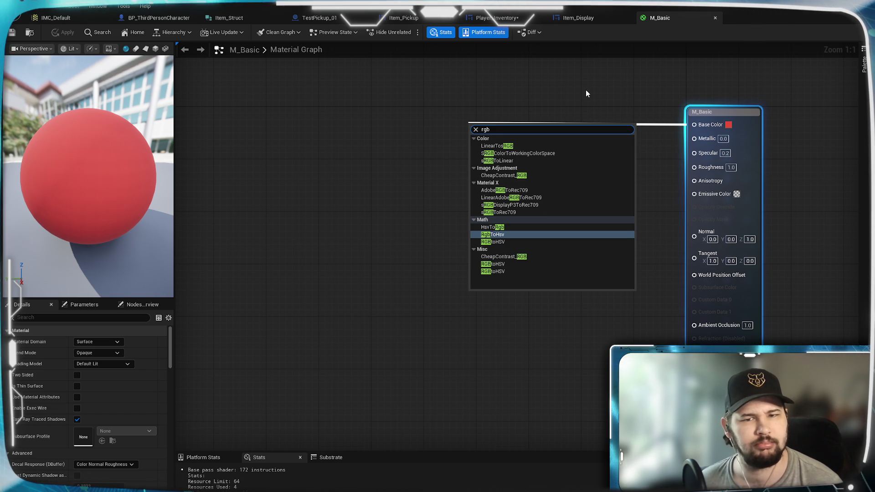
pyautogui.click(624, 109)
# Step: Promote the Base Color input to a Base Color parameter and move it left
pyautogui.rightClick(710, 127)
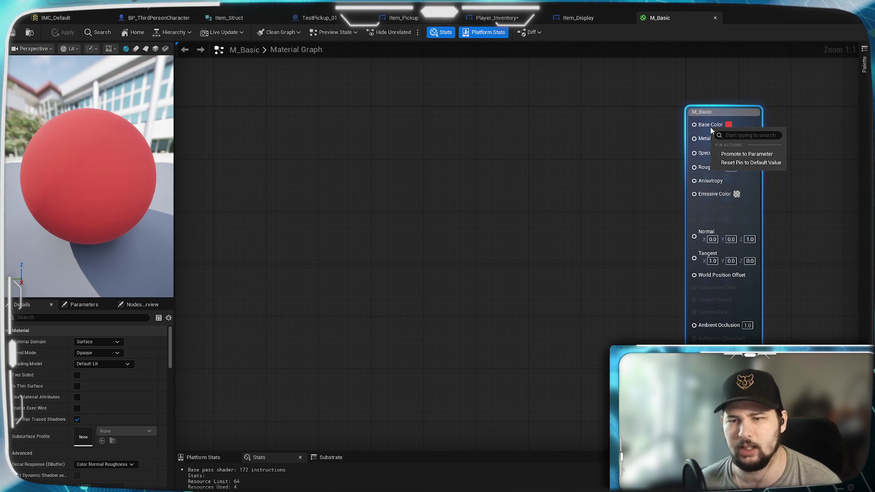
pyautogui.click(735, 155)
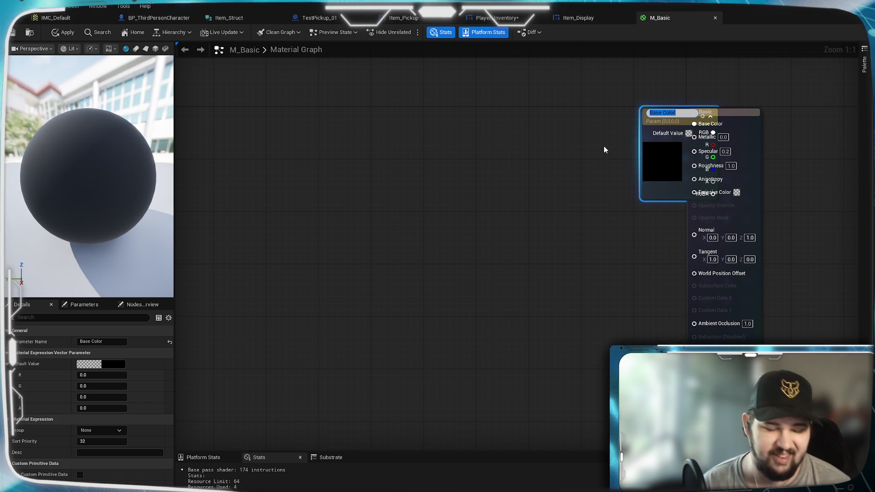
pyautogui.press('Return')
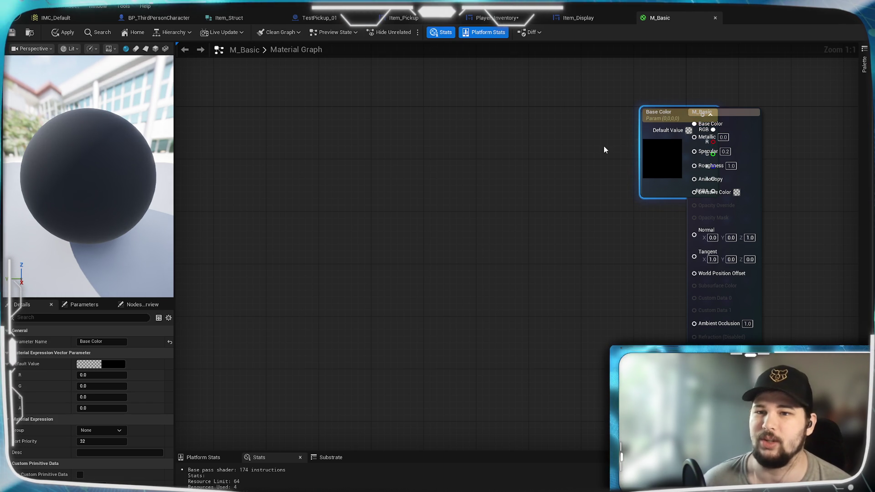
pyautogui.moveTo(668, 115)
pyautogui.mouseDown()
pyautogui.moveTo(488, 124)
pyautogui.moveTo(507, 111)
pyautogui.mouseUp()
pyautogui.click(599, 101)
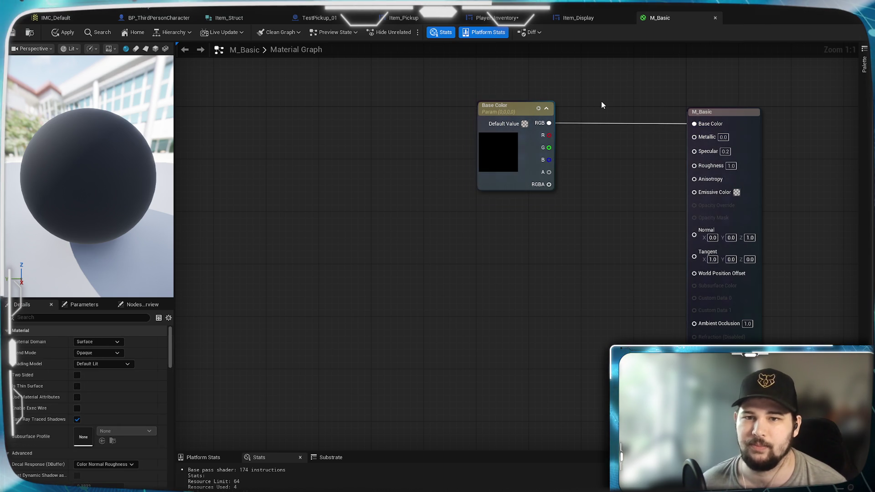
# Step: Reposition the Base Color parameter and break its wire to the output's Base Color
pyautogui.click(482, 143)
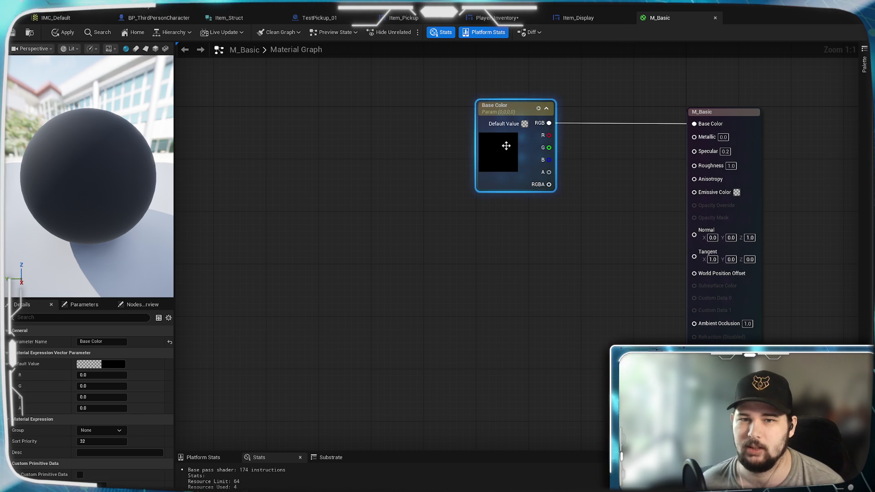
pyautogui.moveTo(501, 157)
pyautogui.mouseDown()
pyautogui.moveTo(553, 157)
pyautogui.moveTo(502, 159)
pyautogui.mouseUp()
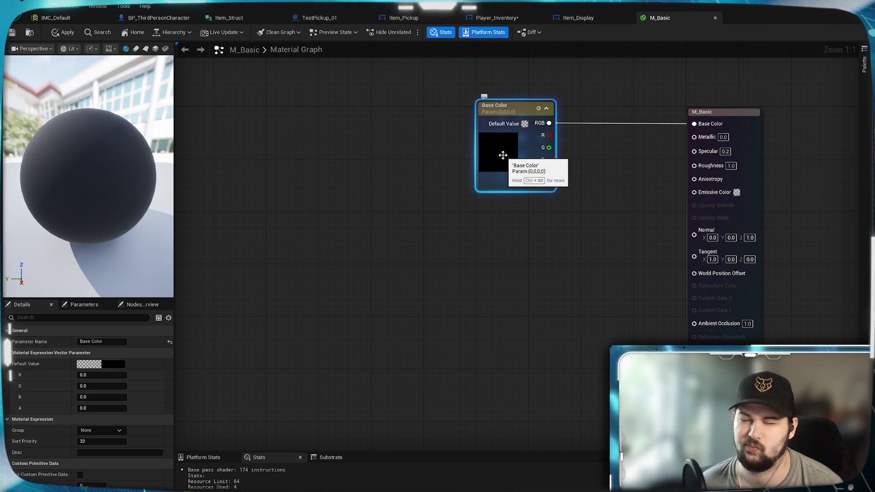
pyautogui.click(401, 140)
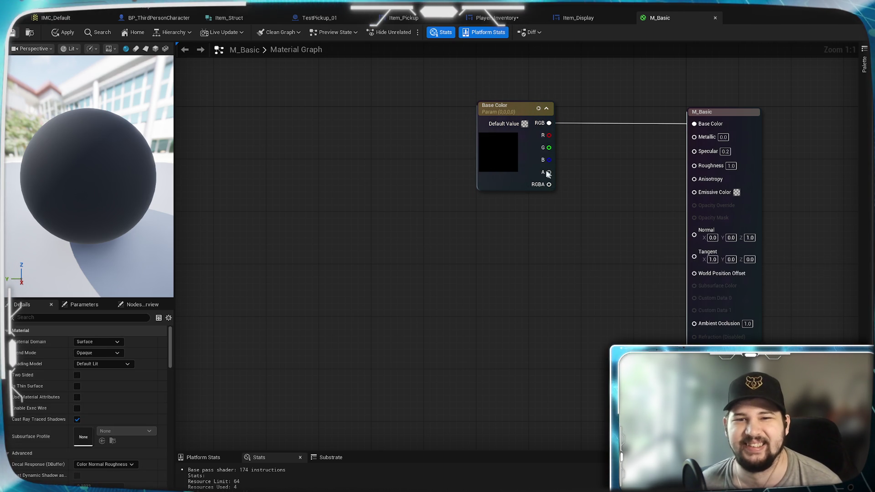
pyautogui.moveTo(549, 123)
pyautogui.mouseDown()
pyautogui.moveTo(587, 150)
pyautogui.moveTo(605, 186)
pyautogui.mouseUp()
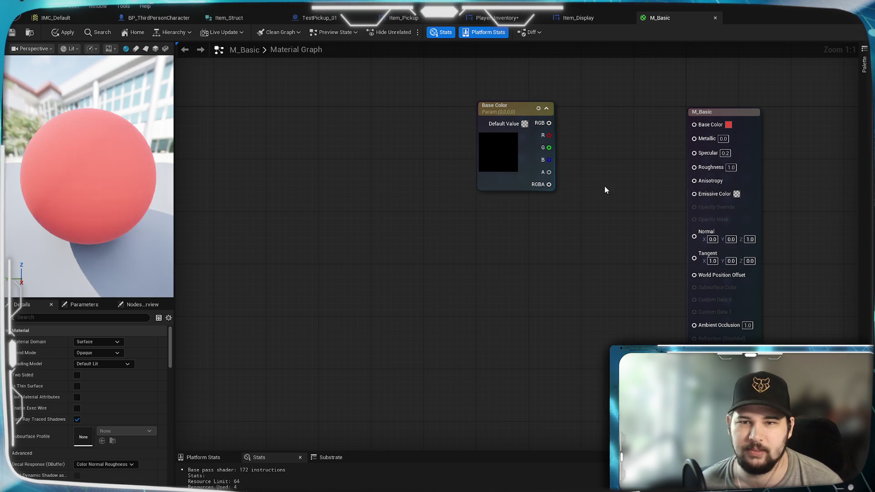
pyautogui.click(506, 152)
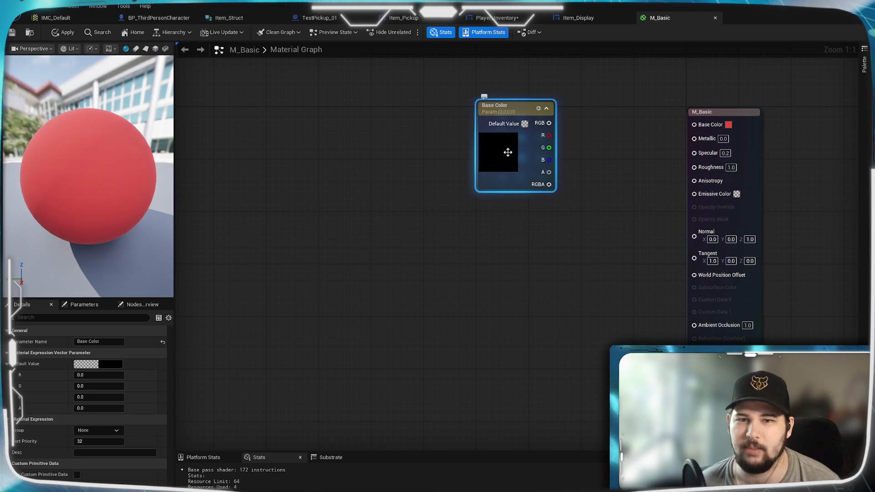
# Step: Set the parameter's default to red (0.776, 0.072, 0.044), wire it into Base Color, and save
pyautogui.doubleClick(524, 124)
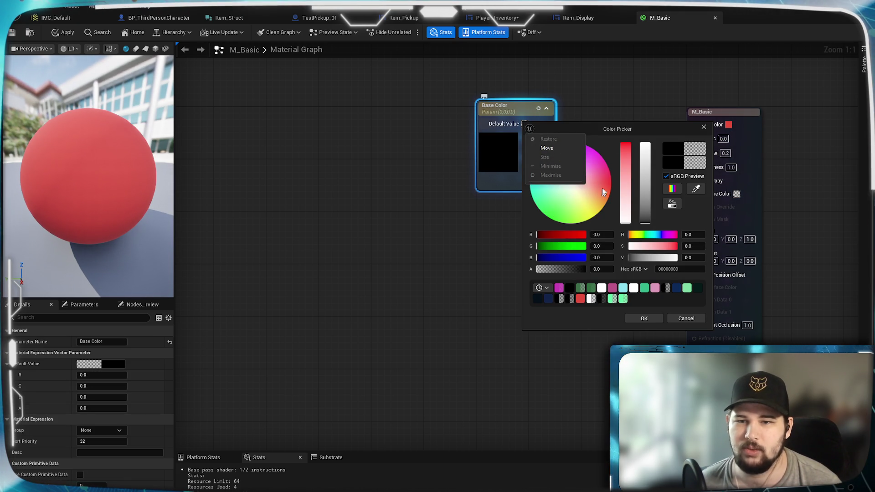
pyautogui.click(620, 126)
pyautogui.click(695, 188)
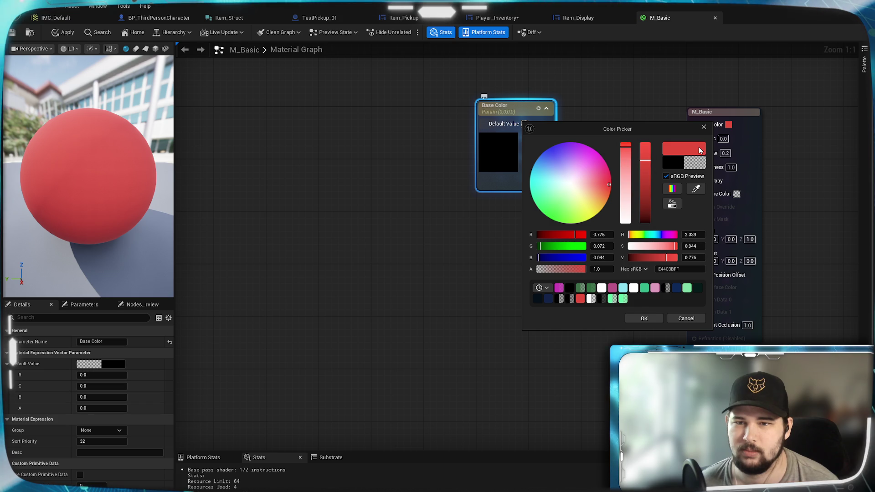
pyautogui.click(644, 318)
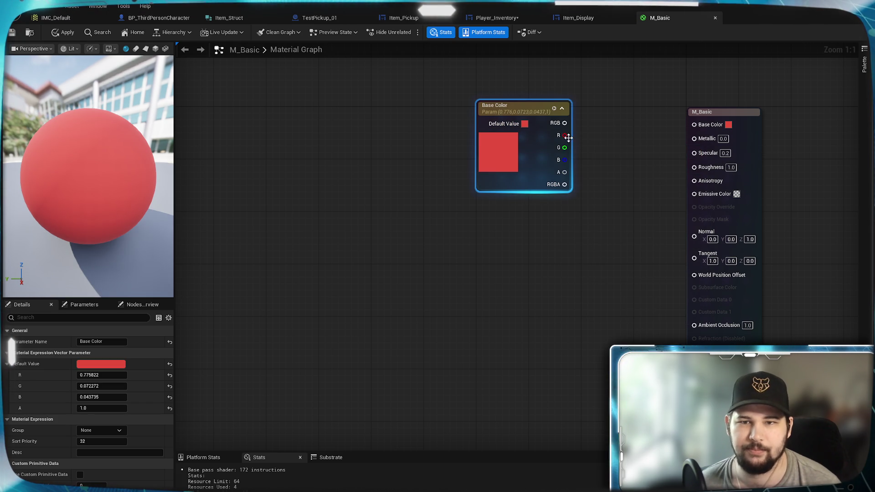
pyautogui.moveTo(565, 124); pyautogui.dragTo(695, 124)
pyautogui.click(451, 131)
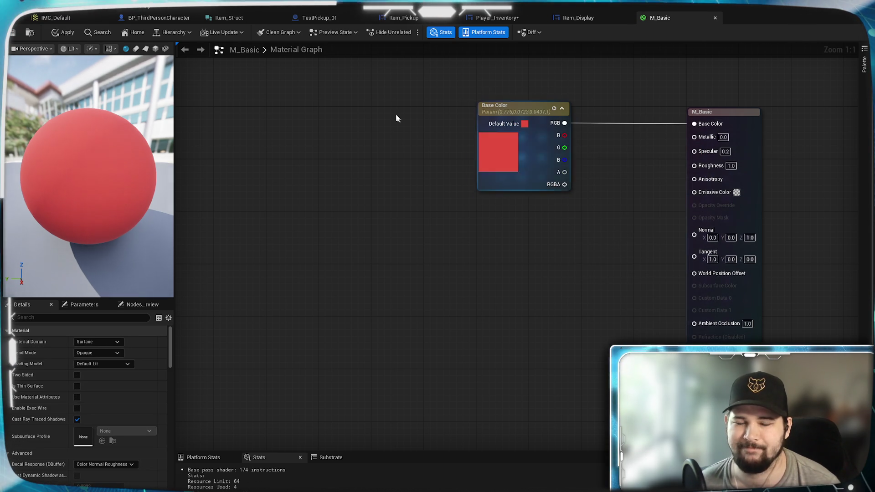
pyautogui.hotkey('ctrl', 's')
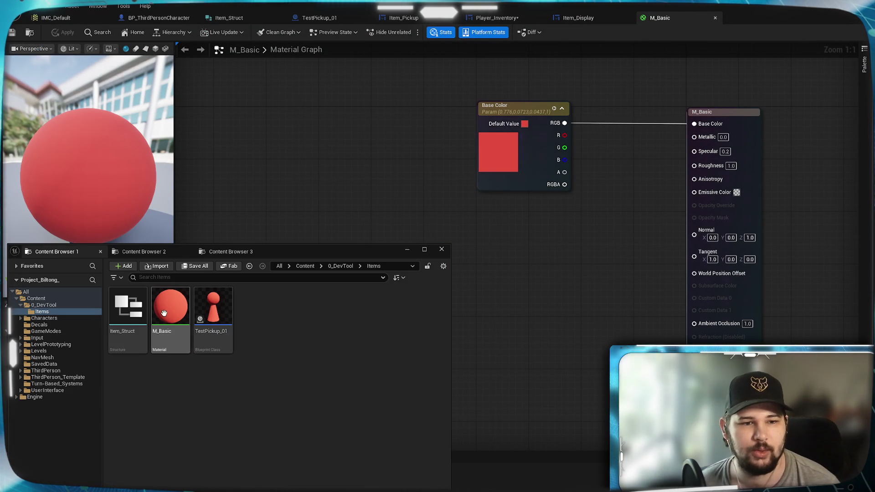
# Step: Create a material instance of M_Basic named MI_Basic_Red in the Items folder and select it
pyautogui.rightClick(173, 314)
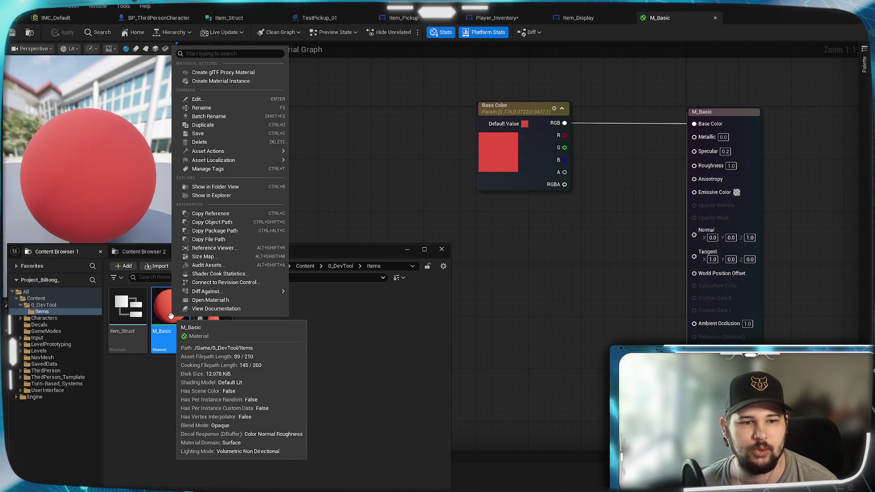
pyautogui.click(221, 81)
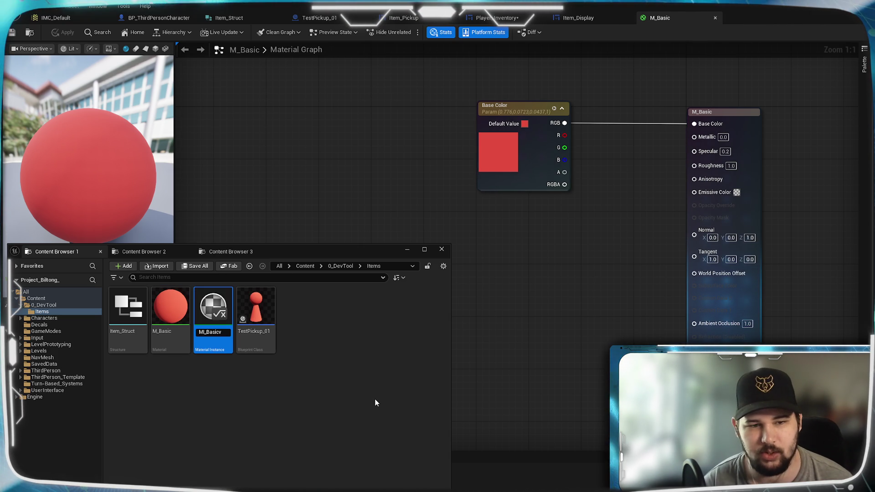
pyautogui.press('Return')
pyautogui.click(377, 403)
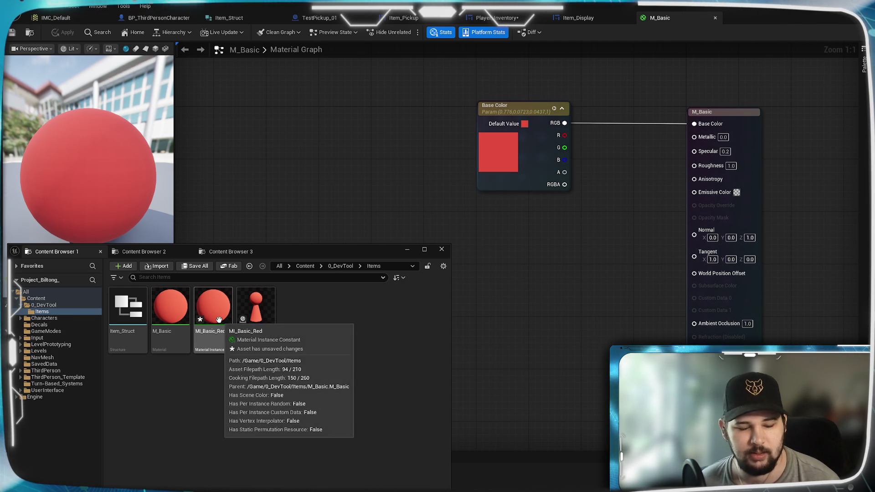
pyautogui.click(216, 339)
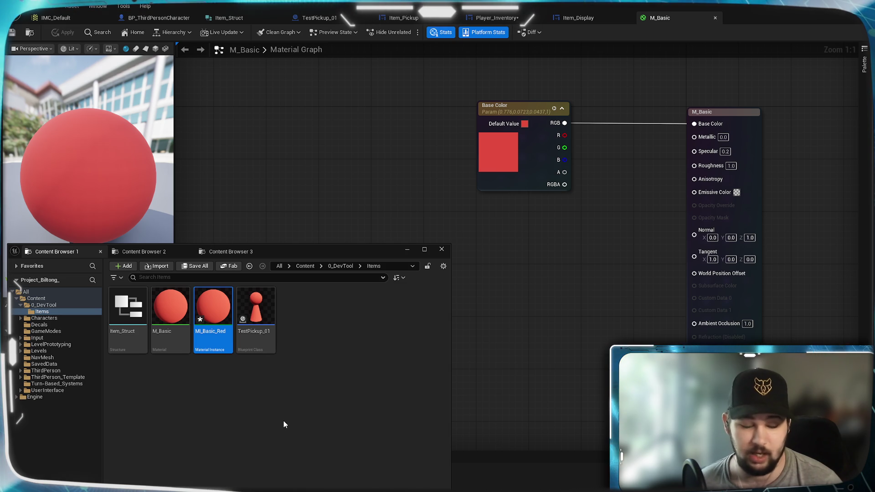
pyautogui.rightClick(213, 328)
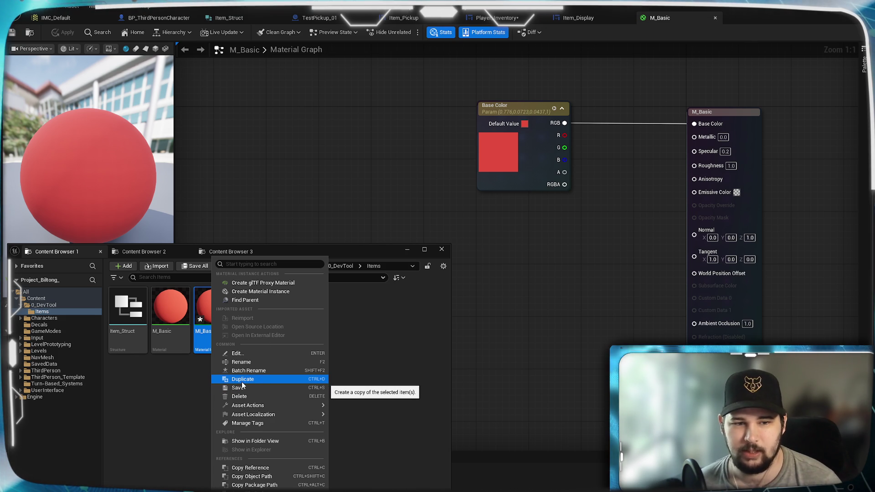
# Step: Duplicate MI_Basic_Red as MI_Basic_Green, then duplicate that as MI_Basic_Blue
pyautogui.click(251, 381)
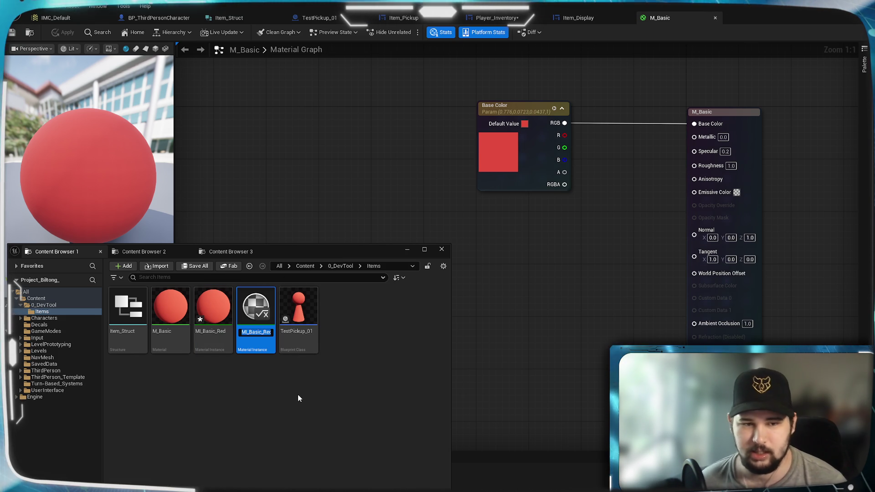
pyautogui.press('End')
pyautogui.press('BackSpace')
pyautogui.press('BackSpace')
pyautogui.press('BackSpace')
pyautogui.write('Green')
pyautogui.press('Return')
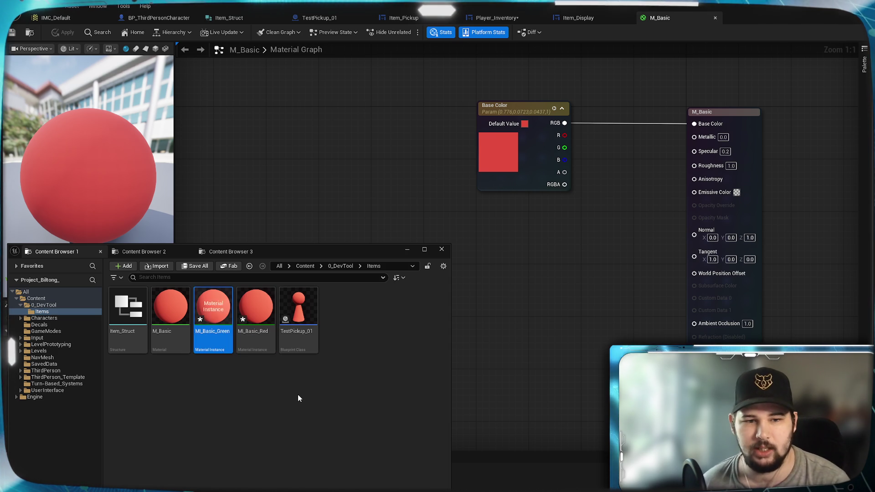
pyautogui.rightClick(228, 318)
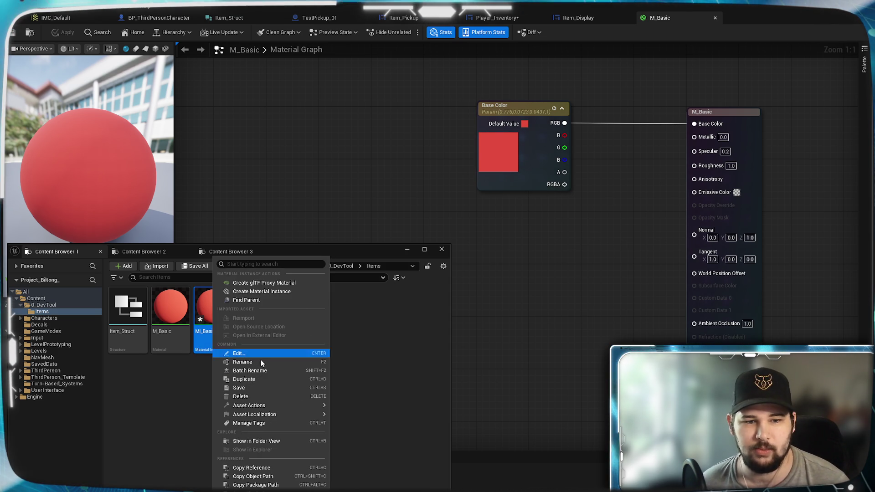
pyautogui.click(253, 371)
pyautogui.press('End')
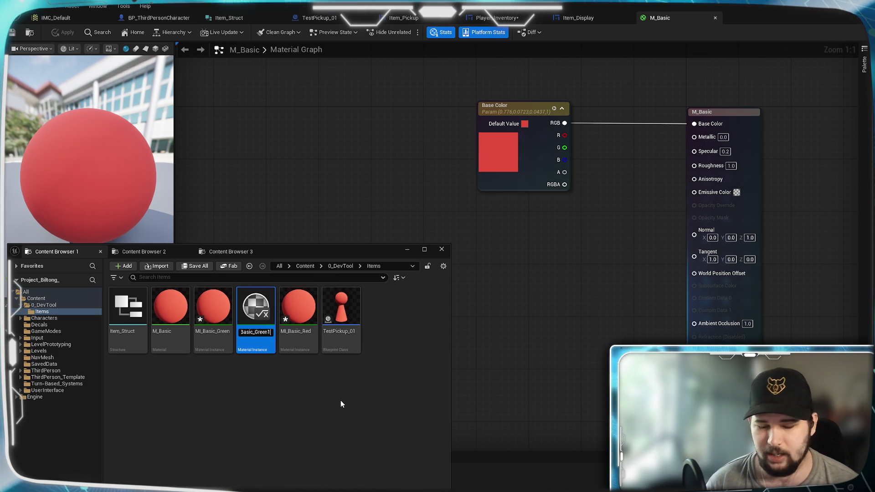
pyautogui.press('BackSpace')
pyautogui.press('BackSpace')
pyautogui.press('BackSpace')
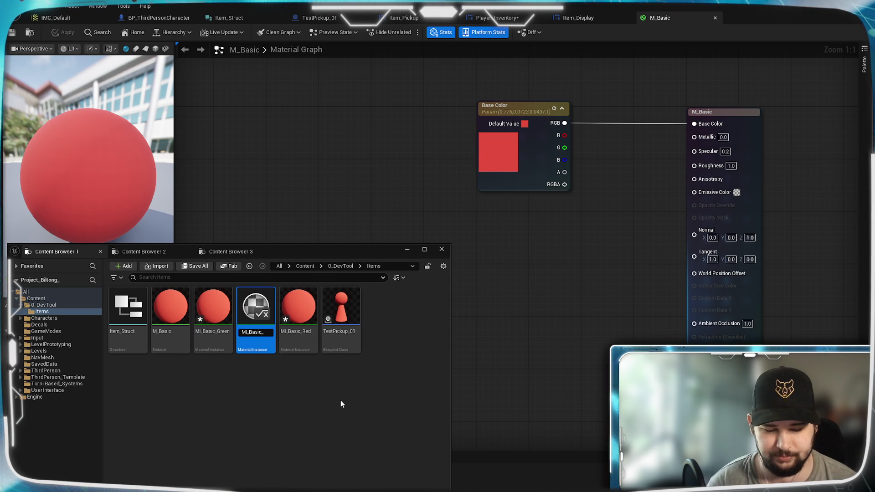
pyautogui.write('Blue')
pyautogui.press('Return')
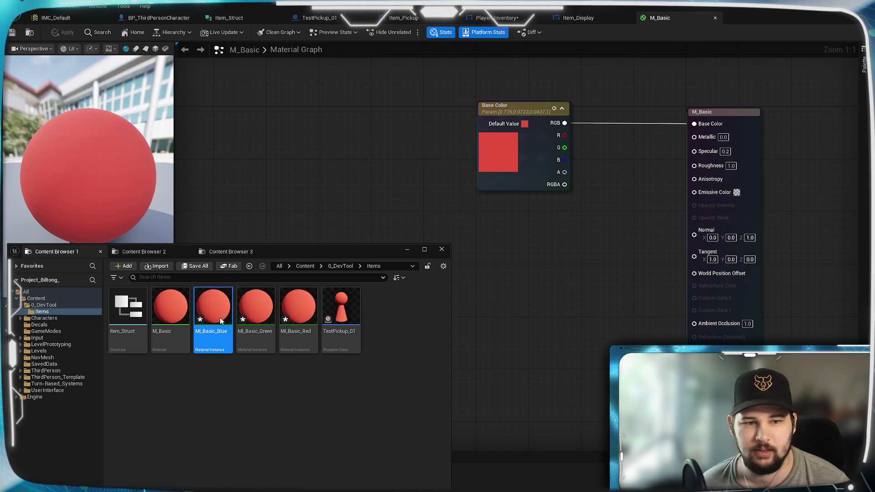
# Step: Create MI_Basic_Purple and MI_Basic_Yellow as further copies, then put away the Content Browser
pyautogui.rightClick(219, 316)
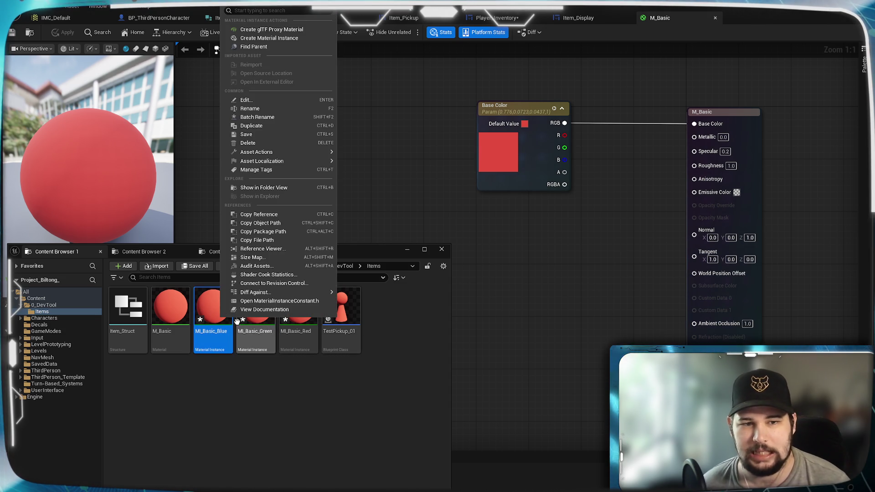
pyautogui.click(269, 130)
pyautogui.press('End')
pyautogui.press('BackSpace')
pyautogui.press('BackSpace')
pyautogui.press('BackSpace')
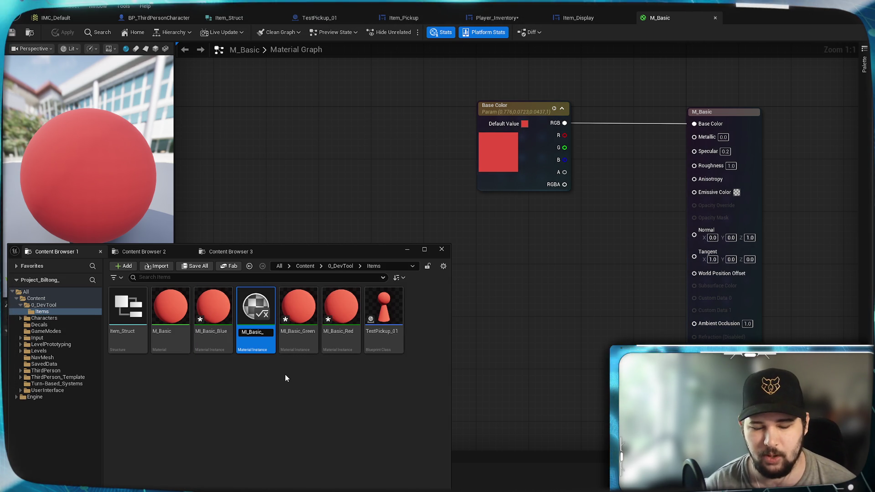
pyautogui.write('Purple')
pyautogui.press('Return')
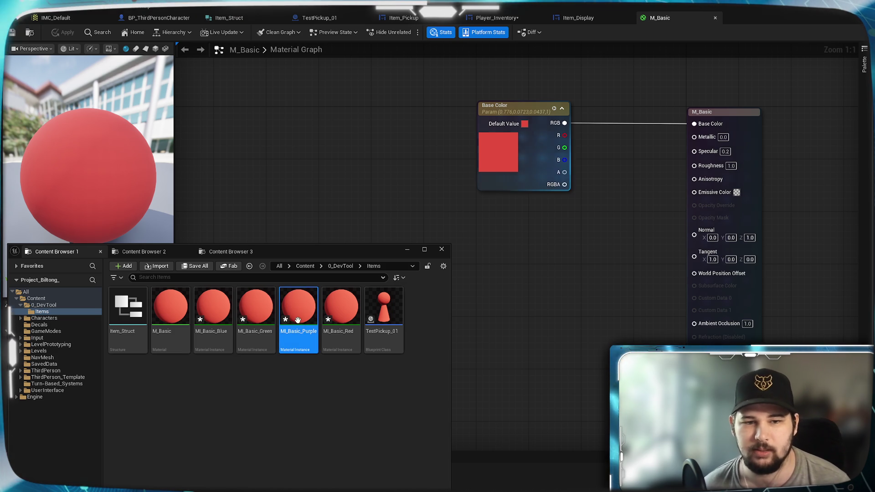
pyautogui.rightClick(299, 310)
pyautogui.click(337, 129)
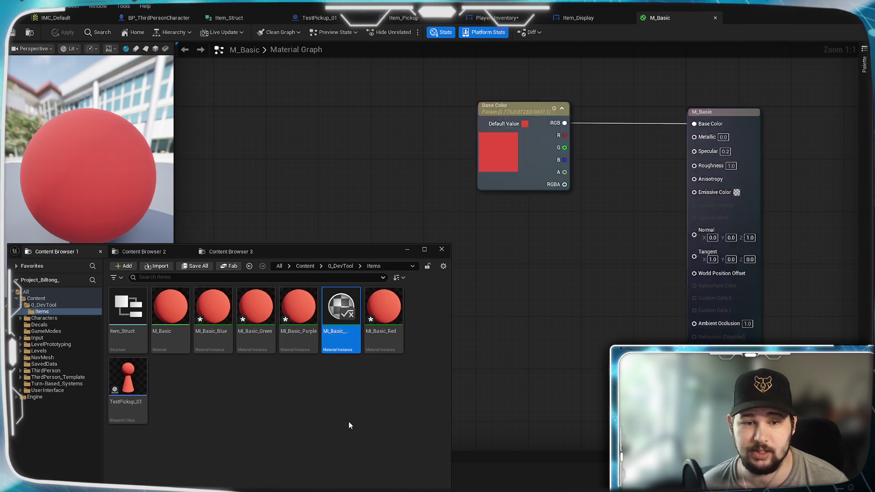
pyautogui.press('End')
pyautogui.press('BackSpace')
pyautogui.press('BackSpace')
pyautogui.press('BackSpace')
pyautogui.press('BackSpace')
pyautogui.press('BackSpace')
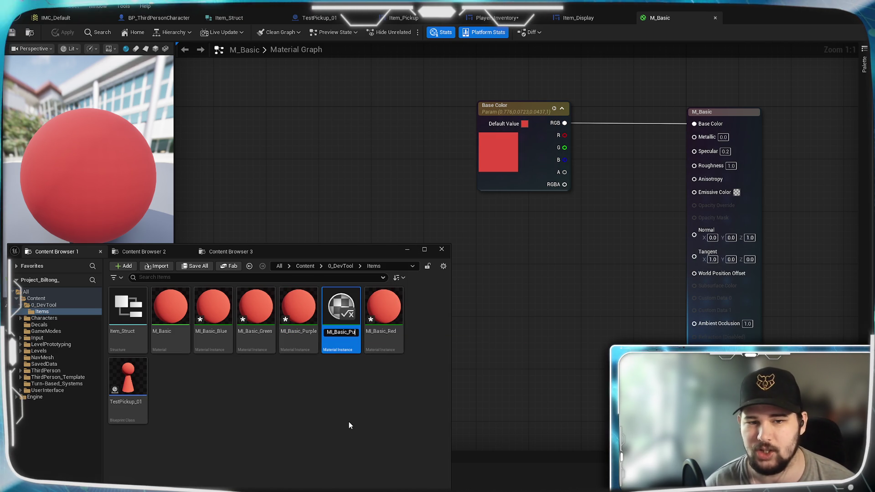
pyautogui.write('Yellow')
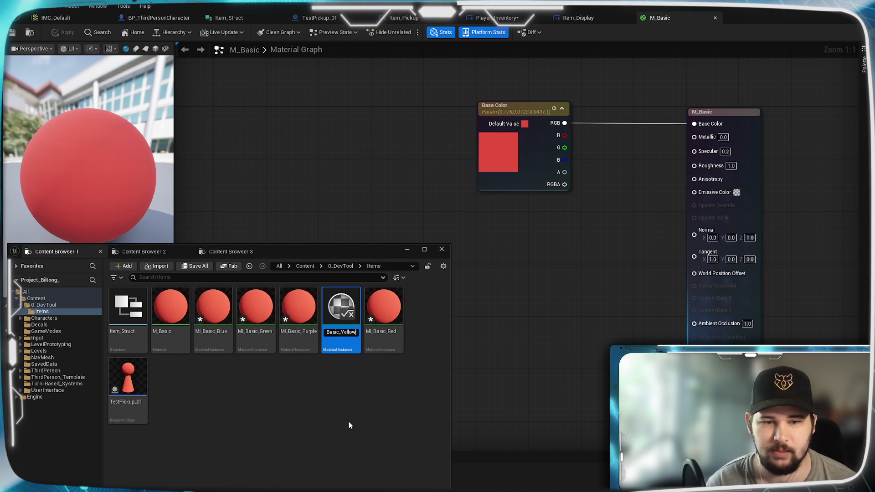
pyautogui.press('Return')
pyautogui.click(349, 422)
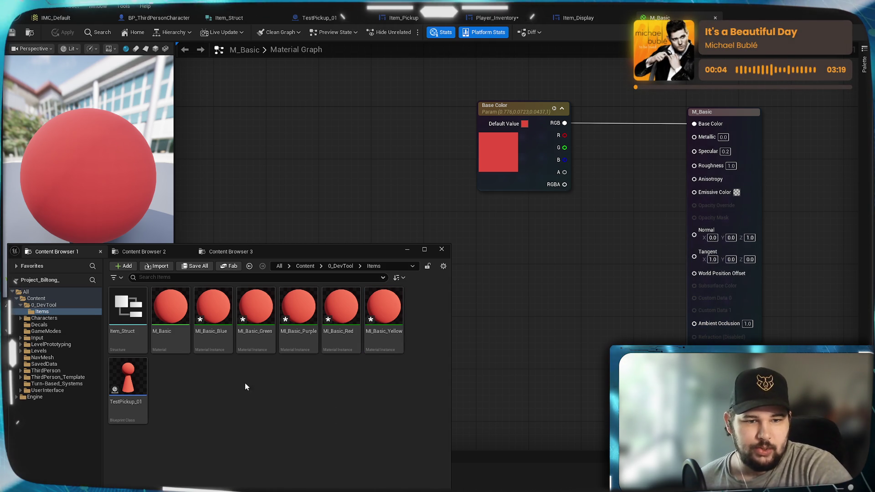
pyautogui.hotkey('ctrl', 'space')
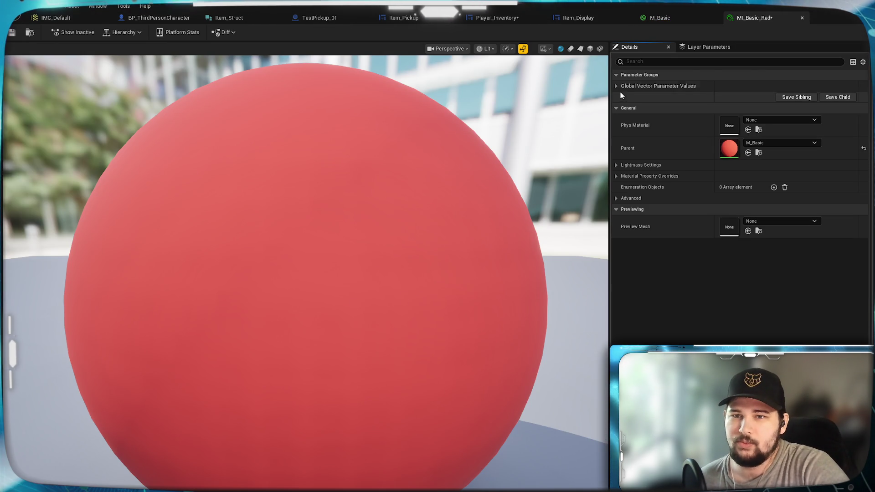
# Step: Override MI_Basic_Red's Base Color parameter with values 0.78, 0.07, 0.04
pyautogui.click(616, 86)
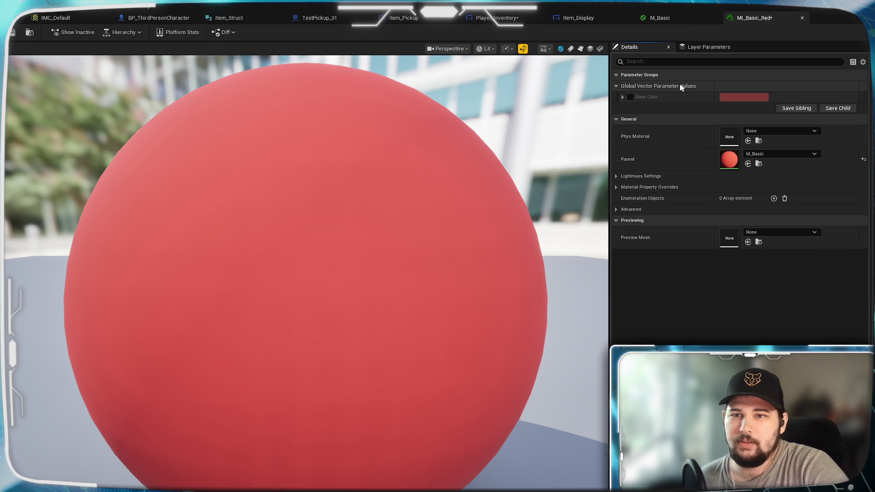
pyautogui.click(623, 97)
pyautogui.click(630, 97)
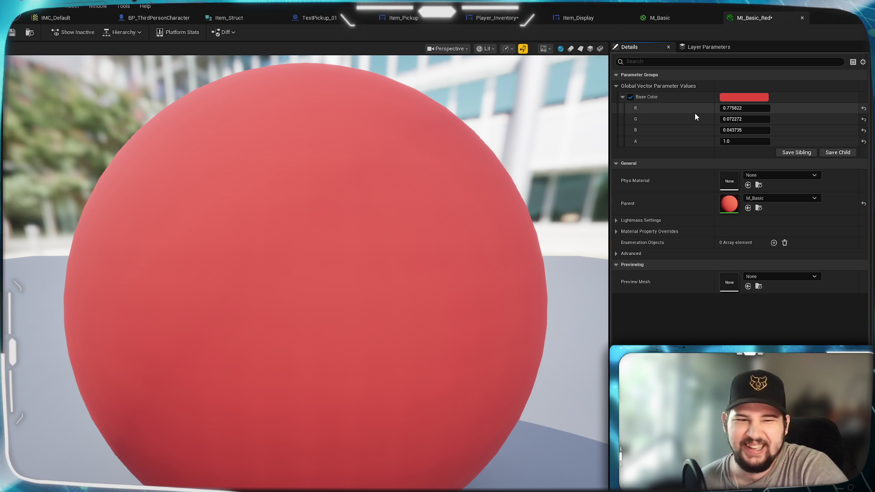
pyautogui.click(755, 107)
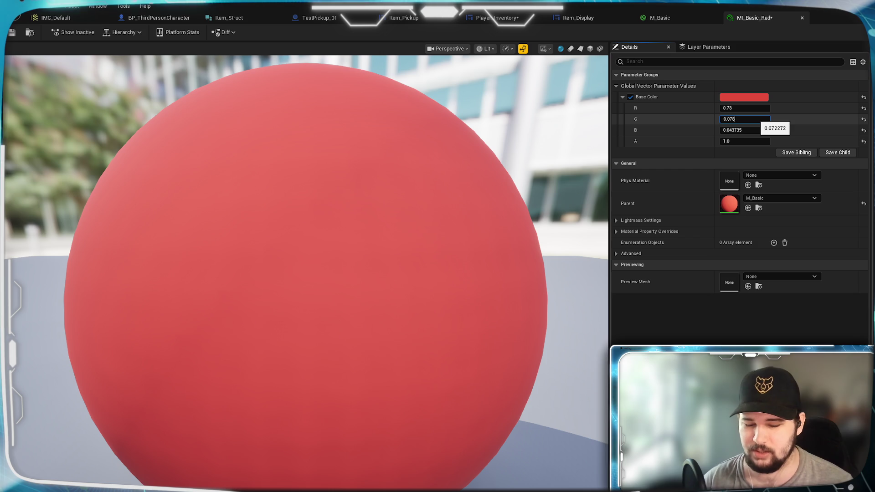
pyautogui.click(748, 130)
pyautogui.write('0')
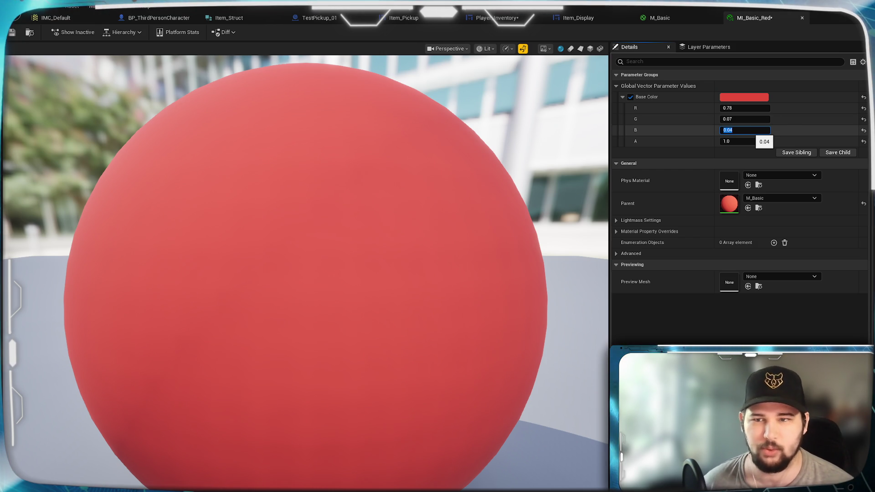
pyautogui.press('Return')
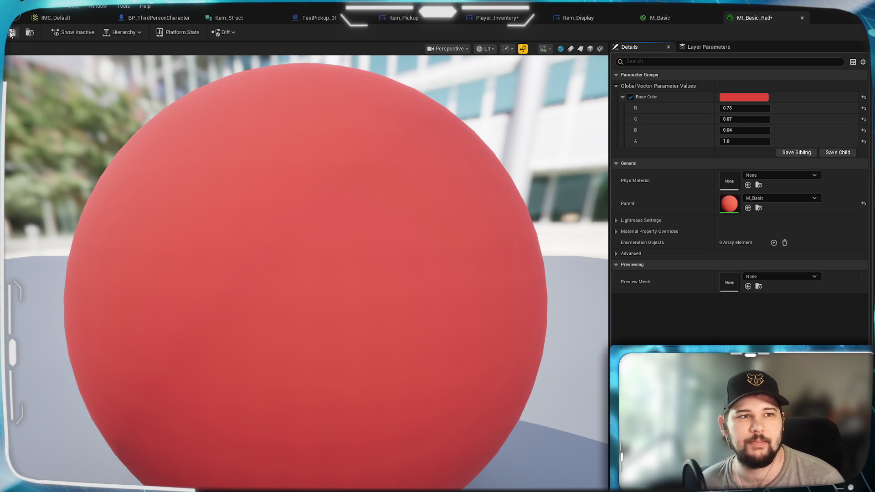
# Step: Save MI_Basic_Red and close both the MI_Basic_Red and M_Basic editors
pyautogui.click(12, 33)
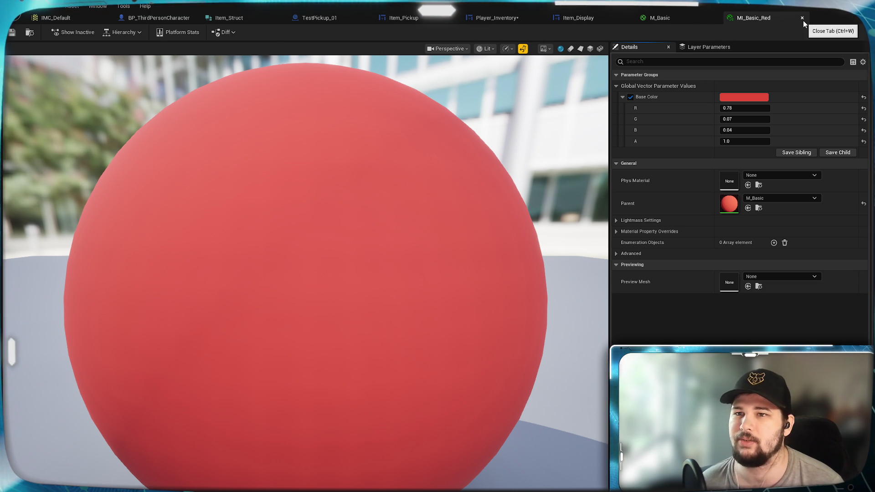
pyautogui.click(801, 18)
pyautogui.click(715, 18)
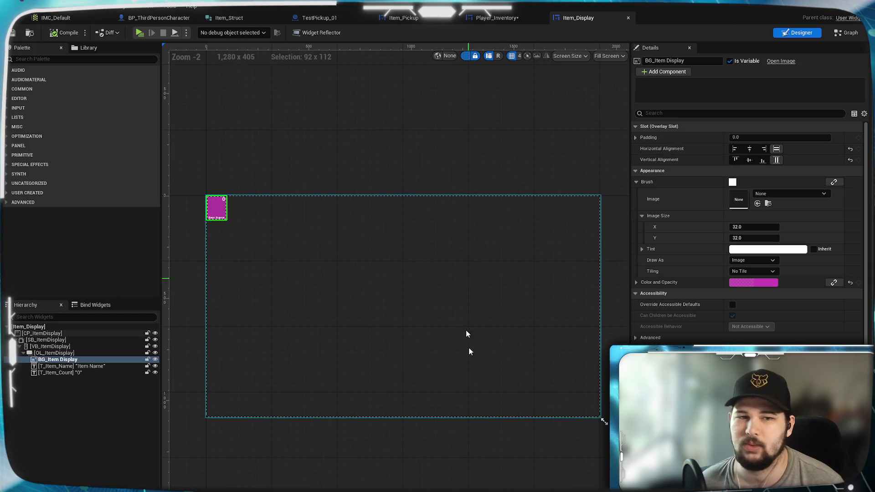
# Step: Open MI_Basic_Yellow and override its Base Color with a yellow from the colour picker
pyautogui.hotkey('alt', 'Tab')
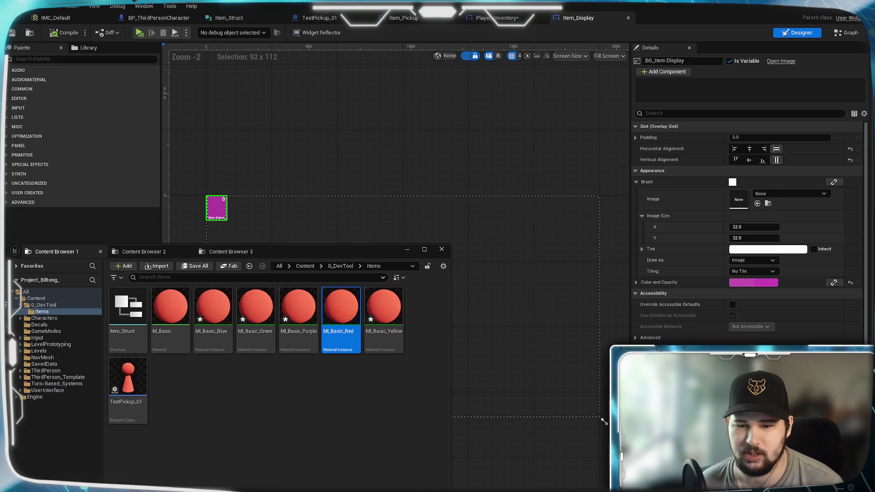
pyautogui.click(304, 414)
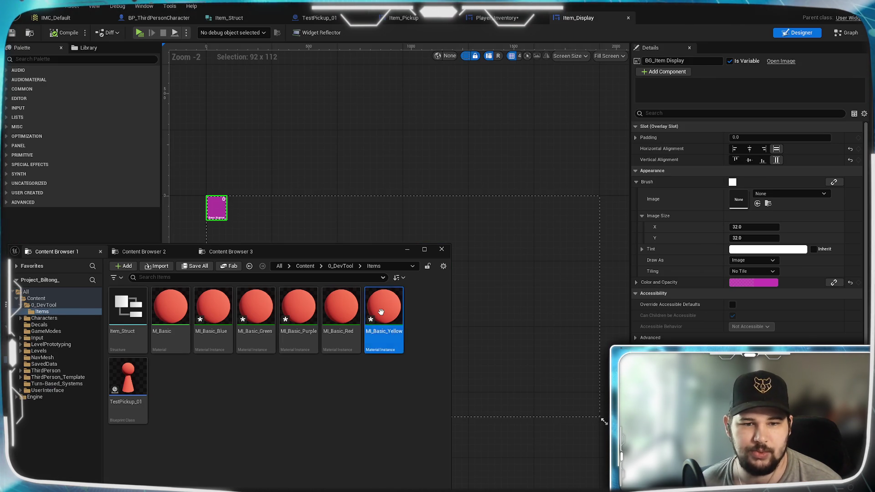
pyautogui.doubleClick(381, 312)
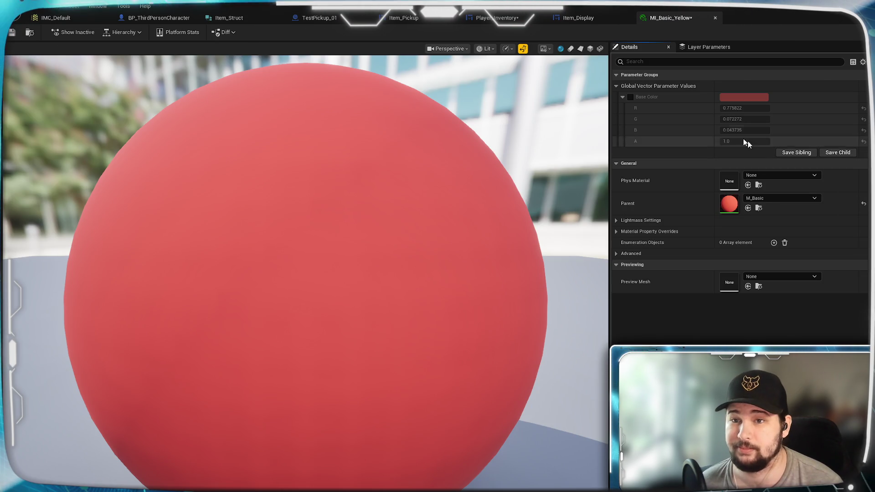
pyautogui.click(630, 97)
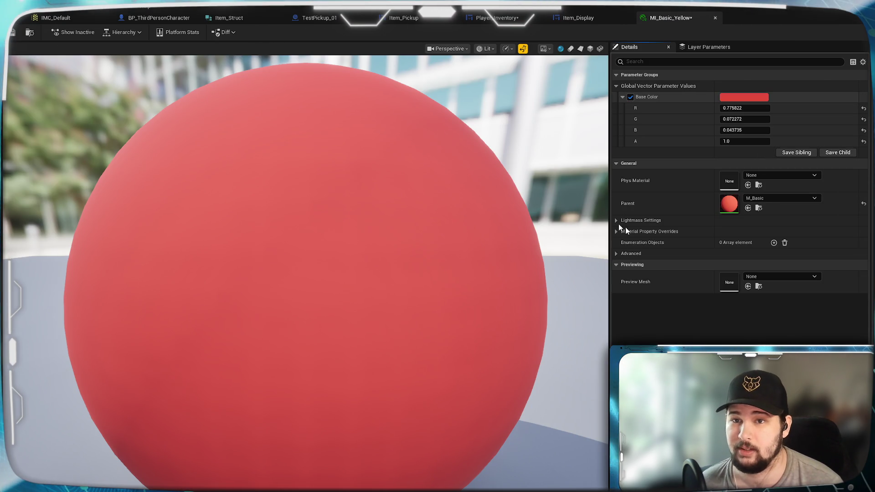
pyautogui.click(743, 96)
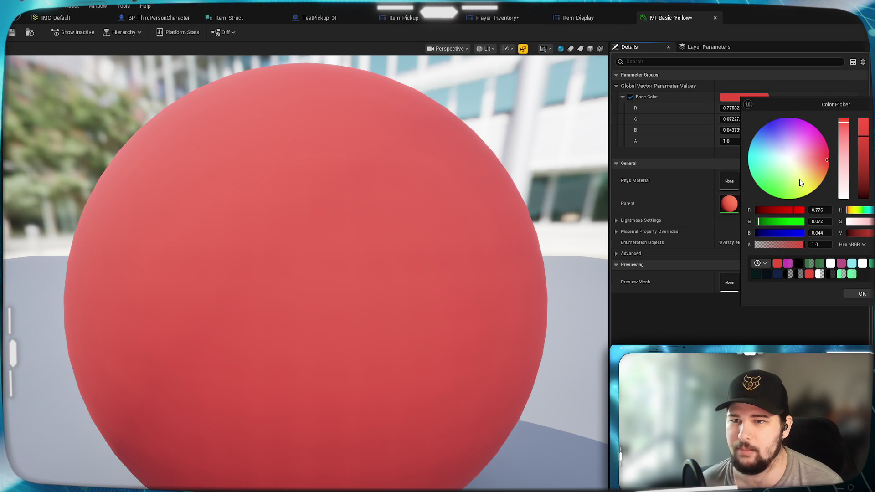
pyautogui.click(808, 187)
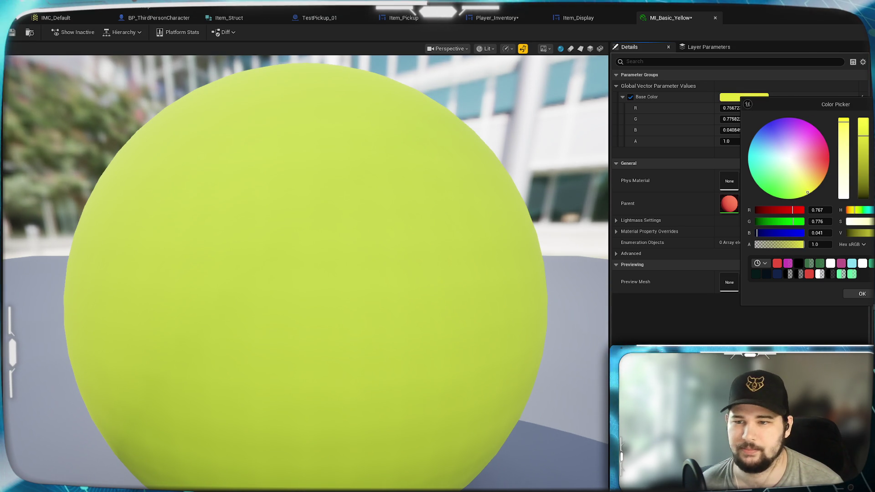
pyautogui.click(859, 293)
# Step: Round the Base Color to R 0.76, G 0.77, B 0.04, then save and close it
pyautogui.click(745, 108)
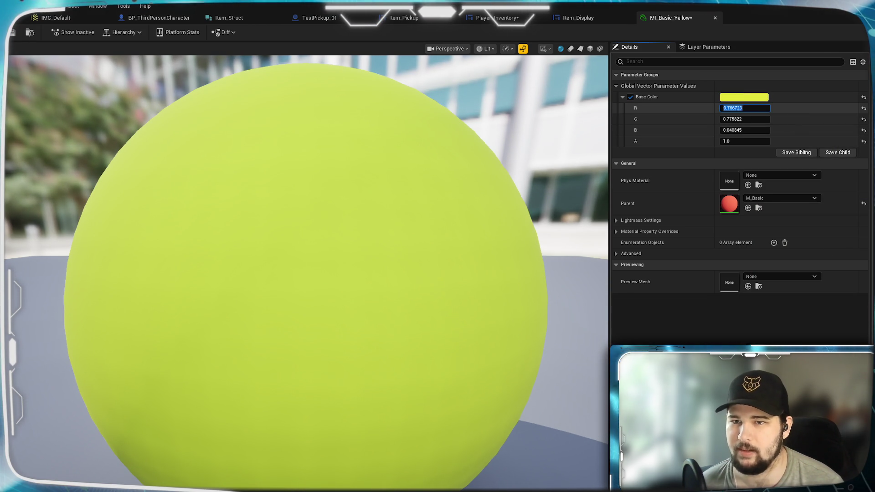
pyautogui.write('0.76')
pyautogui.press('Return')
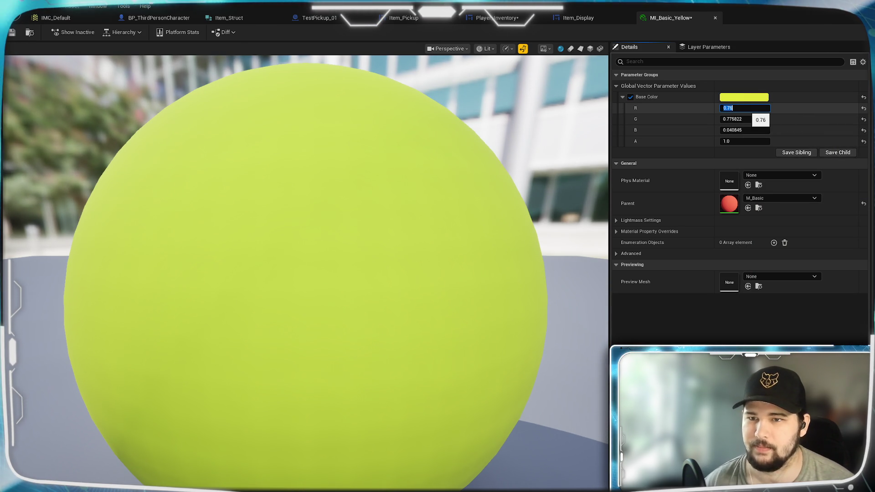
pyautogui.press('Tab')
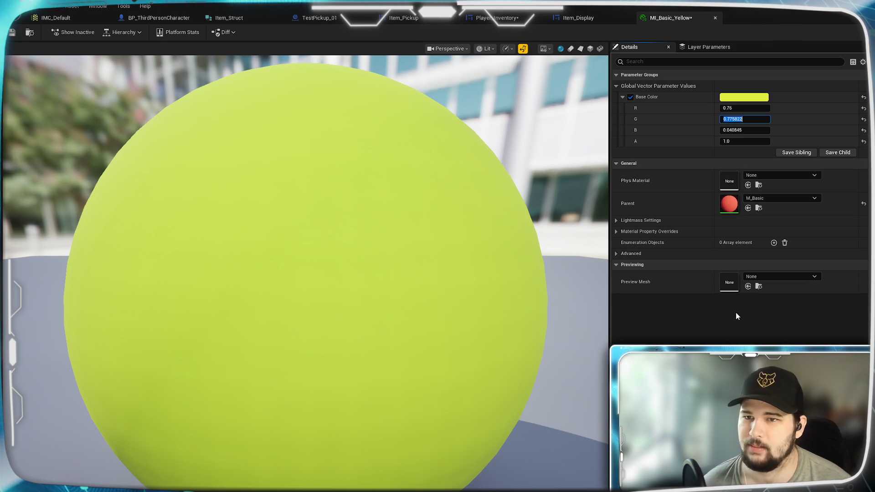
pyautogui.write('0')
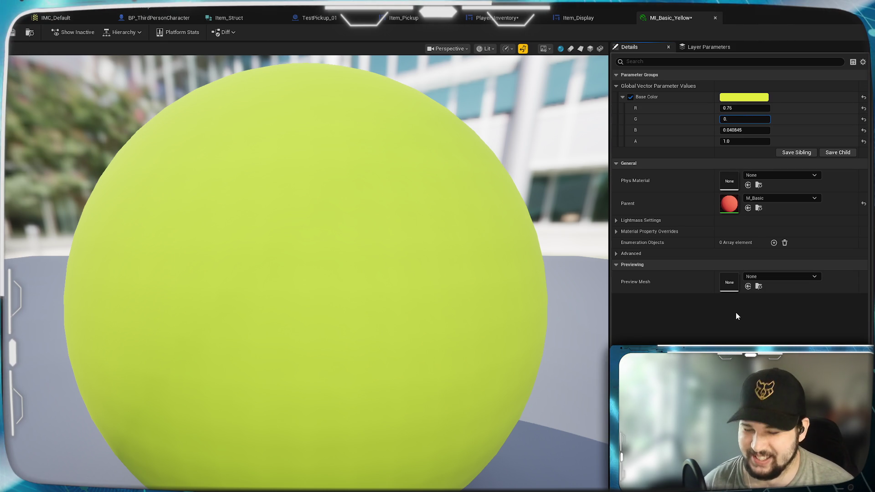
pyautogui.write('.77')
pyautogui.click(743, 130)
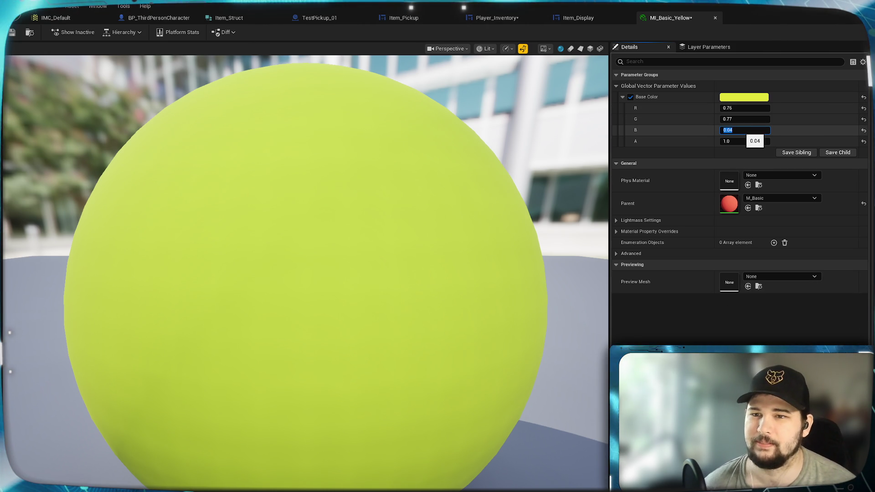
pyautogui.write('0.04')
pyautogui.press('Return')
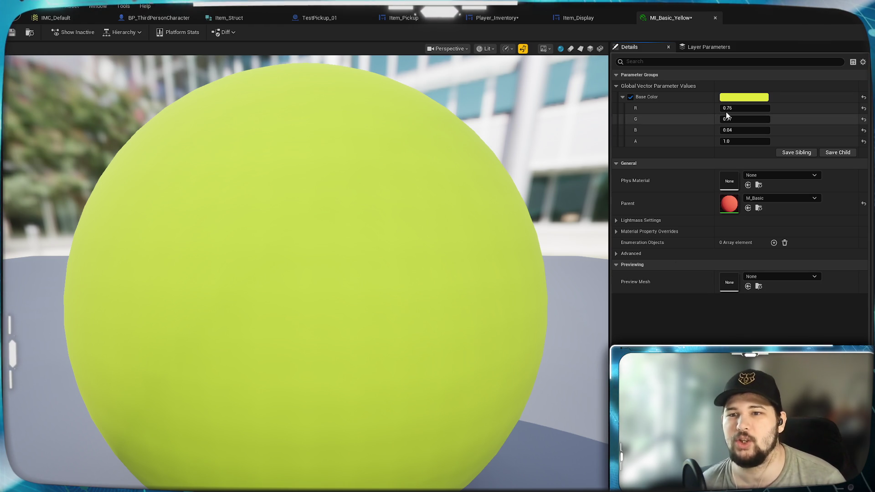
pyautogui.click(12, 32)
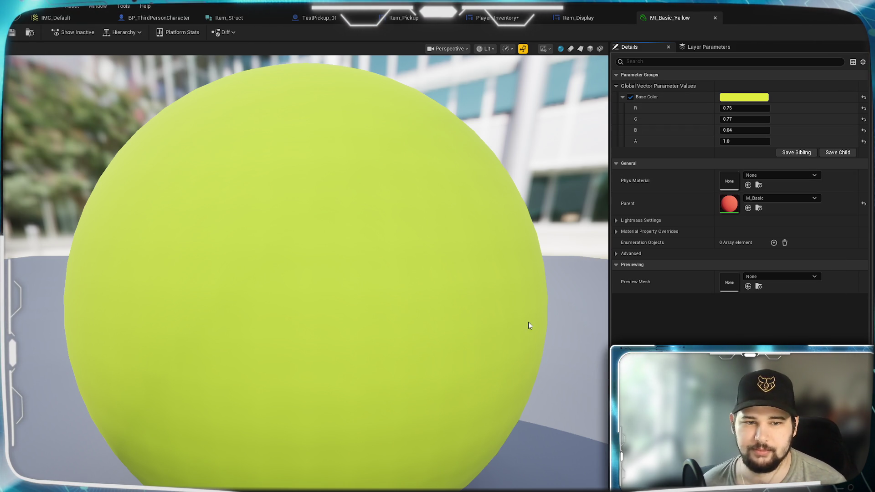
pyautogui.click(715, 17)
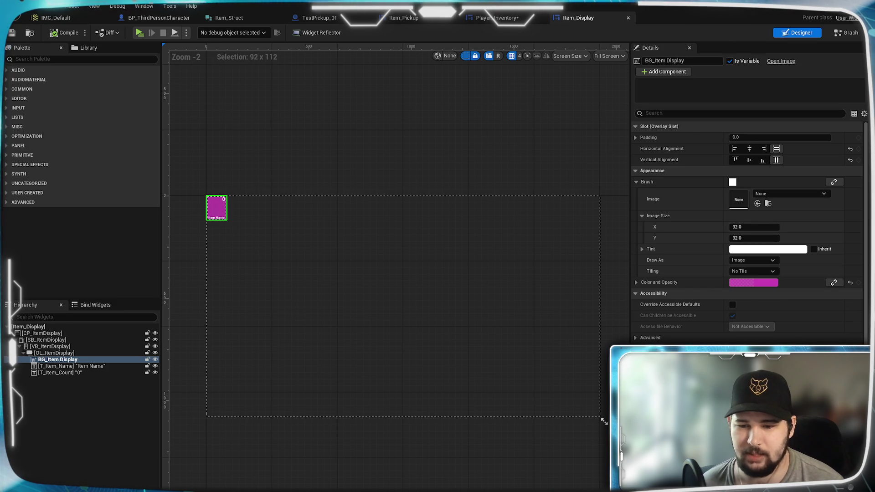
pyautogui.hotkey('alt', 'Tab')
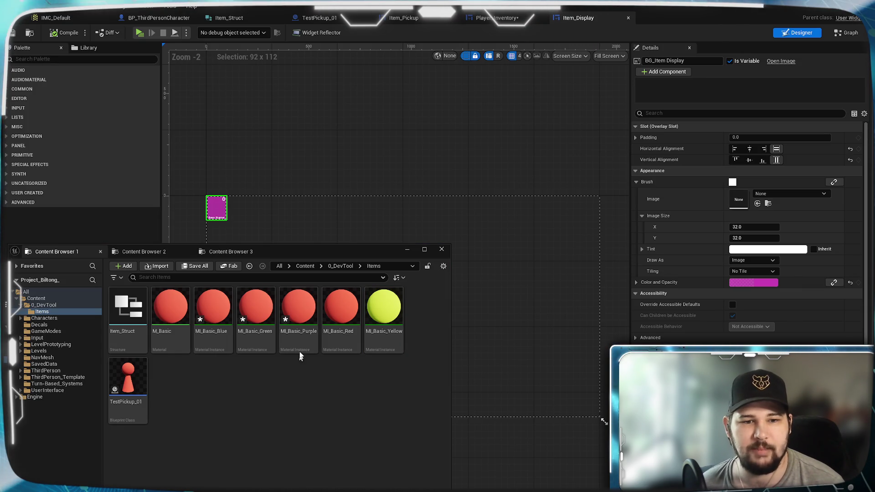
# Step: Open MI_Basic_Green and override its Base Color with a vivid green from the picker
pyautogui.doubleClick(246, 315)
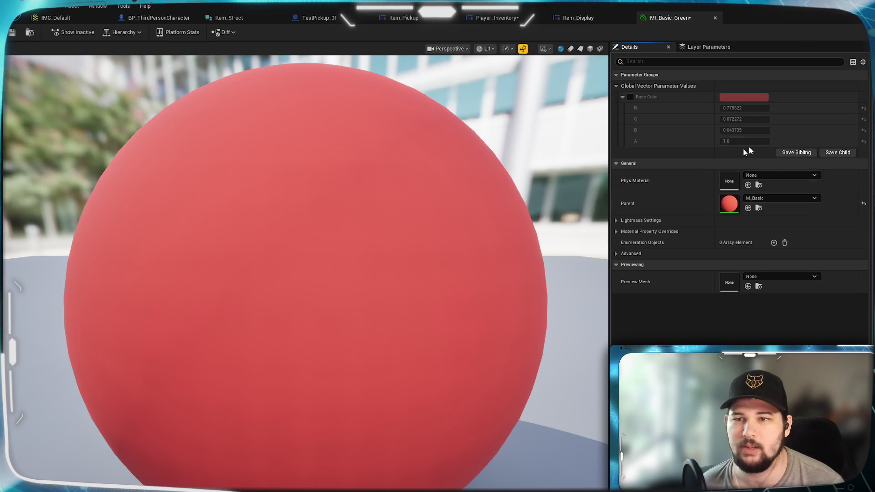
pyautogui.click(631, 97)
pyautogui.click(743, 96)
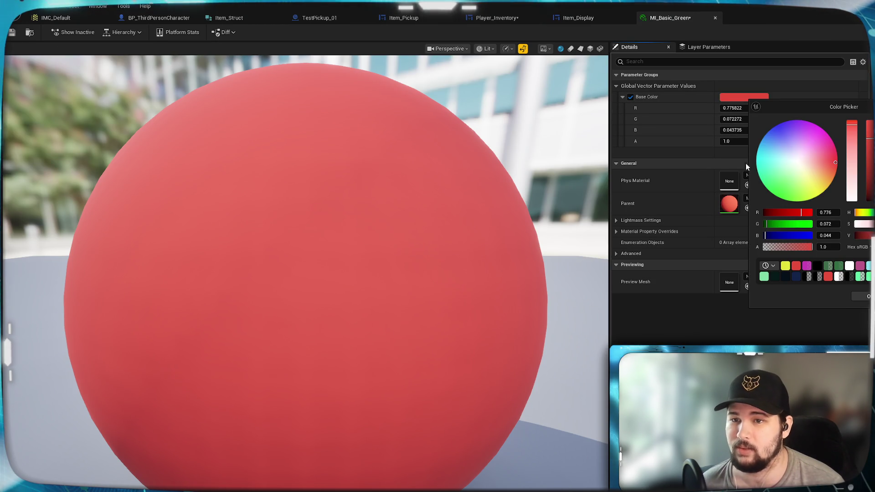
pyautogui.click(780, 187)
pyautogui.moveTo(780, 187); pyautogui.dragTo(779, 195)
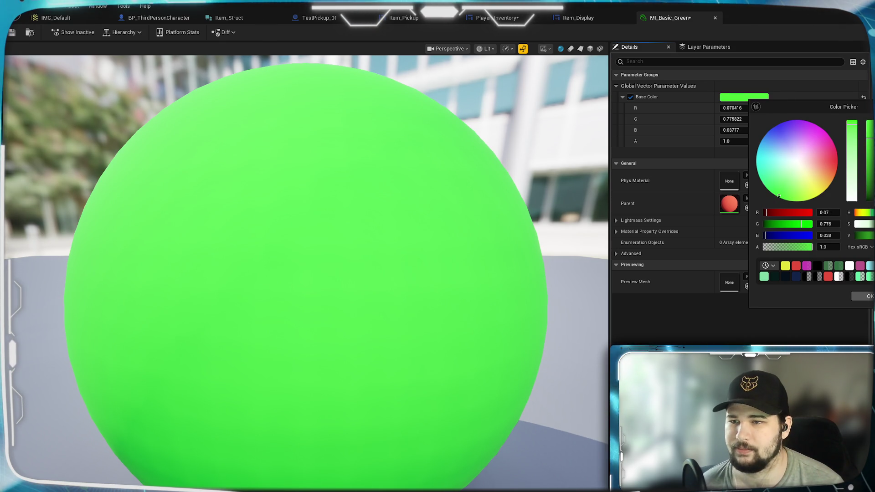
pyautogui.press('Return')
# Step: Round the Base Color to 0.07, 0.78, 0.04, then save and close MI_Basic_Green
pyautogui.rightClick(742, 109)
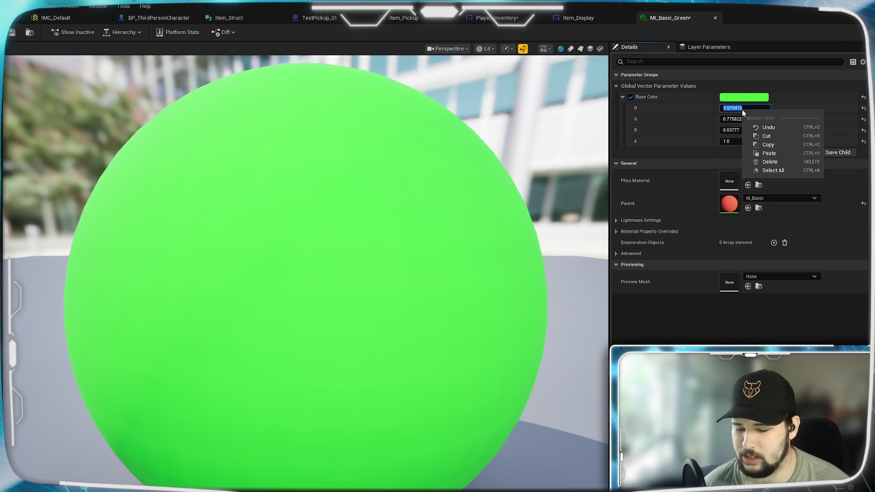
pyautogui.press('Escape')
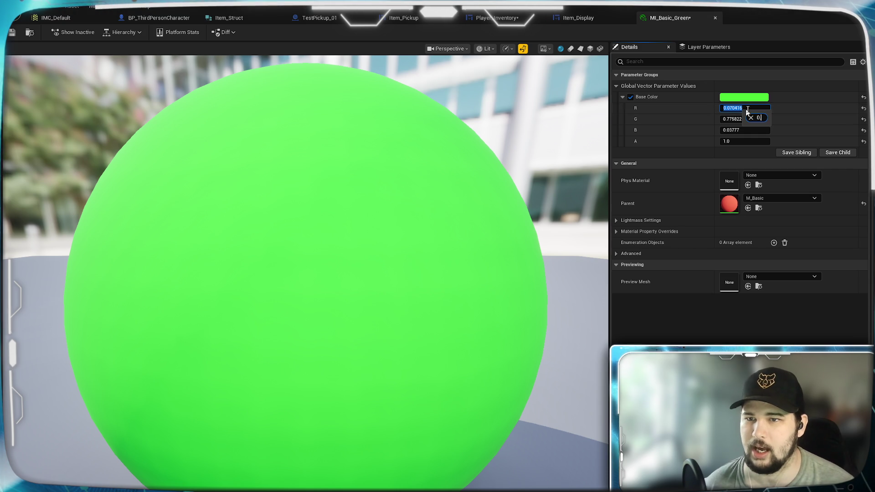
pyautogui.click(750, 110)
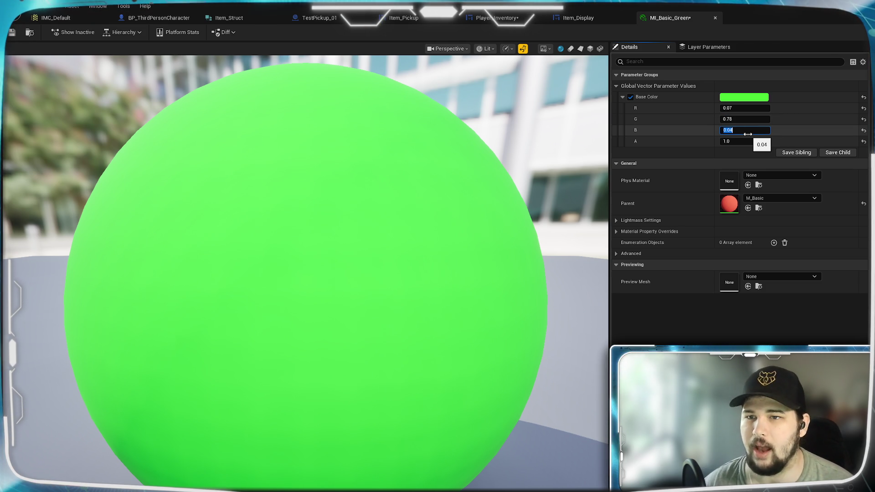
pyautogui.press('Return')
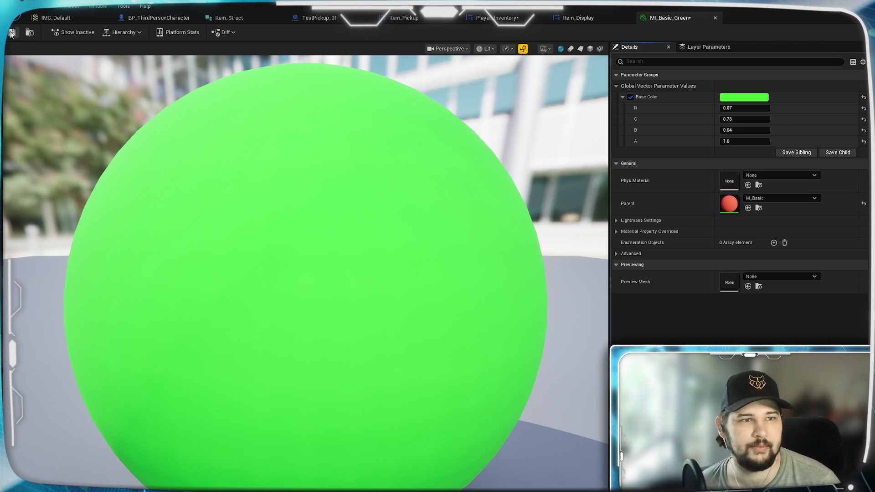
pyautogui.click(12, 33)
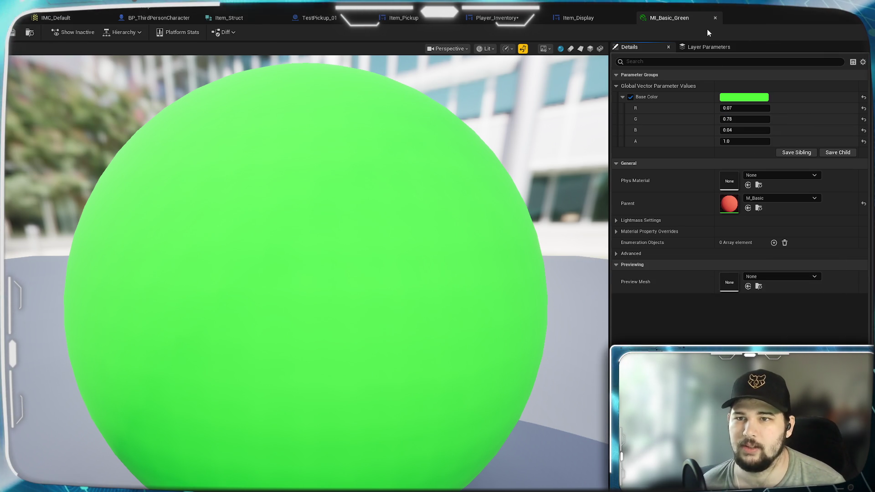
pyautogui.click(715, 18)
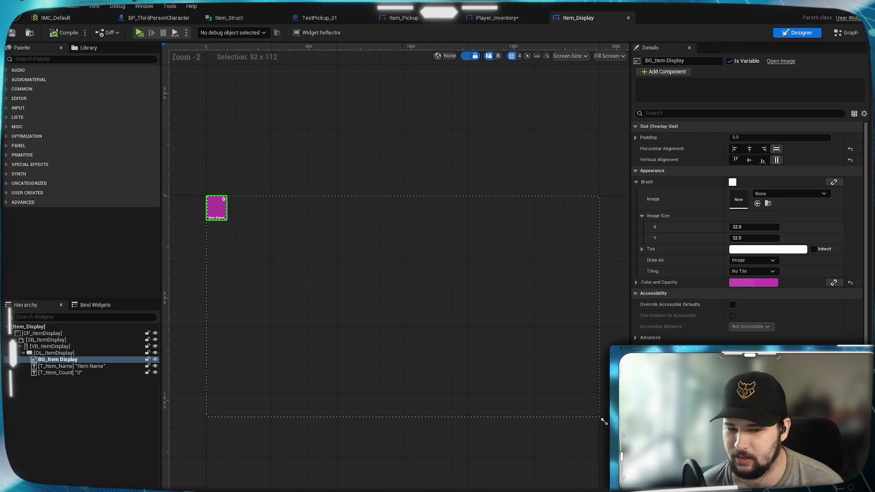
# Step: Override MI_Basic_Blue's Base Color with a light blue from the colour picker
pyautogui.hotkey('ctrl', 'space')
pyautogui.hotkey('ctrl', 'space')
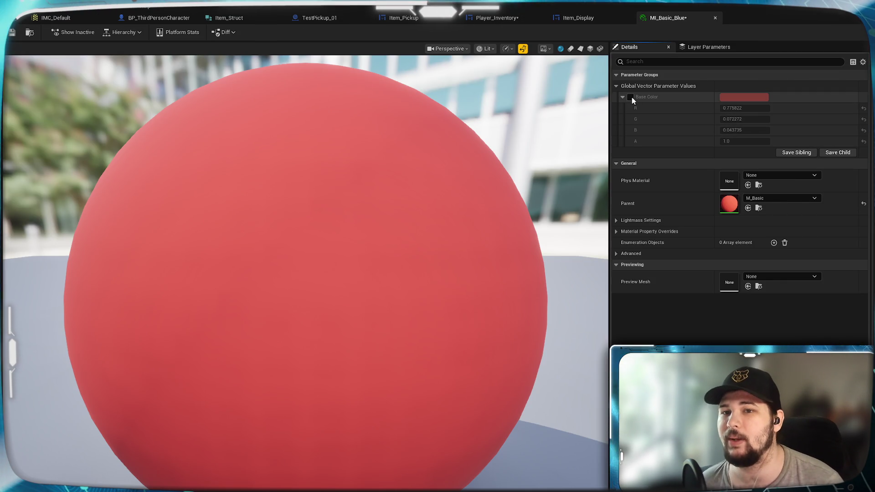
pyautogui.click(631, 97)
pyautogui.click(745, 97)
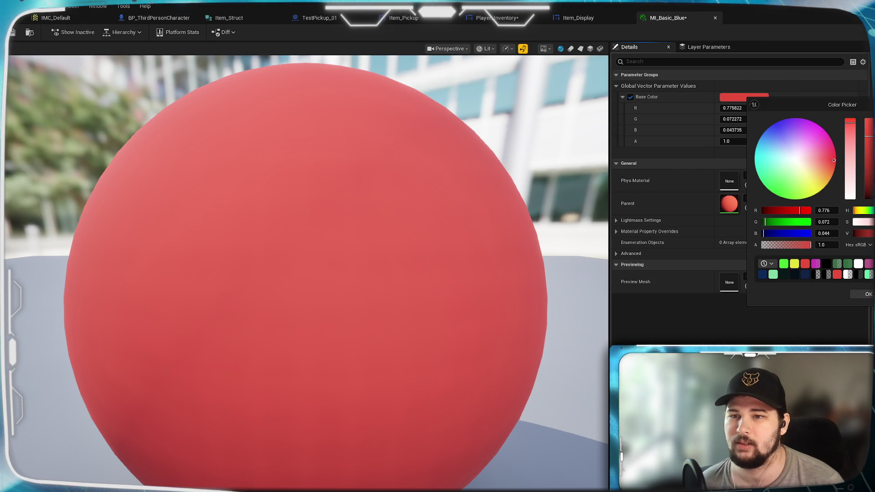
pyautogui.click(763, 142)
pyautogui.moveTo(764, 142); pyautogui.dragTo(762, 142)
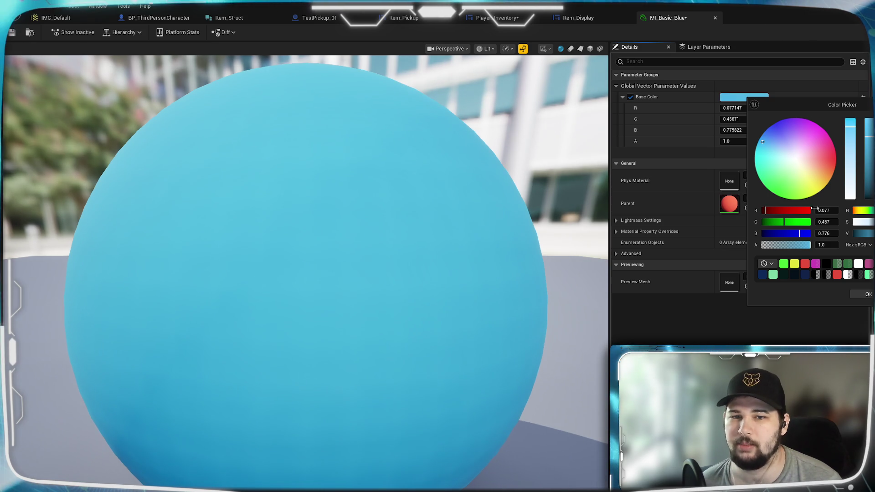
pyautogui.click(869, 295)
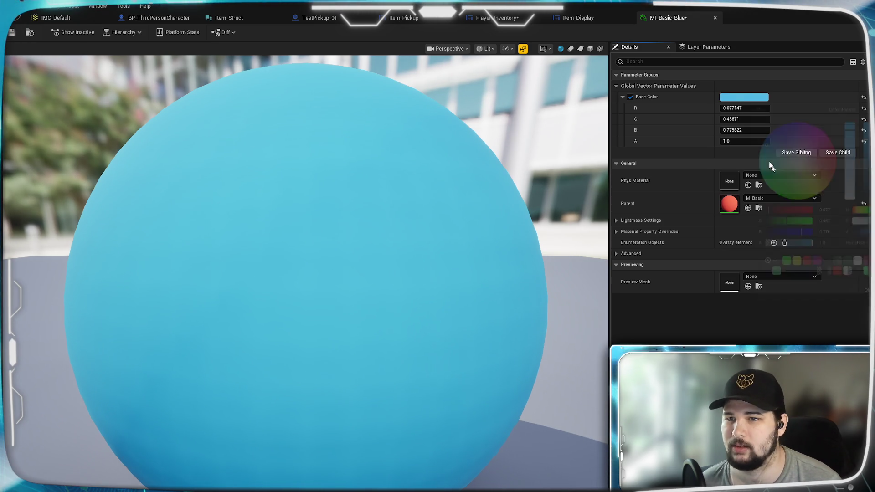
# Step: Set Base Color to R 0.08, G 0.45, B 0.77, close MI_Basic_Blue, and open MI_Basic_Purple
pyautogui.click(747, 108)
pyautogui.write('0.08')
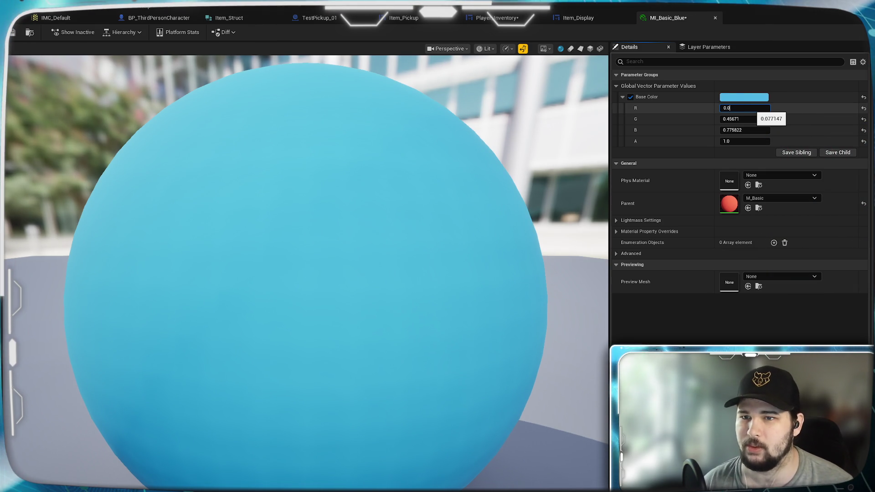
pyautogui.click(745, 119)
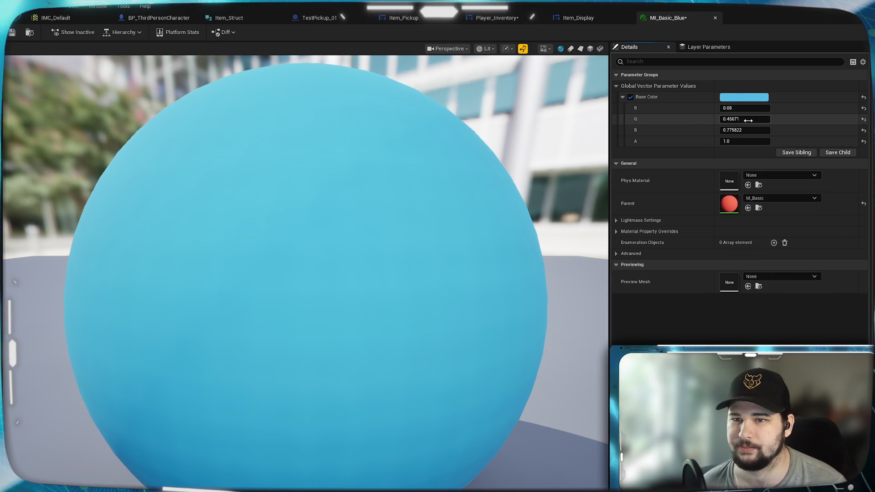
pyautogui.write('0.45')
pyautogui.click(747, 130)
pyautogui.write('0.77')
pyautogui.press('Return')
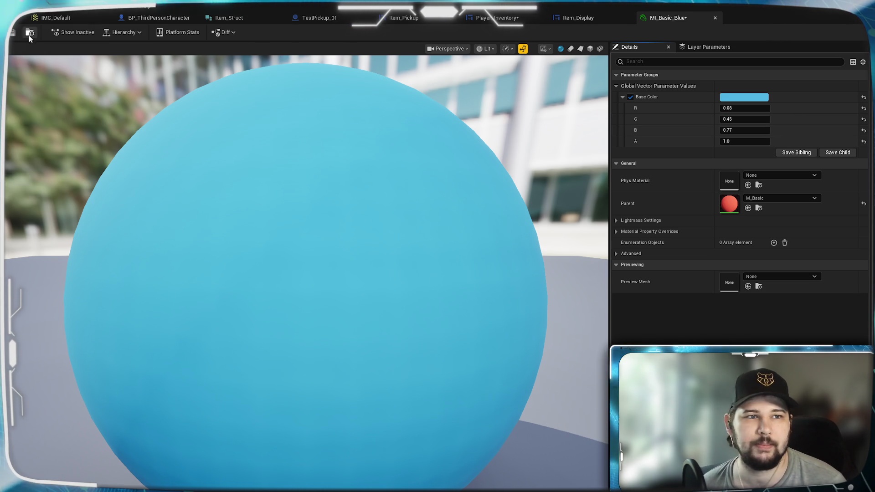
pyautogui.click(714, 17)
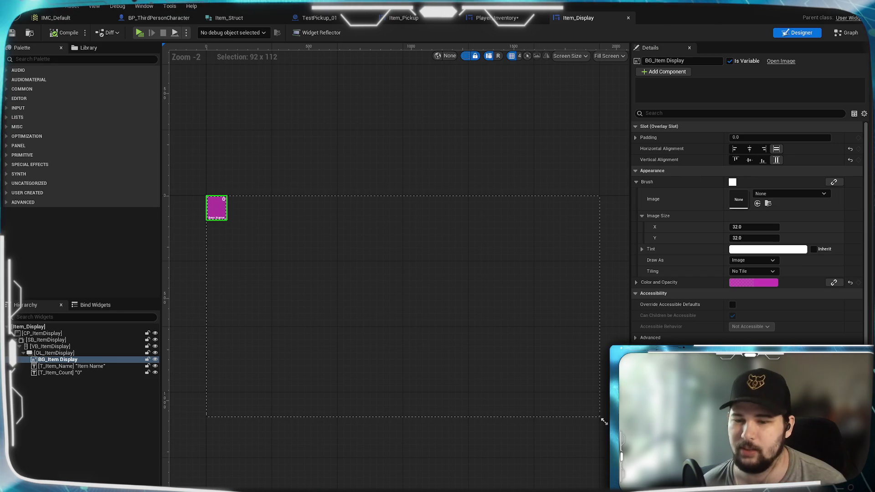
pyautogui.hotkey('ctrl', 'space')
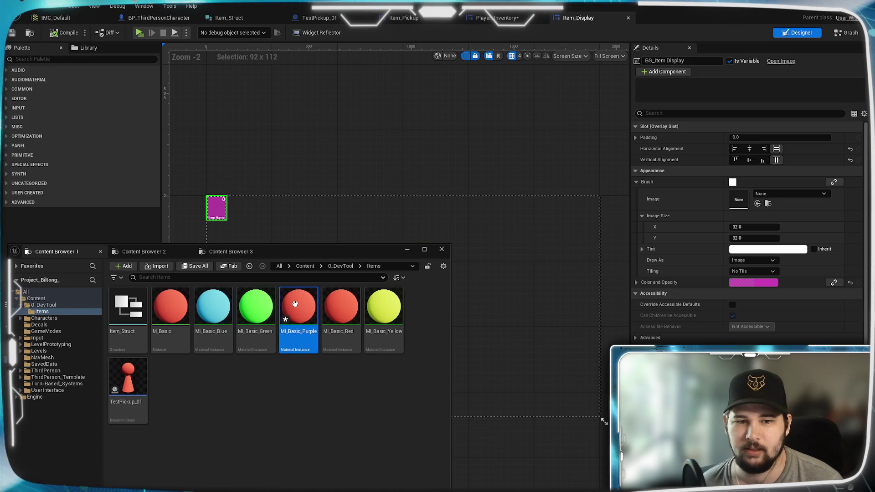
pyautogui.doubleClick(297, 307)
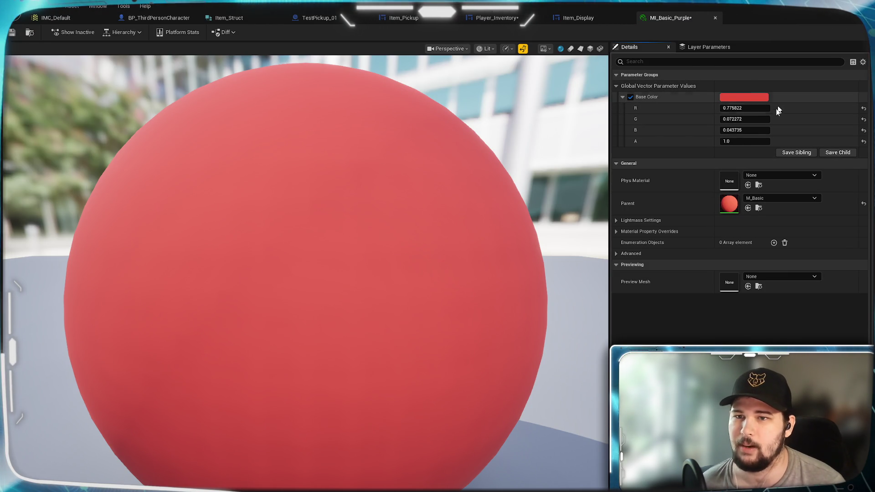
# Step: Pick a saturated purple as MI_Basic_Purple's Base Color in the colour picker
pyautogui.click(745, 96)
pyautogui.click(792, 127)
pyautogui.moveTo(793, 127); pyautogui.dragTo(793, 117)
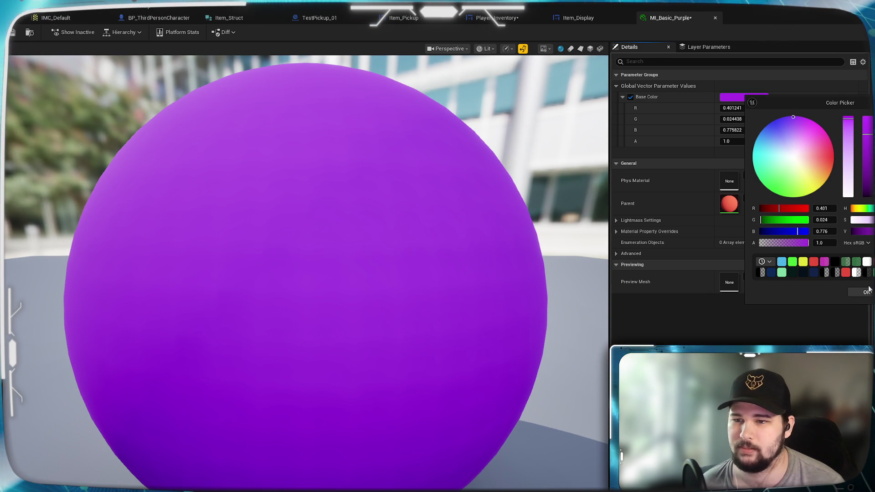
pyautogui.click(710, 170)
# Step: Enter Base Color values R 0.4, G 0.03, B 0.78, then close MI_Basic_Purple
pyautogui.click(748, 108)
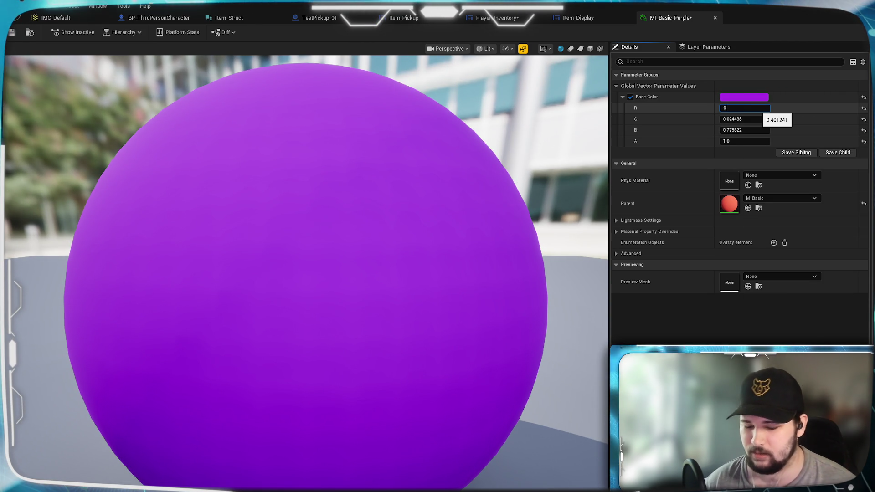
pyautogui.write('.4')
pyautogui.click(749, 120)
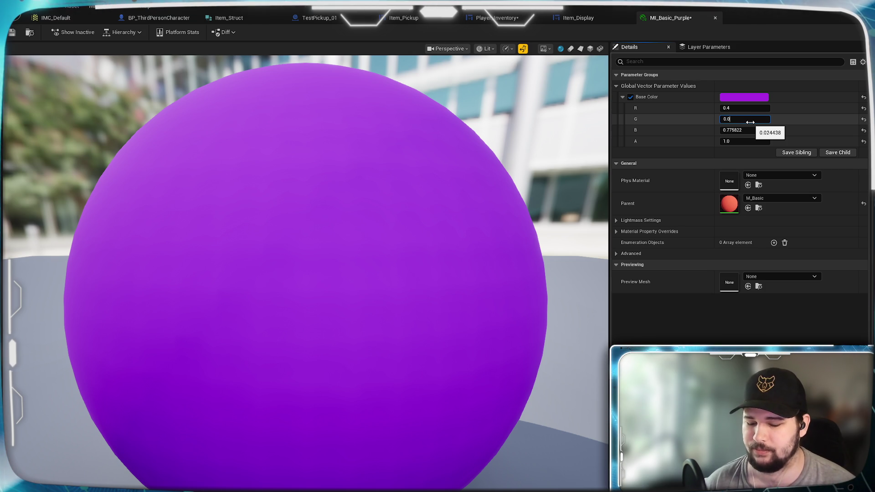
pyautogui.write('3')
pyautogui.click(748, 130)
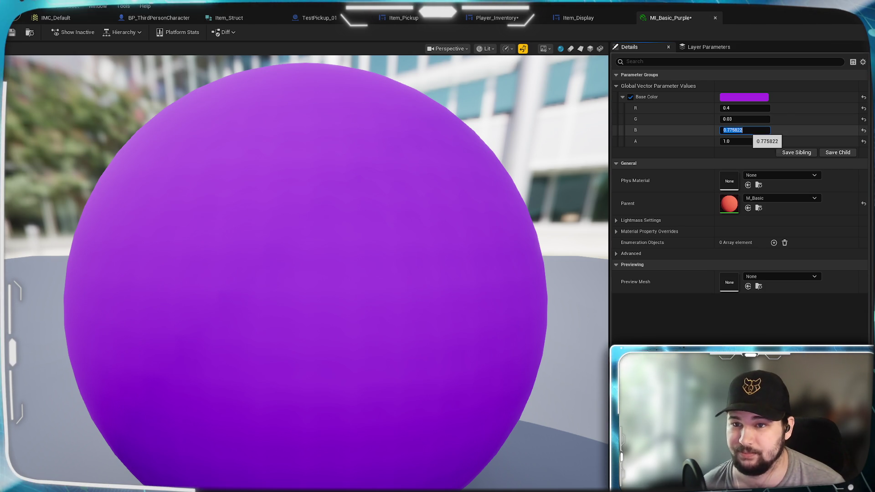
pyautogui.write('0.78')
pyautogui.press('Return')
pyautogui.click(38, 52)
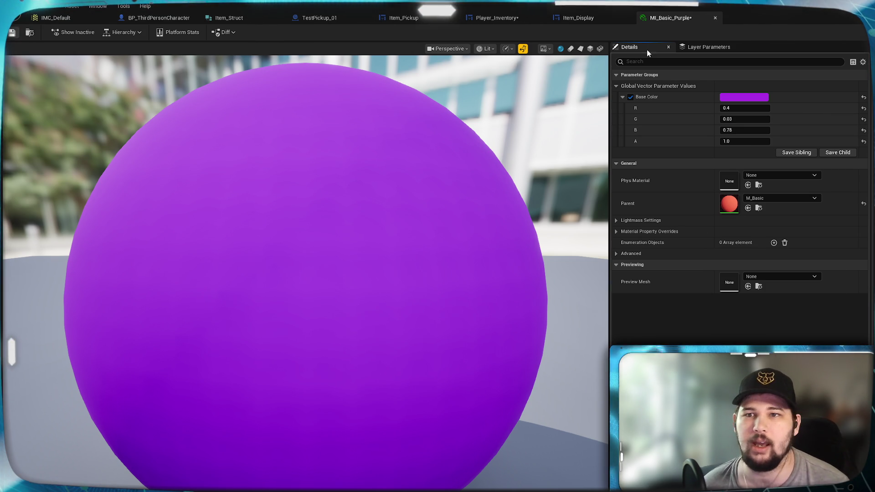
pyautogui.click(716, 19)
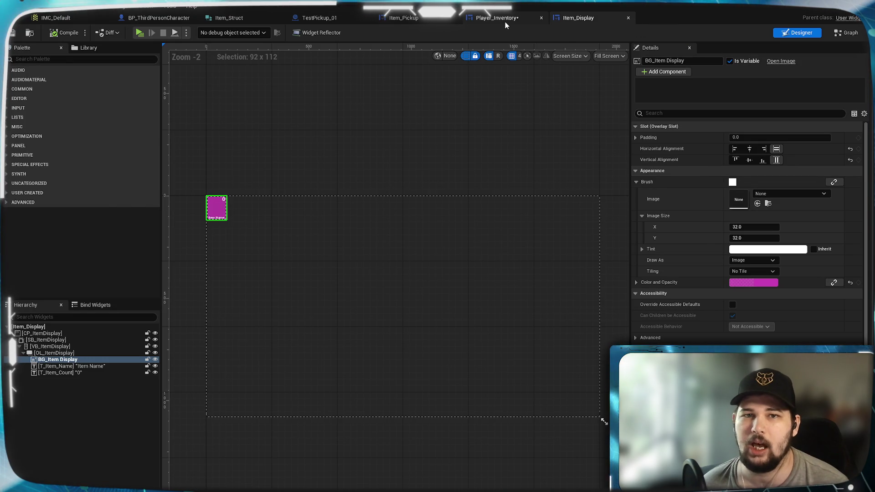
# Step: Save Player_Inventory and move its Get Player Controller node below the loop node
pyautogui.click(505, 20)
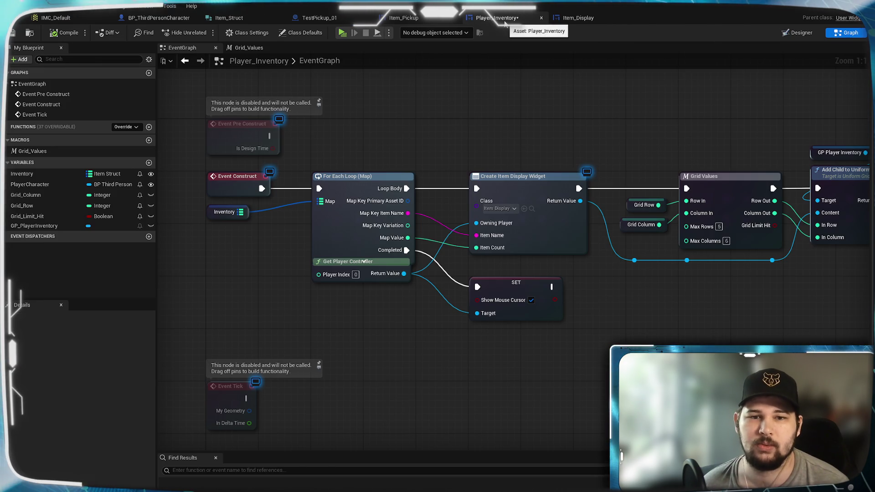
pyautogui.click(19, 34)
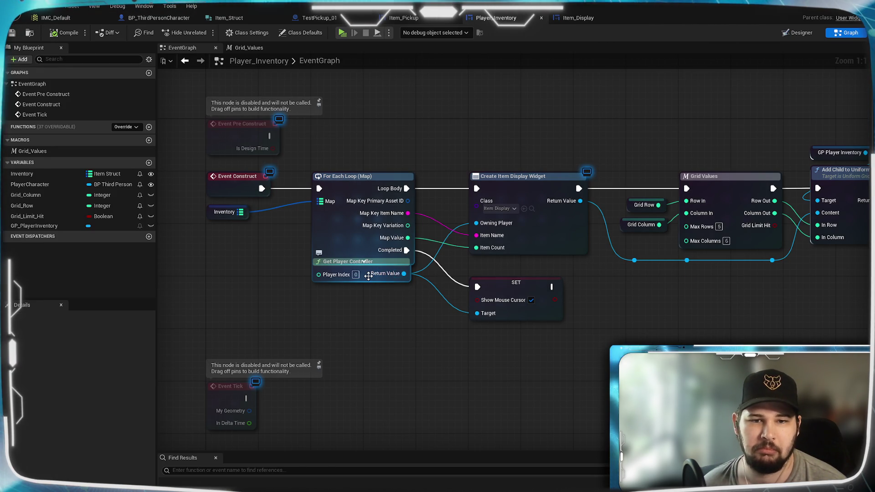
pyautogui.moveTo(369, 278); pyautogui.dragTo(369, 291)
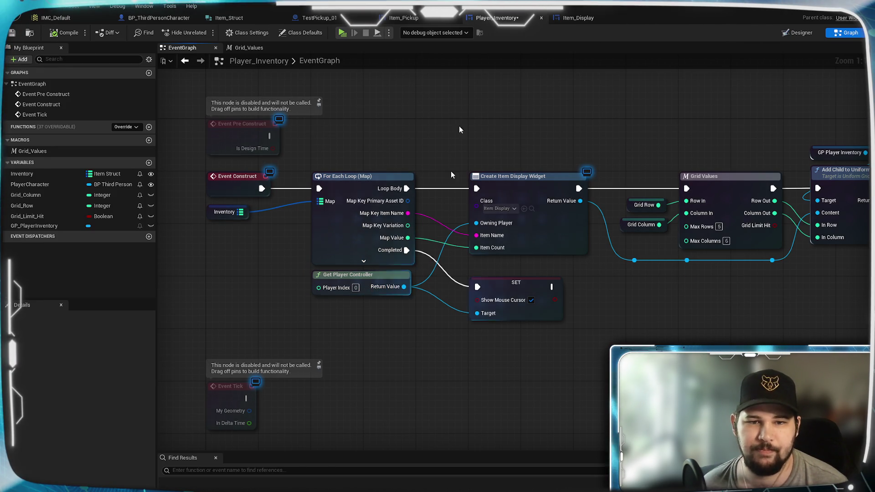
# Step: Check the Item_Struct fields, then return to TestPickup_01's event graph below the overlap events
pyautogui.click(404, 17)
pyautogui.click(333, 19)
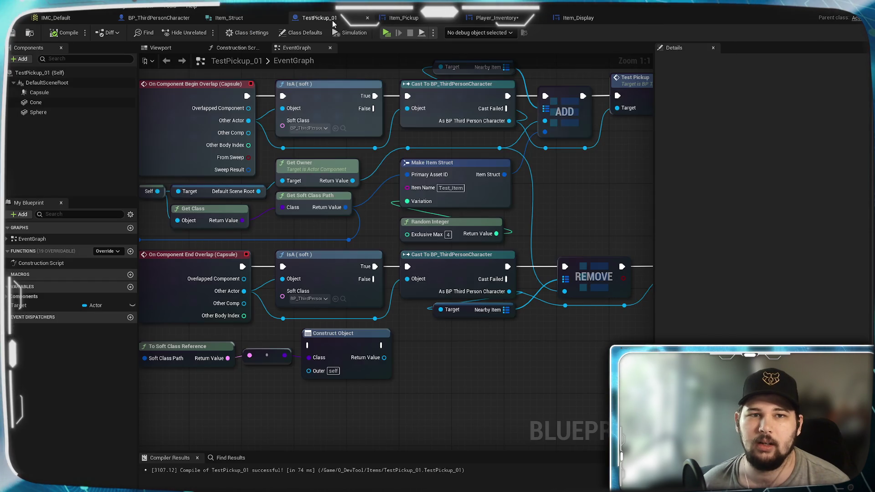
pyautogui.moveTo(448, 369); pyautogui.dragTo(502, 314)
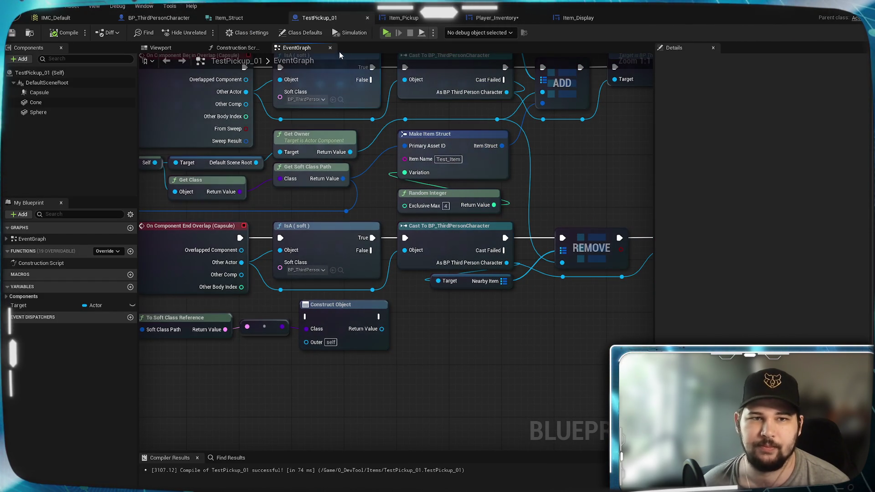
pyautogui.click(242, 17)
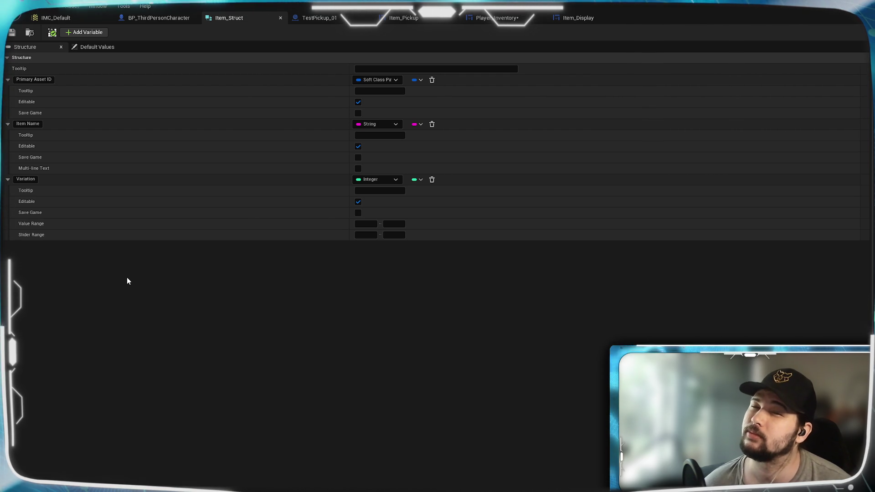
pyautogui.click(310, 20)
pyautogui.scroll(2, 486, 360)
pyautogui.moveTo(553, 326)
pyautogui.mouseDown()
pyautogui.moveTo(564, 305)
pyautogui.moveTo(539, 471)
pyautogui.moveTo(537, 254)
pyautogui.mouseUp()
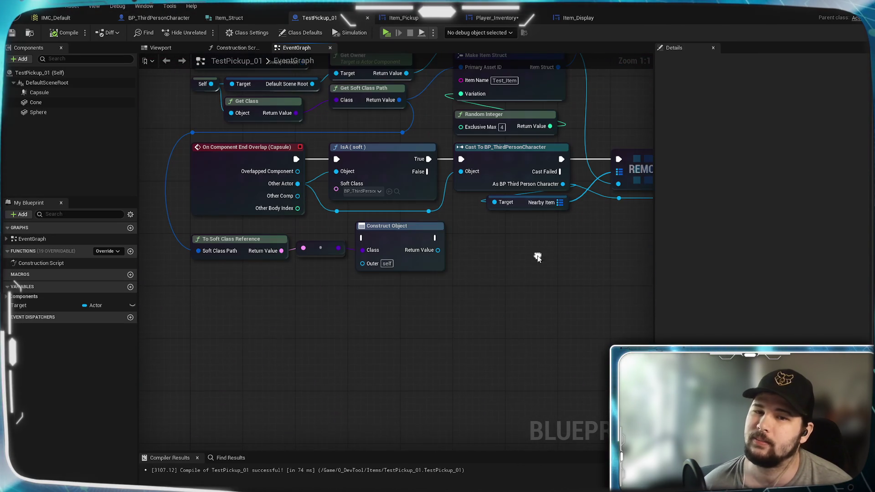
# Step: Add a node from an 'se' action search, then delete the mistakenly added nodes
pyautogui.rightClick(501, 321)
pyautogui.write('se')
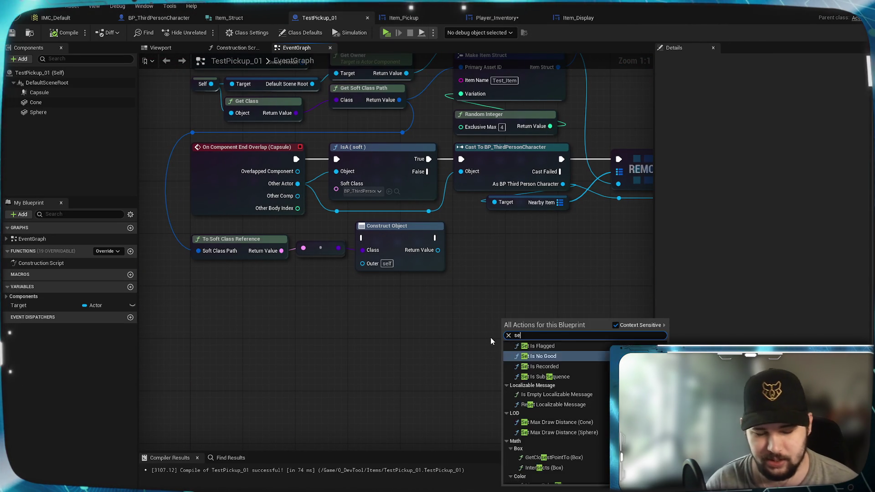
pyautogui.press('Return')
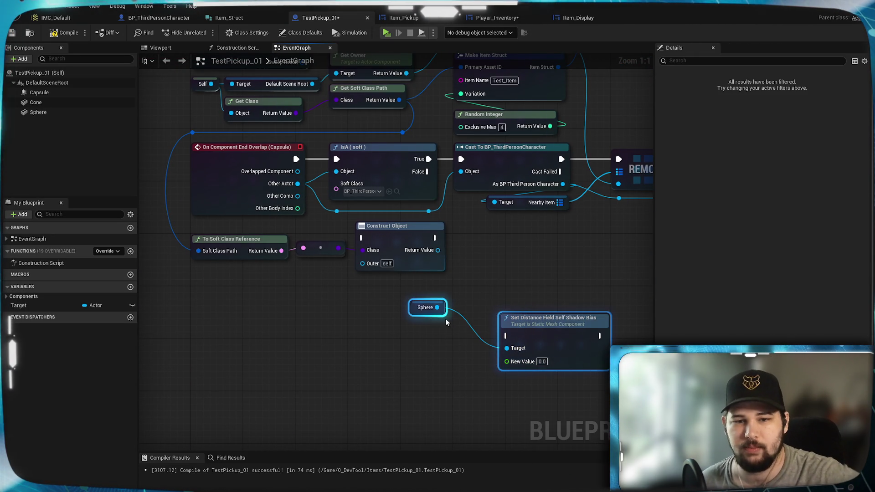
pyautogui.press('Delete')
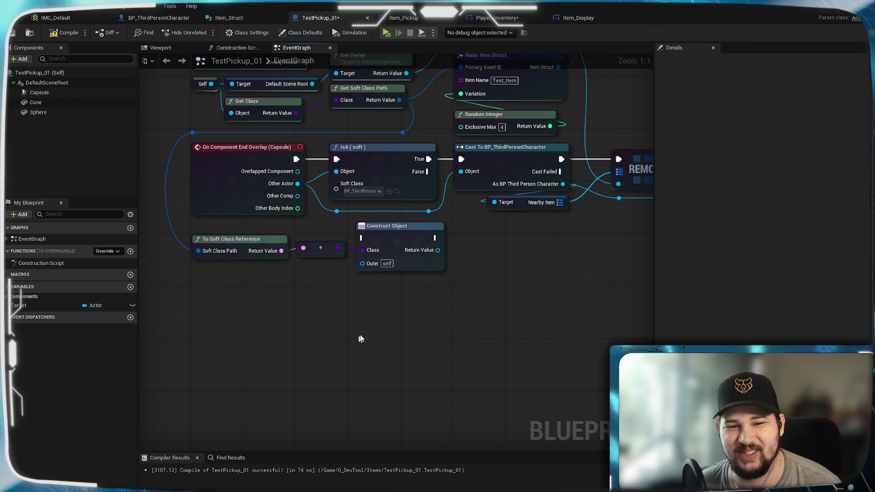
# Step: Add a Self reference node and search 'material' for actions from its pin
pyautogui.rightClick(364, 334)
pyautogui.write('self')
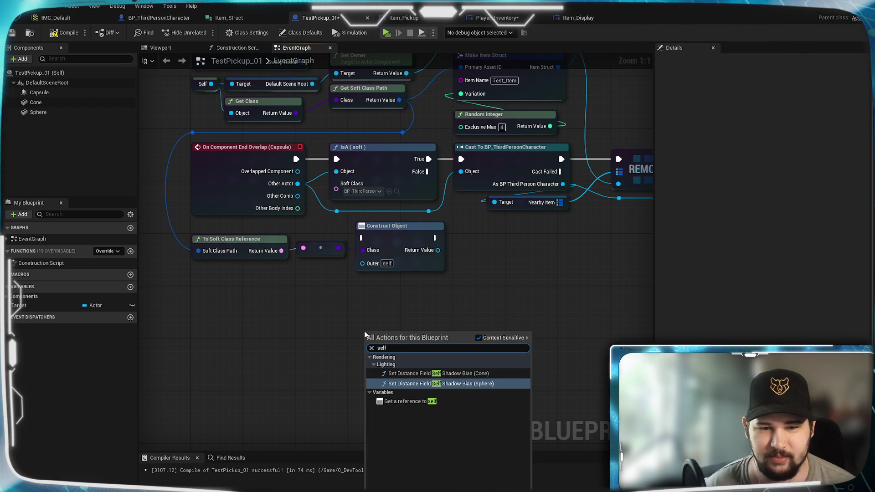
pyautogui.click(410, 401)
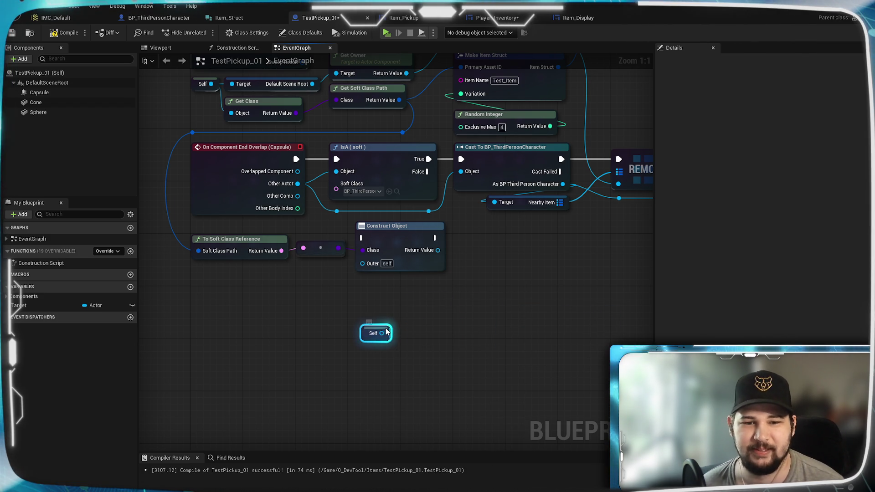
pyautogui.moveTo(329, 326); pyautogui.dragTo(377, 329)
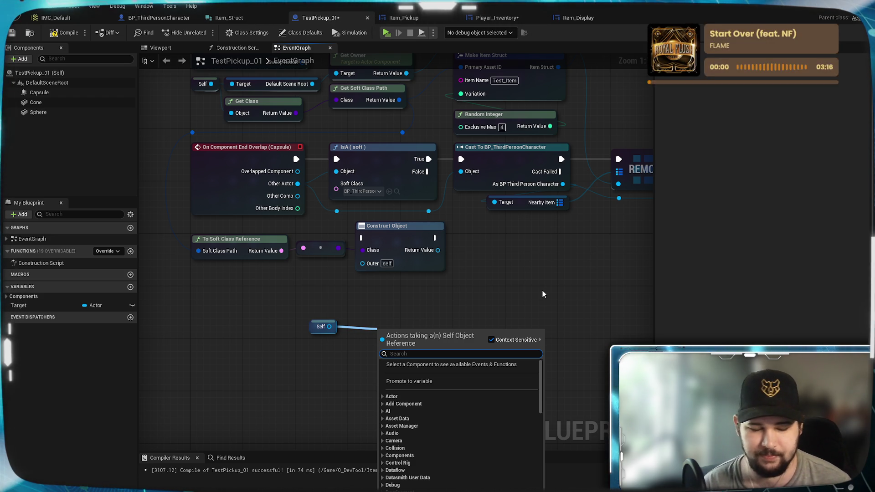
pyautogui.write('material')
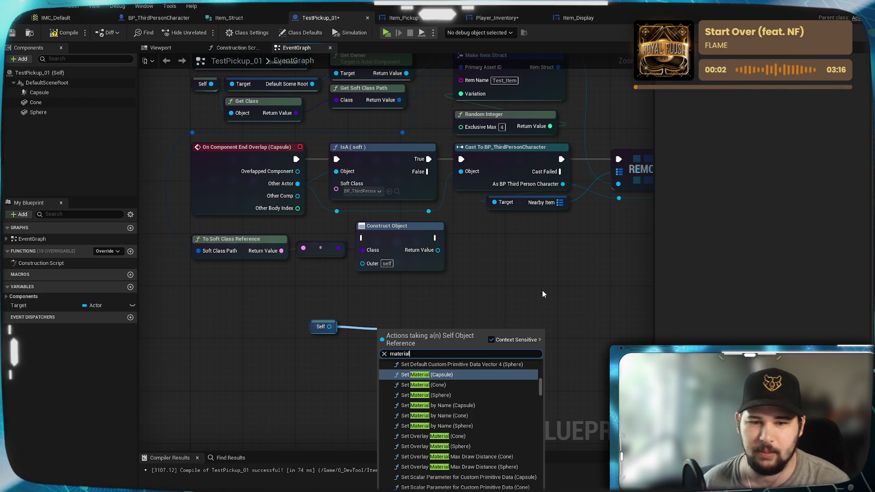
pyautogui.scroll(4, 528, 401)
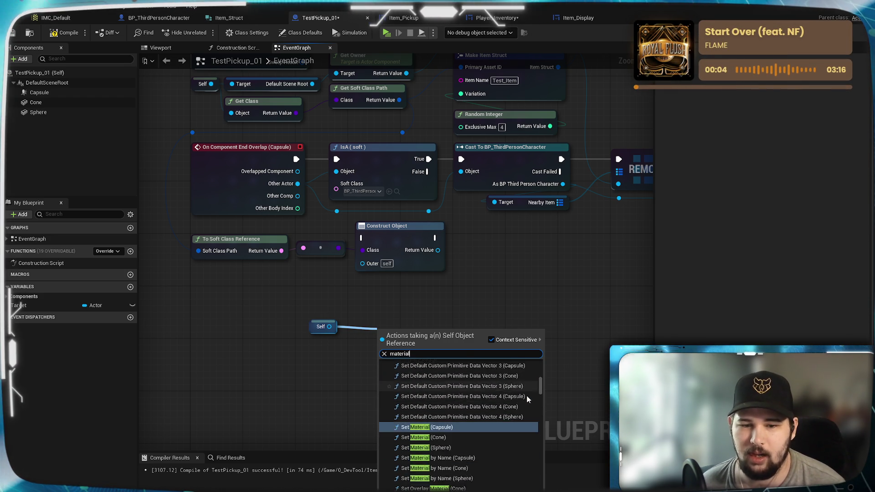
pyautogui.scroll(-4, 527, 399)
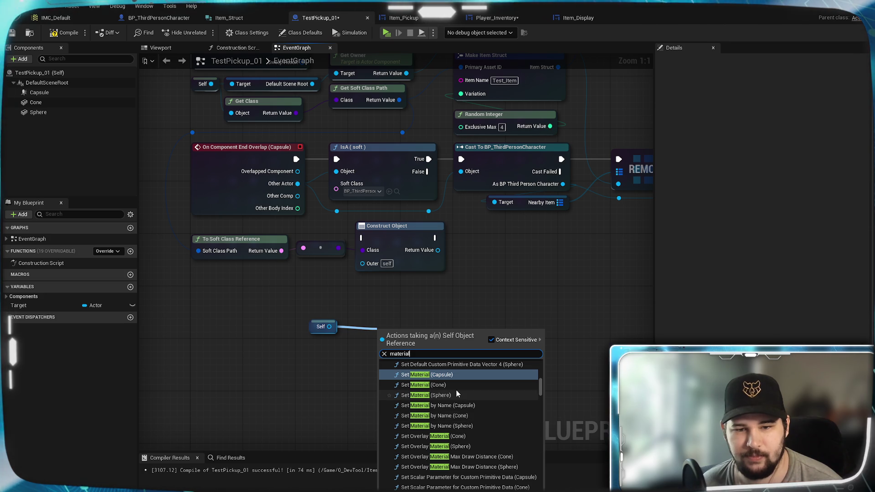
# Step: Add Set Material nodes for the Cone and for the Sphere
pyautogui.click(458, 385)
pyautogui.moveTo(440, 340)
pyautogui.mouseDown()
pyautogui.moveTo(469, 315)
pyautogui.moveTo(527, 329)
pyautogui.moveTo(440, 272)
pyautogui.mouseUp()
pyautogui.moveTo(216, 294); pyautogui.dragTo(480, 282)
pyautogui.write('set material')
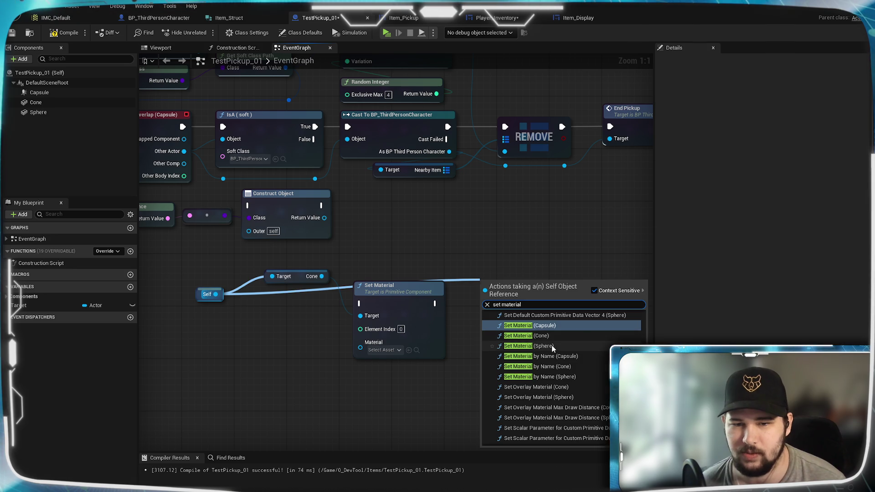
pyautogui.click(553, 347)
pyautogui.moveTo(497, 236); pyautogui.dragTo(542, 206)
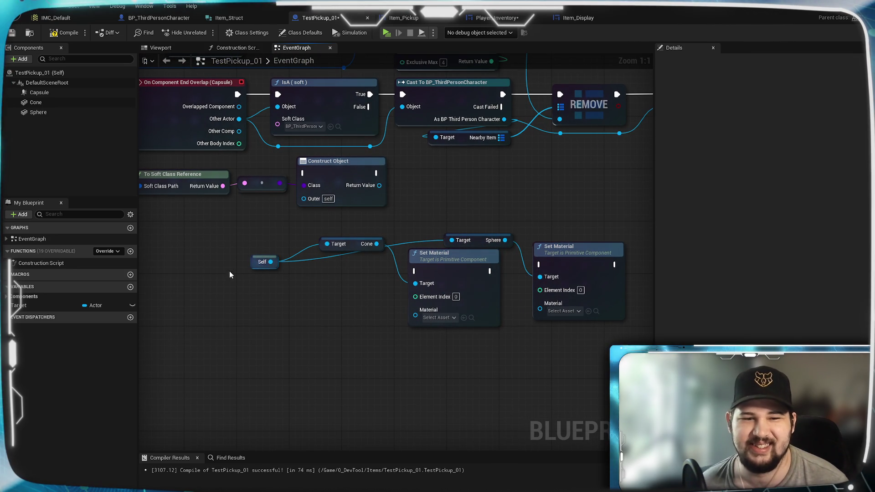
# Step: Replace the getters with Cone and Sphere components wired into each Set Material Target
pyautogui.press('Delete')
pyautogui.click(497, 237)
pyautogui.press('Delete')
pyautogui.click(39, 93)
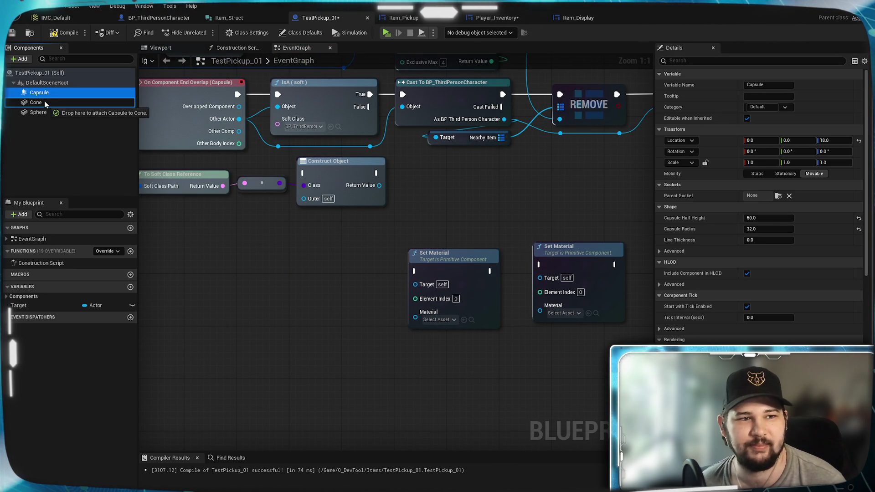
pyautogui.moveTo(36, 102)
pyautogui.mouseDown()
pyautogui.moveTo(113, 173)
pyautogui.moveTo(325, 276)
pyautogui.moveTo(347, 250)
pyautogui.moveTo(415, 283)
pyautogui.mouseUp()
pyautogui.click(288, 309)
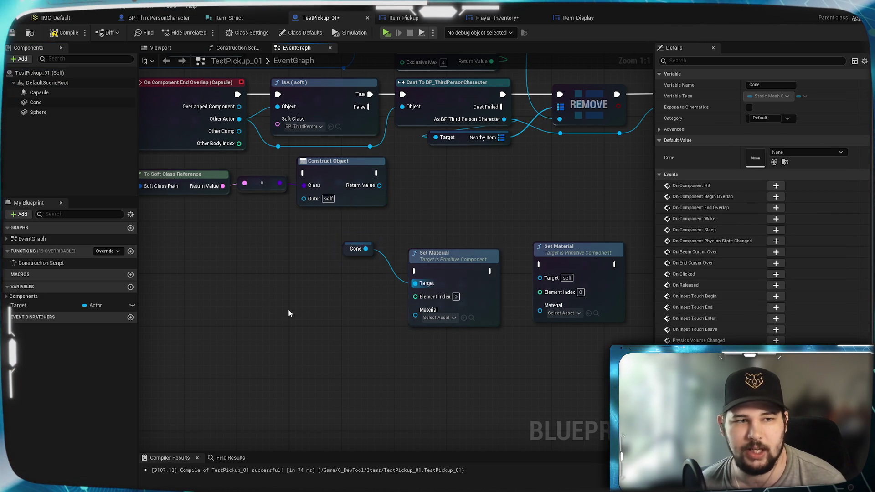
pyautogui.moveTo(43, 111)
pyautogui.mouseDown()
pyautogui.moveTo(514, 235)
pyautogui.moveTo(470, 225)
pyautogui.moveTo(540, 277)
pyautogui.mouseUp()
pyautogui.click(478, 285)
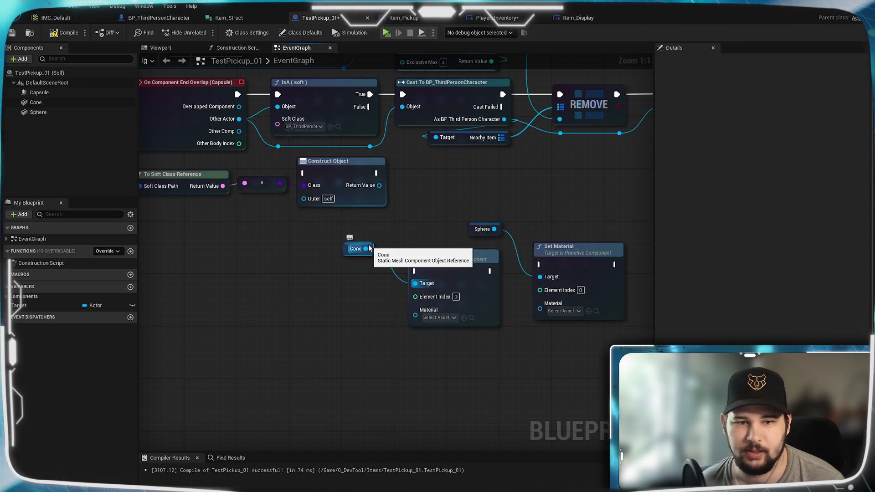
pyautogui.moveTo(371, 243); pyautogui.dragTo(434, 238)
pyautogui.click(522, 236)
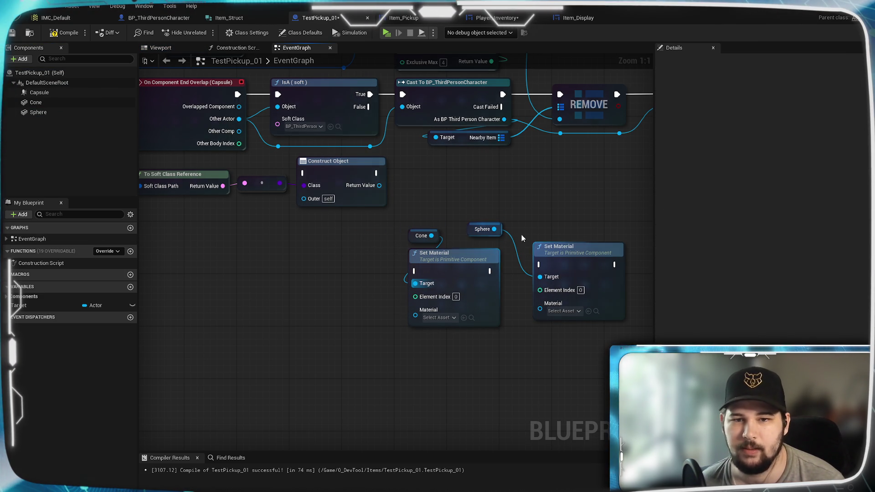
pyautogui.moveTo(497, 223); pyautogui.dragTo(558, 231)
pyautogui.click(517, 255)
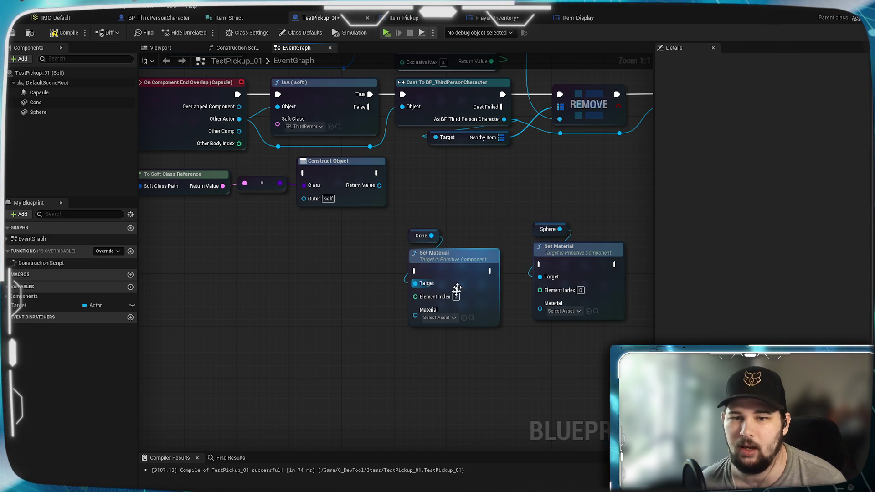
pyautogui.click(442, 317)
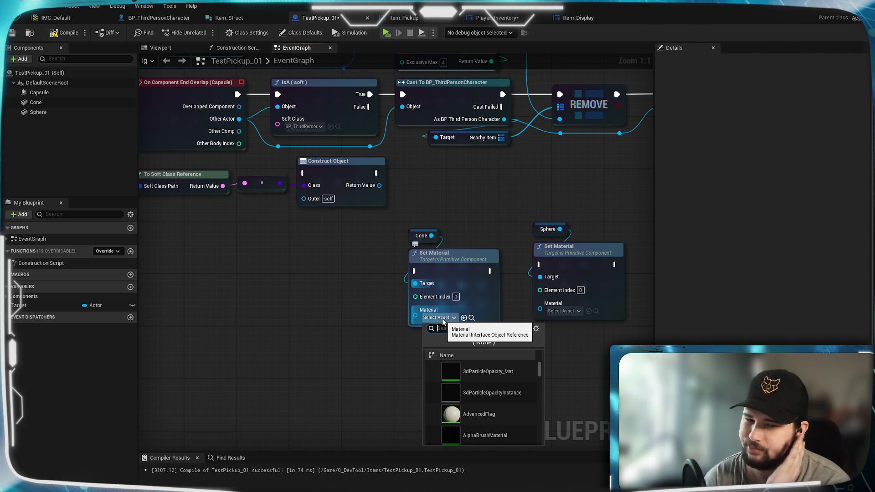
pyautogui.click(378, 358)
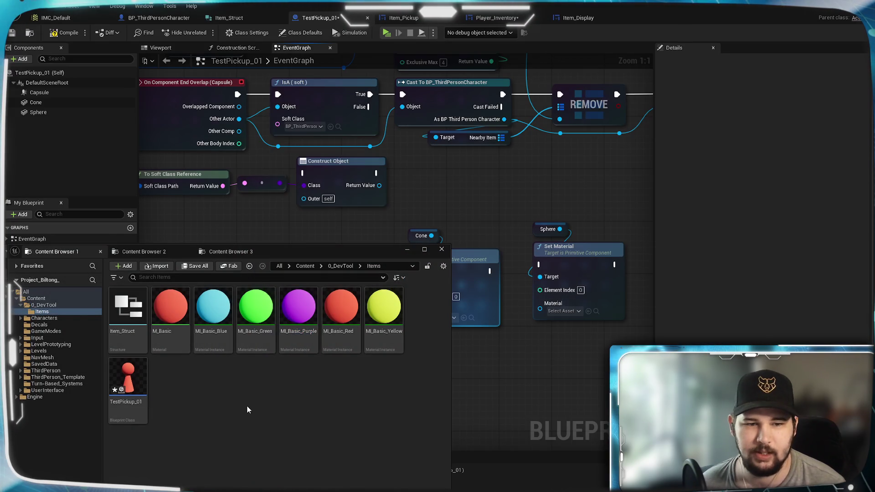
pyautogui.rightClick(247, 406)
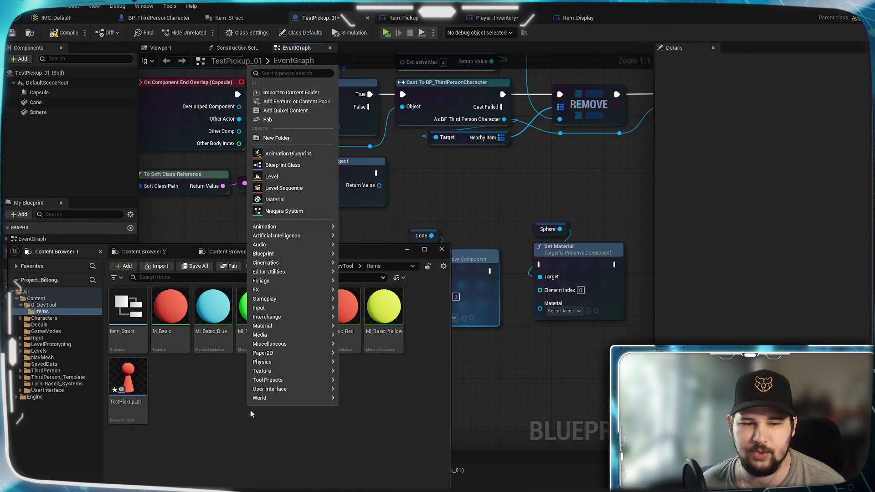
pyautogui.moveTo(275, 328)
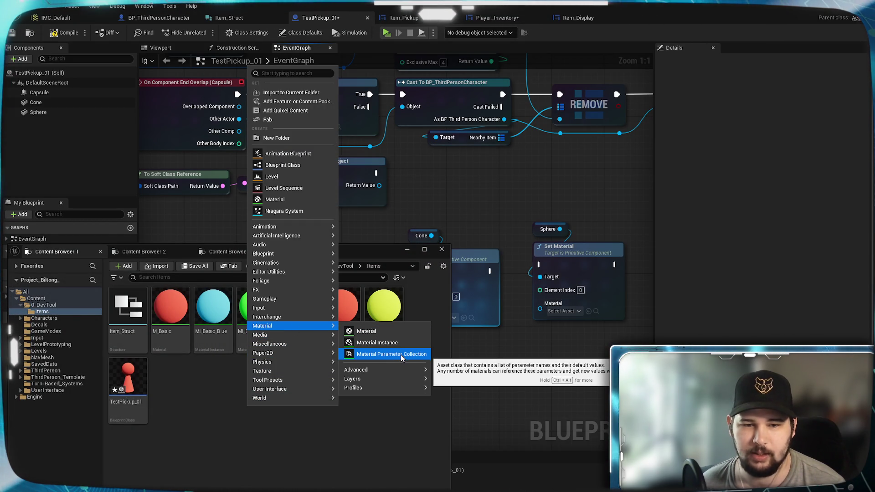
pyautogui.moveTo(390, 368)
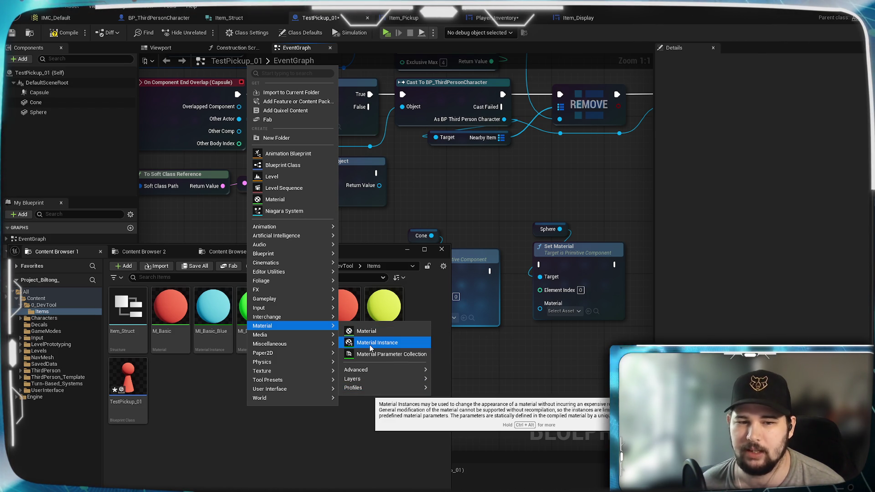
pyautogui.click(430, 378)
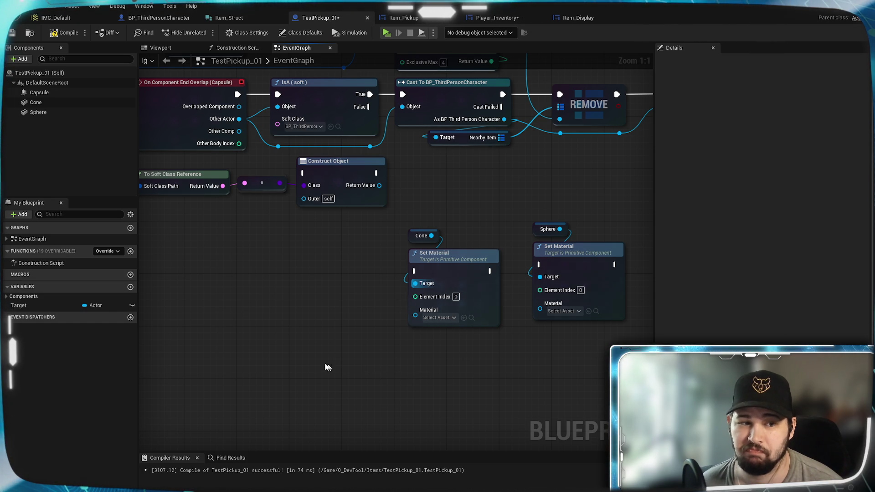
# Step: Add a Material_Array variable typed as a Material Instance object reference, then compile
pyautogui.click(6, 297)
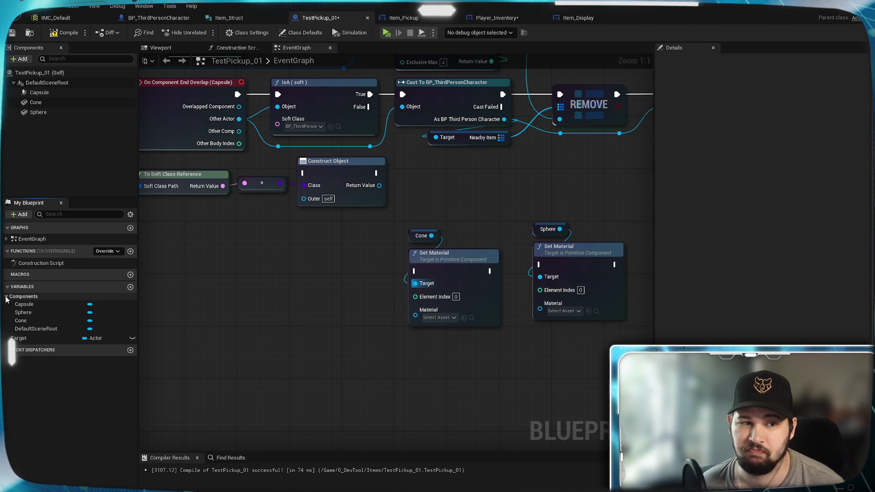
pyautogui.click(6, 297)
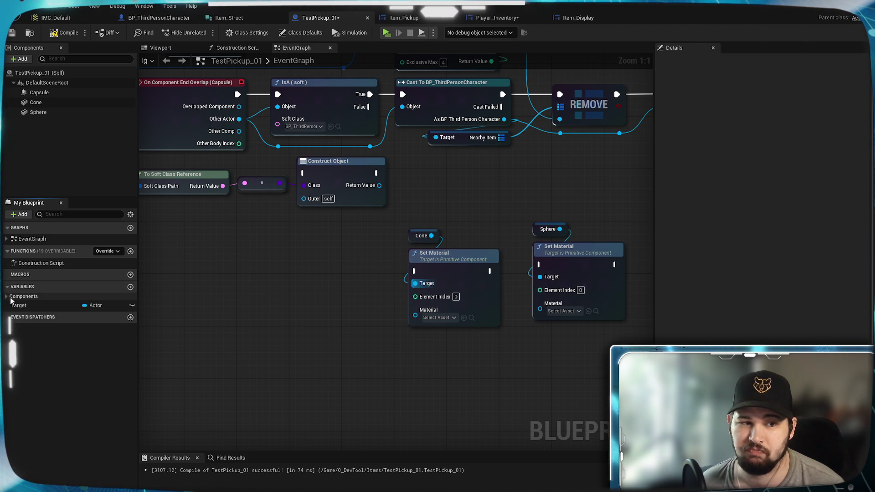
pyautogui.click(130, 288)
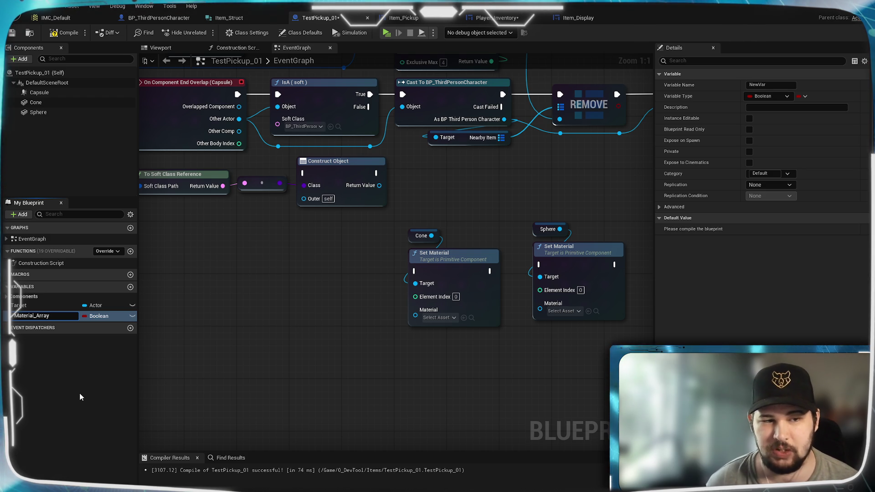
pyautogui.click(102, 316)
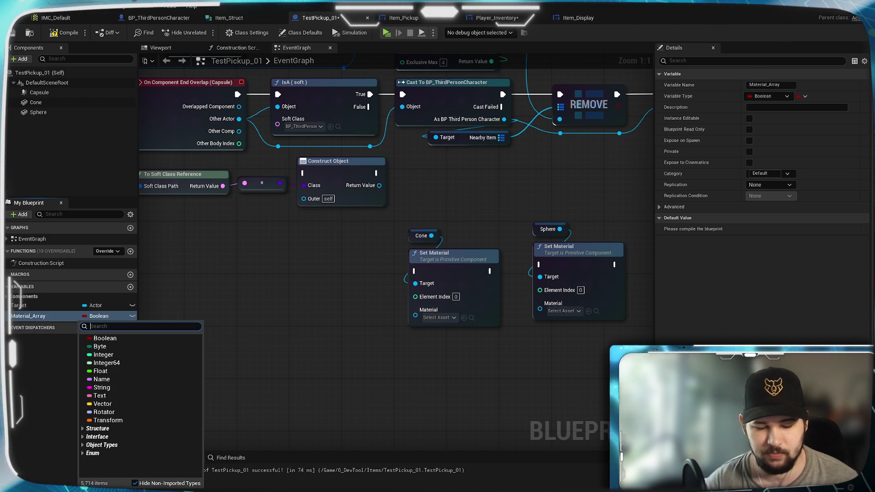
pyautogui.write('M_')
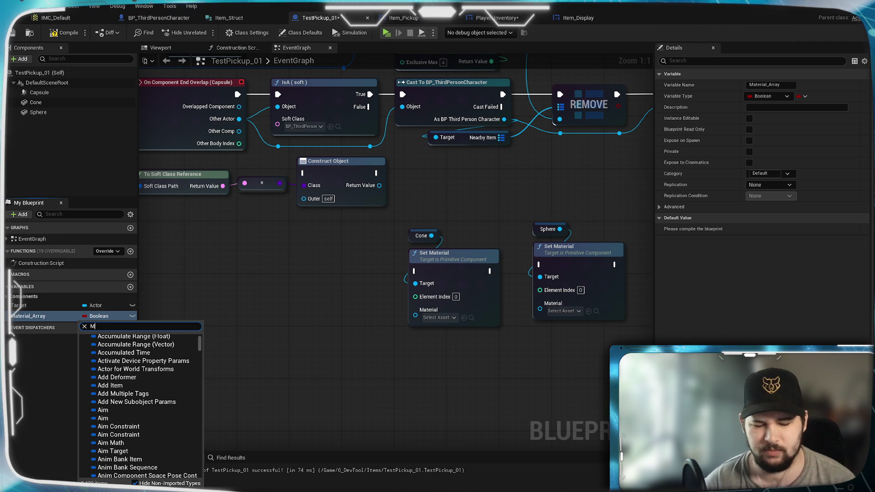
pyautogui.write('aterial')
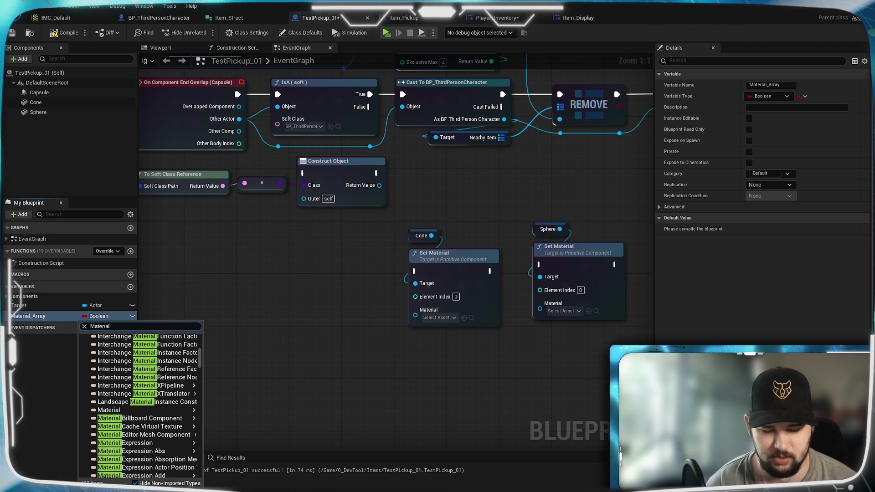
pyautogui.write(' Insta')
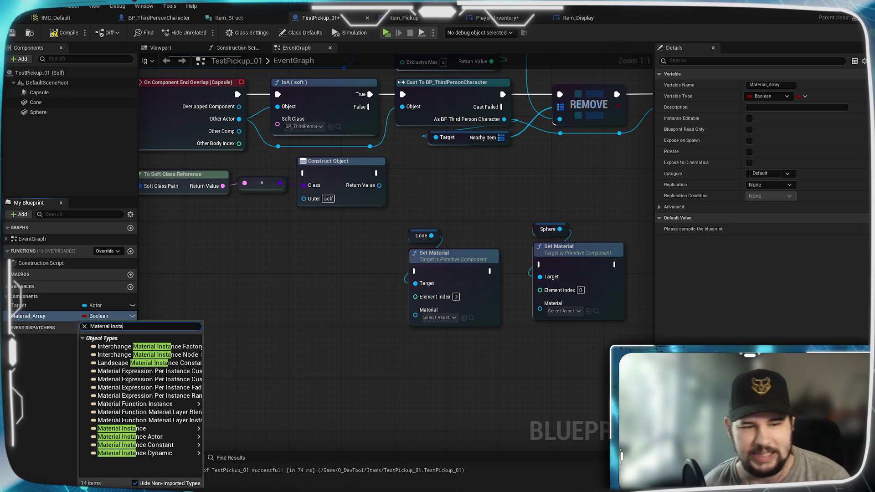
pyautogui.moveTo(196, 428)
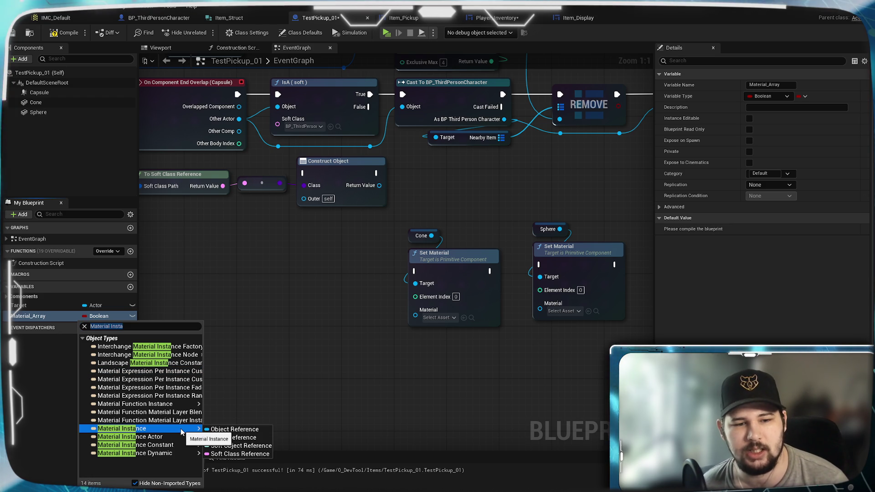
pyautogui.click(240, 430)
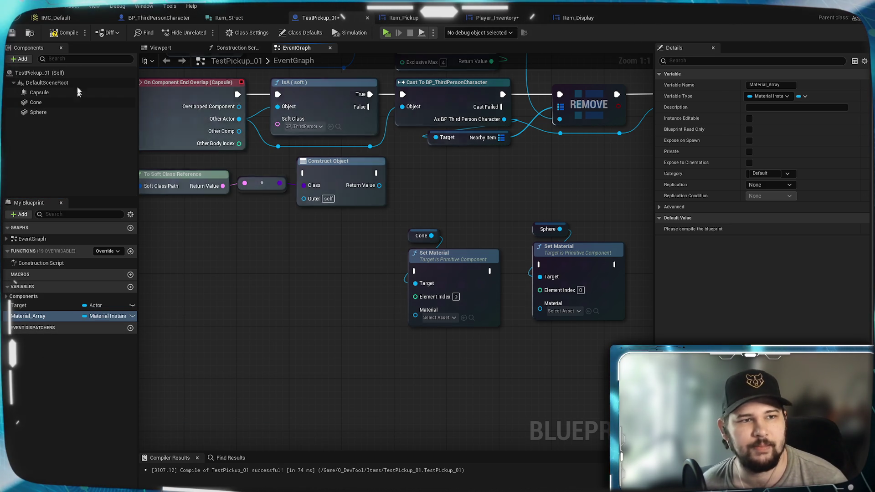
pyautogui.click(65, 34)
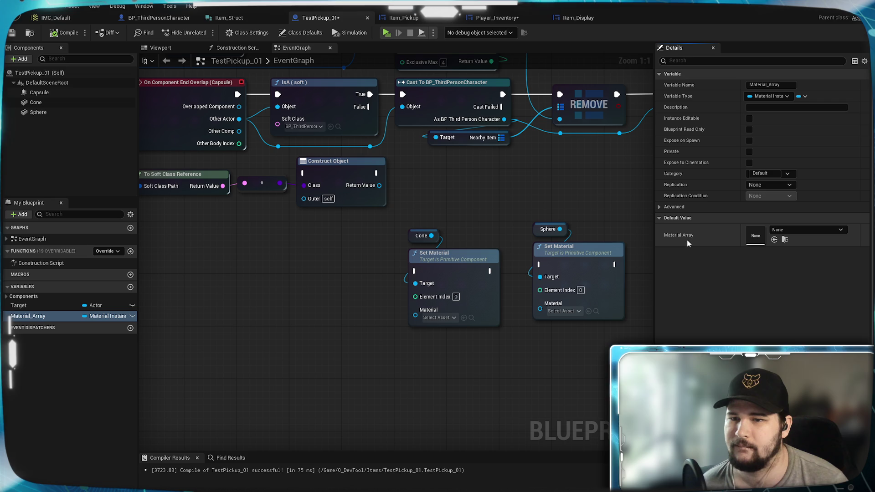
# Step: Make Material_Array an array, save, and set its first element to MI_Basic_Red
pyautogui.click(805, 96)
pyautogui.click(777, 112)
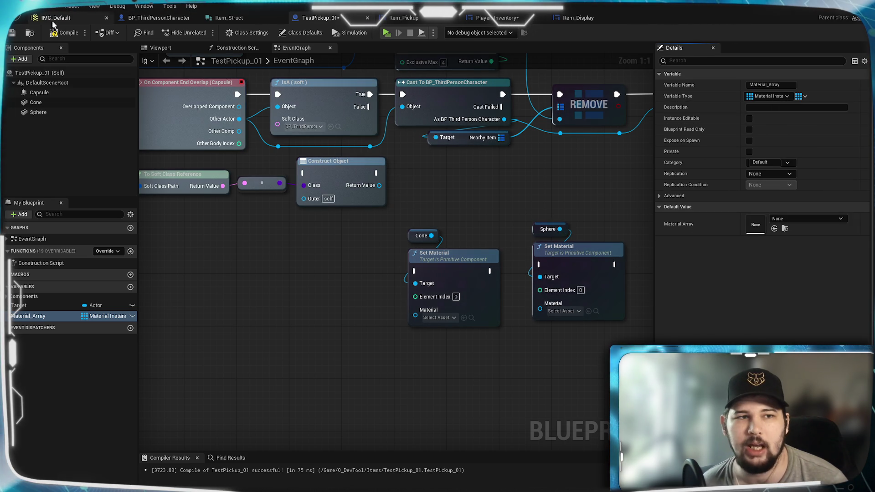
pyautogui.hotkey('ctrl', 's')
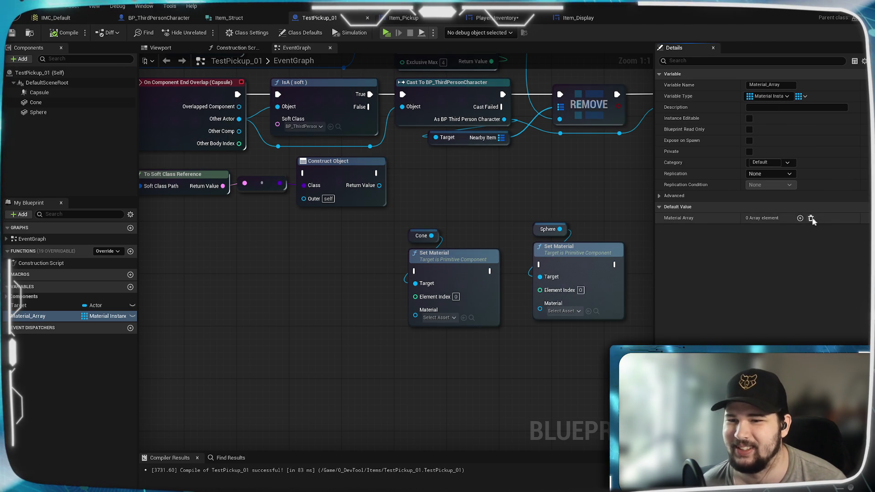
pyautogui.click(800, 217)
pyautogui.click(799, 230)
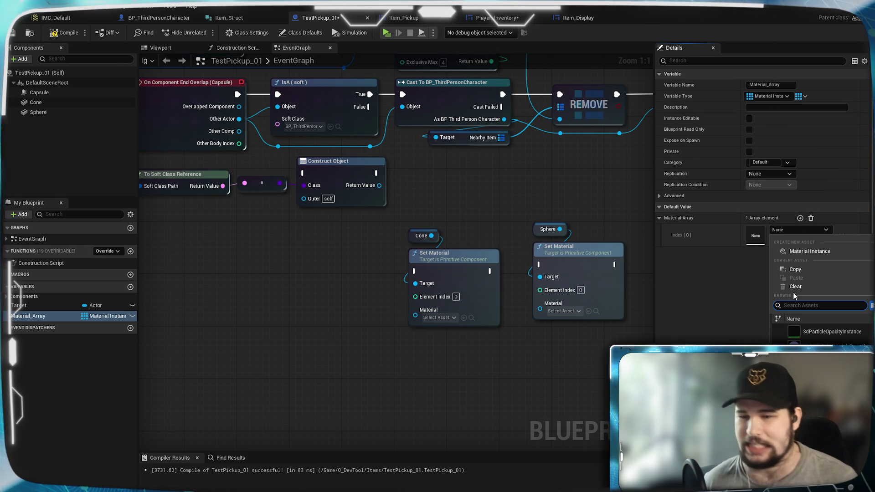
pyautogui.write('MI_Basi')
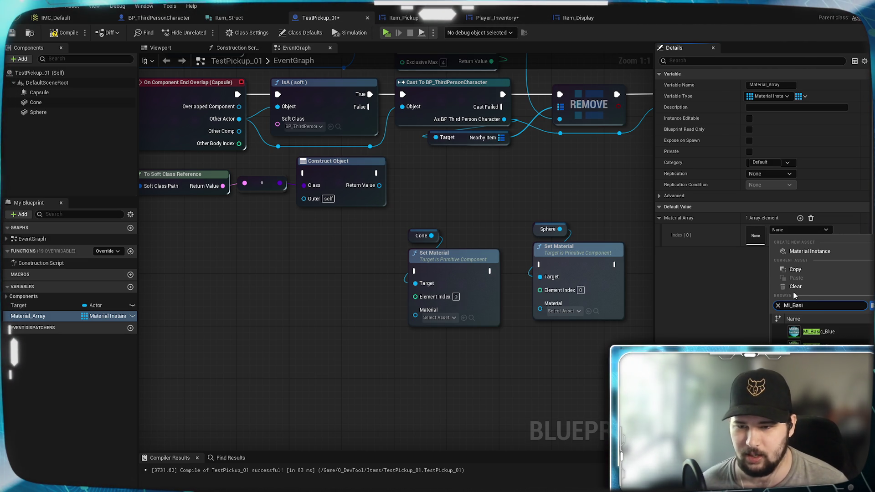
pyautogui.press('Escape')
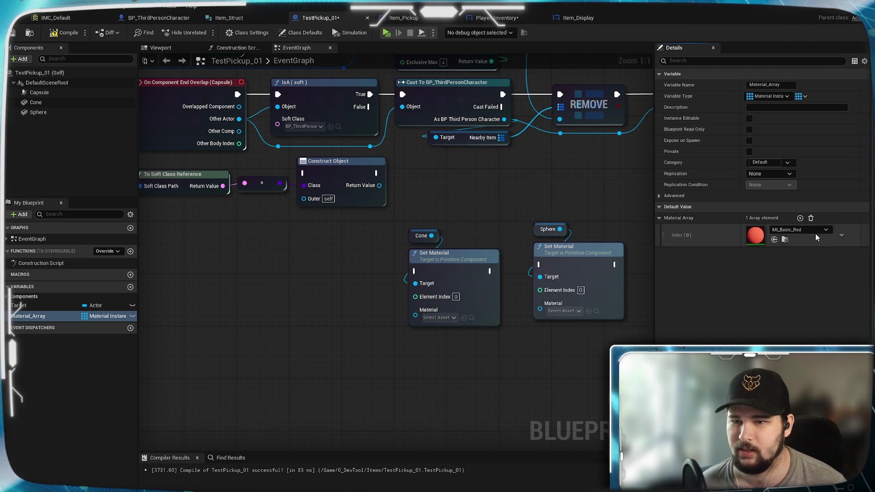
# Step: Duplicate the first element and set the second element to MI_Basic_Yellow
pyautogui.rightClick(703, 239)
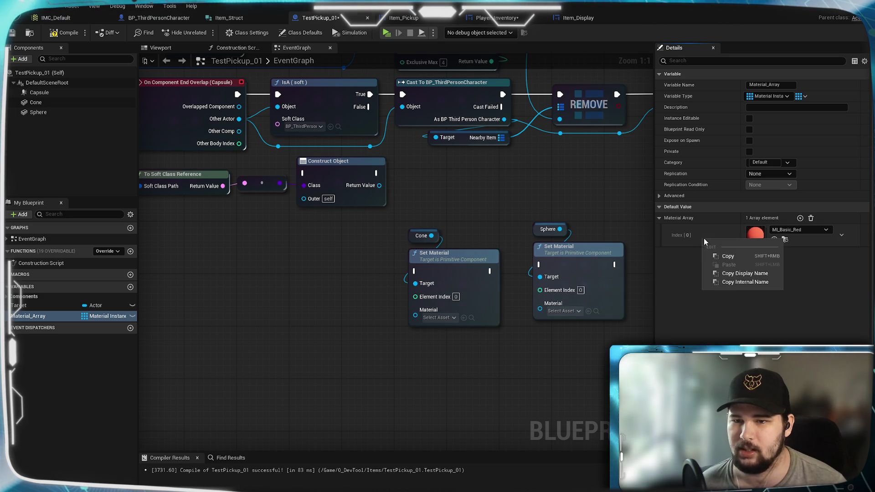
pyautogui.click(737, 283)
pyautogui.click(841, 235)
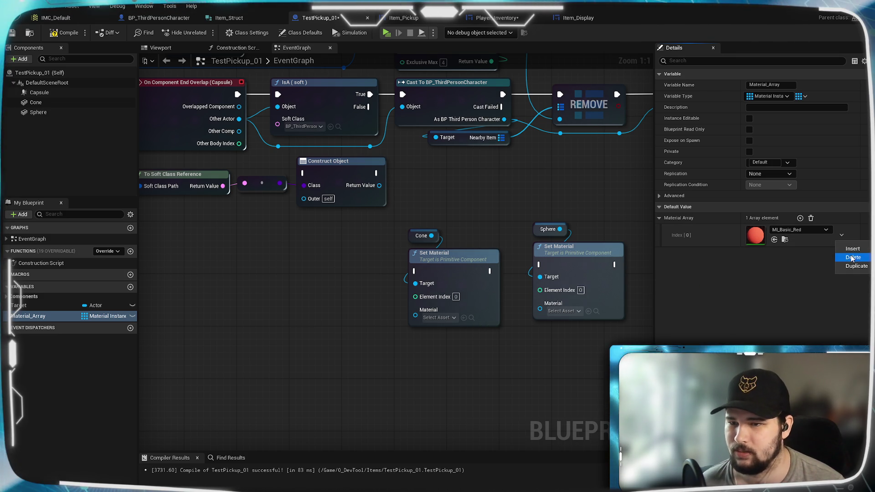
pyautogui.click(841, 235)
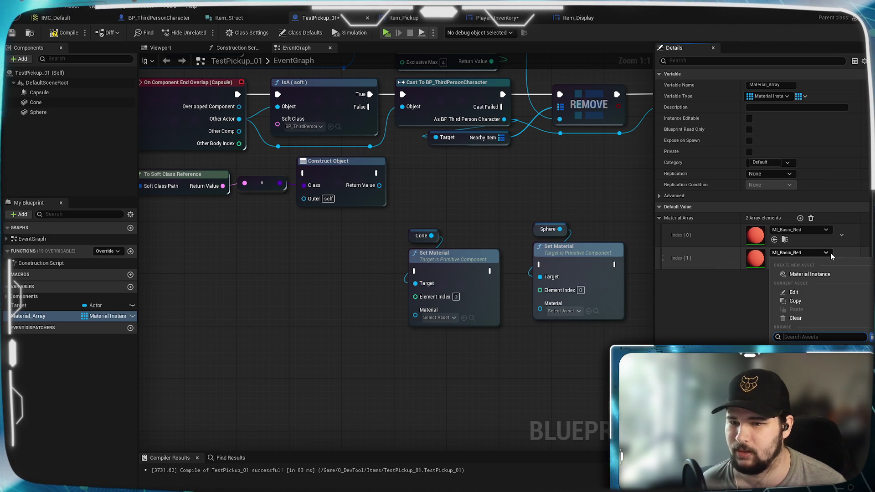
pyautogui.click(793, 304)
pyautogui.hotkey('ctrl', 'v')
pyautogui.click(841, 257)
pyautogui.click(849, 289)
# Step: Fill the next three elements with MI_Basic_Purple, MI_Basic_Green and MI_Basic_Blue, then compile
pyautogui.rightClick(829, 281)
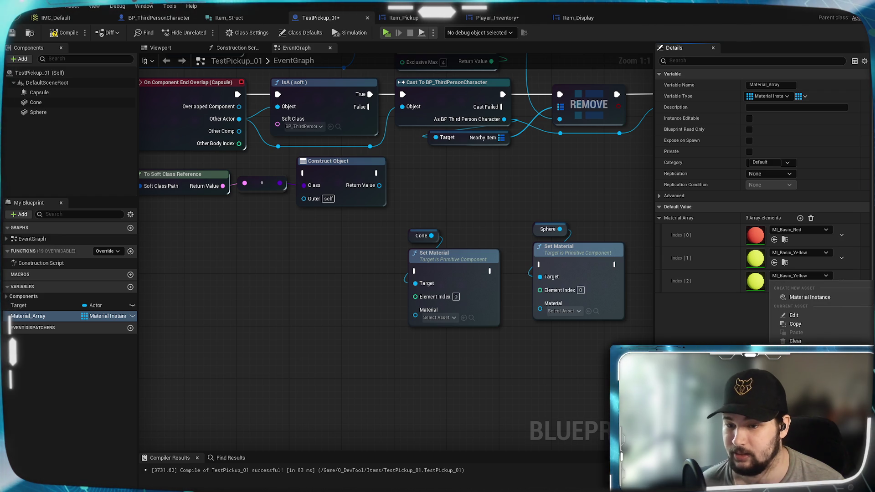
pyautogui.click(841, 292)
pyautogui.click(841, 280)
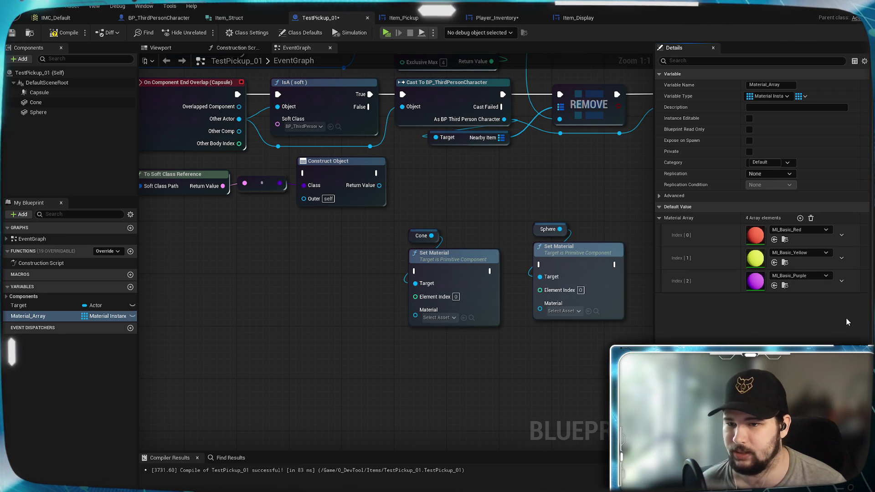
pyautogui.click(849, 314)
pyautogui.rightClick(826, 302)
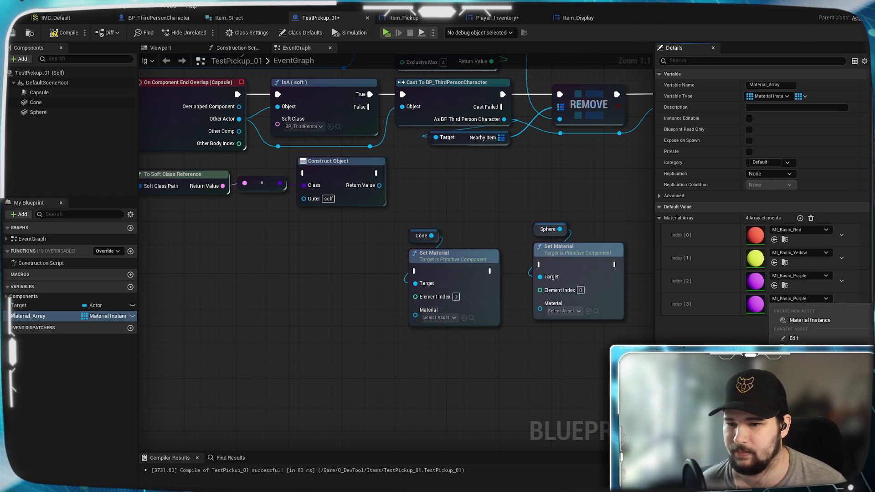
pyautogui.click(802, 334)
pyautogui.click(841, 303)
pyautogui.click(856, 335)
pyautogui.click(802, 322)
pyautogui.click(811, 401)
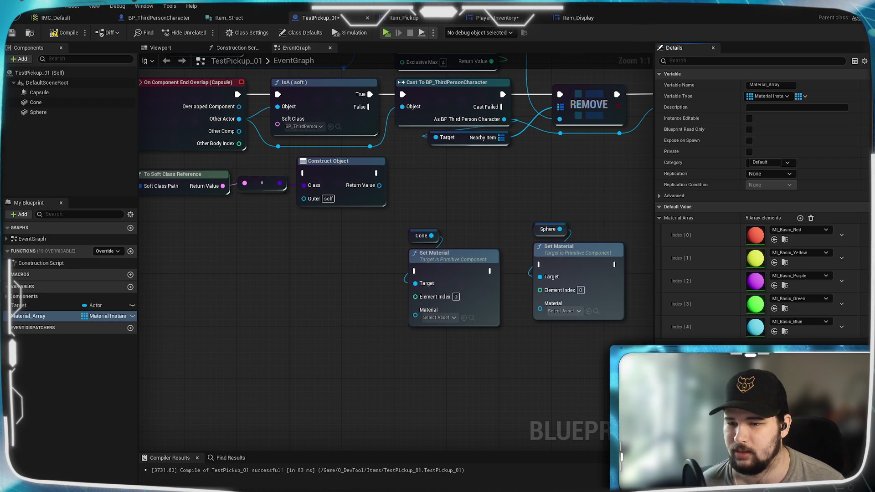
pyautogui.click(63, 32)
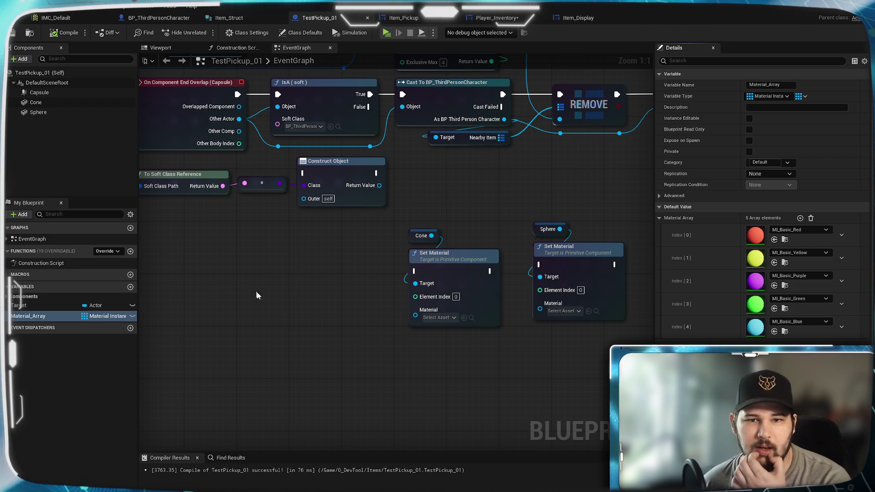
# Step: Find and select the Cone and Sphere Set Material nodes in the Event Graph
pyautogui.moveTo(336, 325); pyautogui.dragTo(325, 356)
pyautogui.scroll(-3, 428, 326)
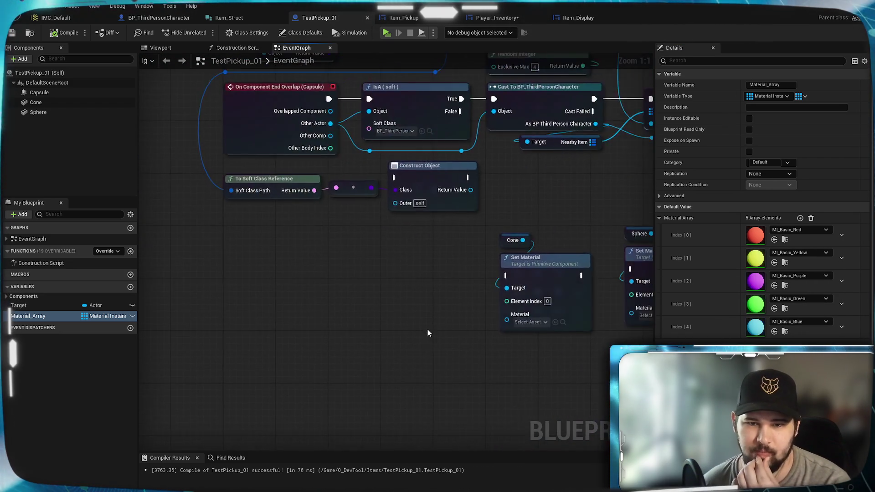
pyautogui.moveTo(428, 326); pyautogui.dragTo(356, 133)
pyautogui.moveTo(357, 363)
pyautogui.mouseDown()
pyautogui.moveTo(581, 277)
pyautogui.moveTo(564, 248)
pyautogui.moveTo(589, 360)
pyautogui.moveTo(587, 114)
pyautogui.moveTo(611, 337)
pyautogui.mouseUp()
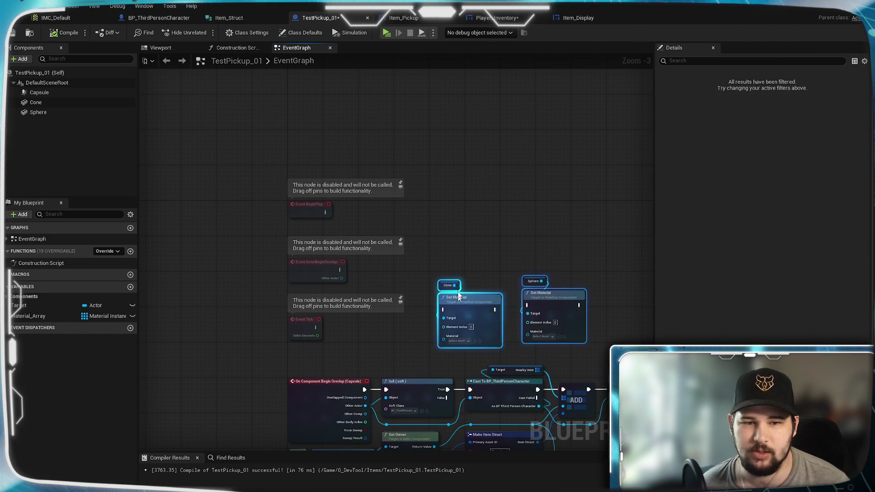
pyautogui.moveTo(459, 305); pyautogui.dragTo(455, 247)
pyautogui.moveTo(346, 334)
pyautogui.mouseDown()
pyautogui.moveTo(387, 157)
pyautogui.moveTo(412, 367)
pyautogui.mouseUp()
pyautogui.scroll(3, 391, 278)
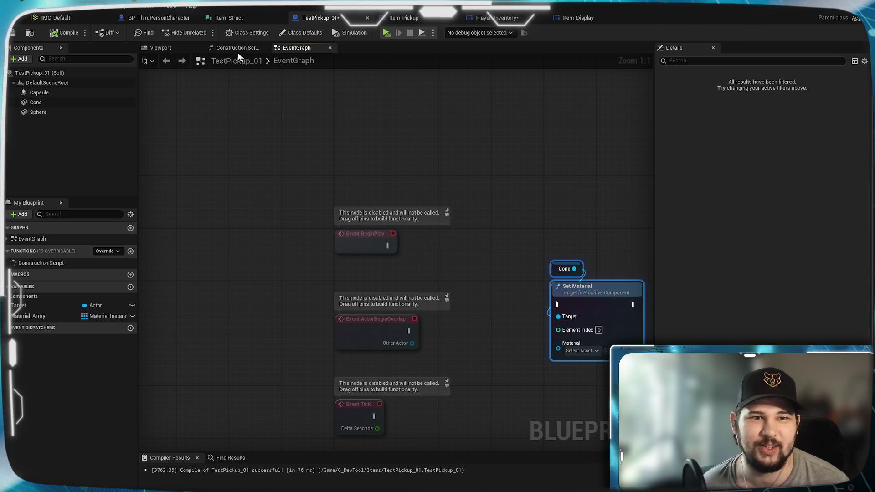
pyautogui.press('f')
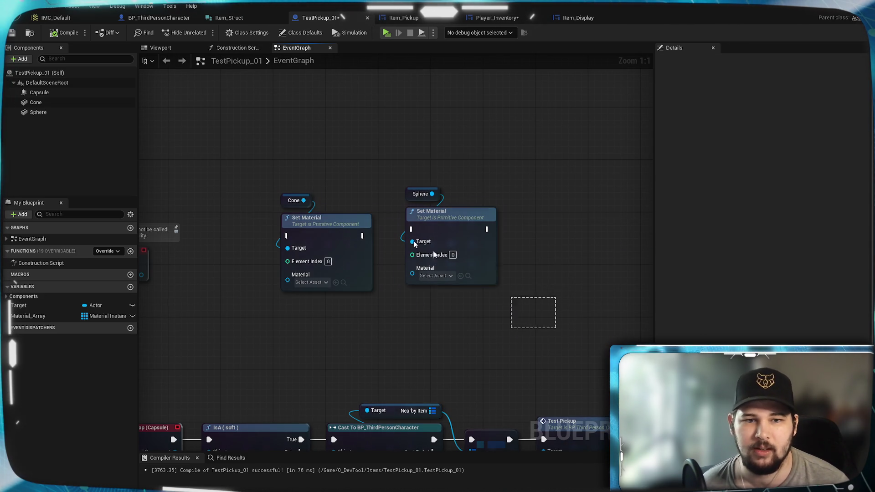
# Step: Paste the Cone and Sphere Set Material nodes into the Construction Script and add a new variable
pyautogui.click(236, 48)
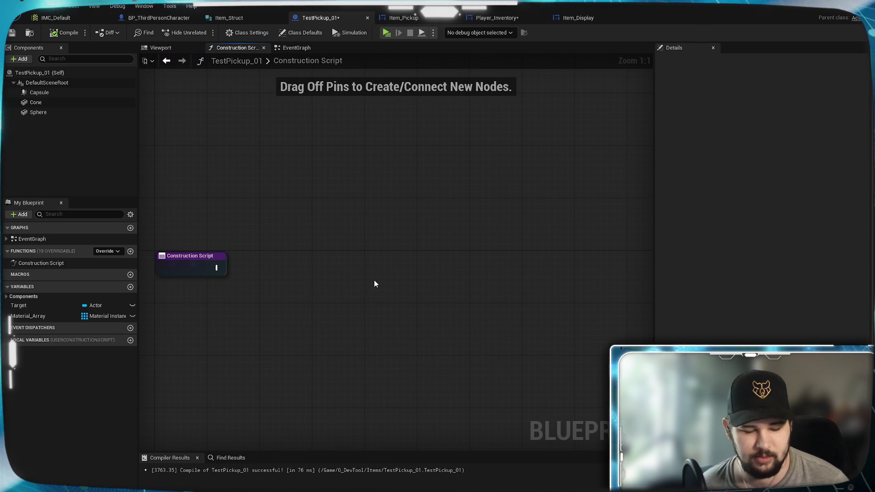
pyautogui.hotkey('ctrl', 'v')
pyautogui.click(363, 297)
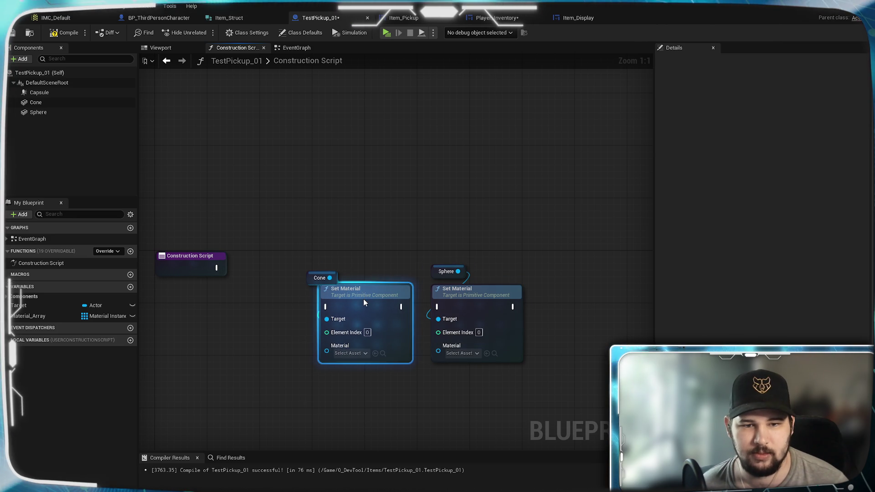
pyautogui.moveTo(363, 299); pyautogui.dragTo(356, 299)
pyautogui.click(344, 267)
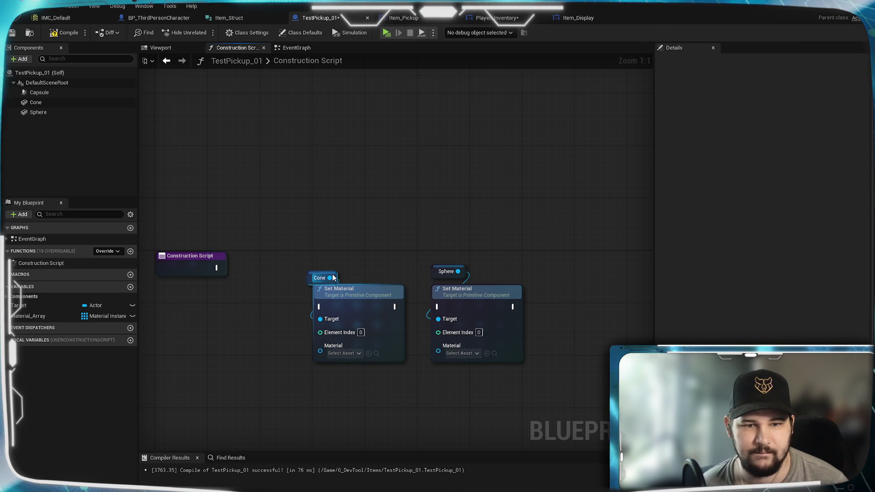
pyautogui.click(309, 279)
pyautogui.click(313, 233)
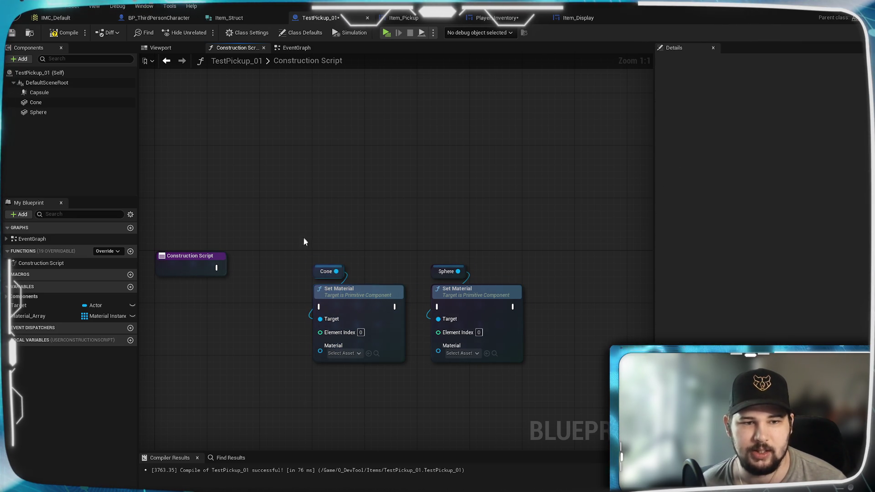
pyautogui.moveTo(288, 290); pyautogui.dragTo(374, 223)
pyautogui.moveTo(314, 257); pyautogui.dragTo(289, 259)
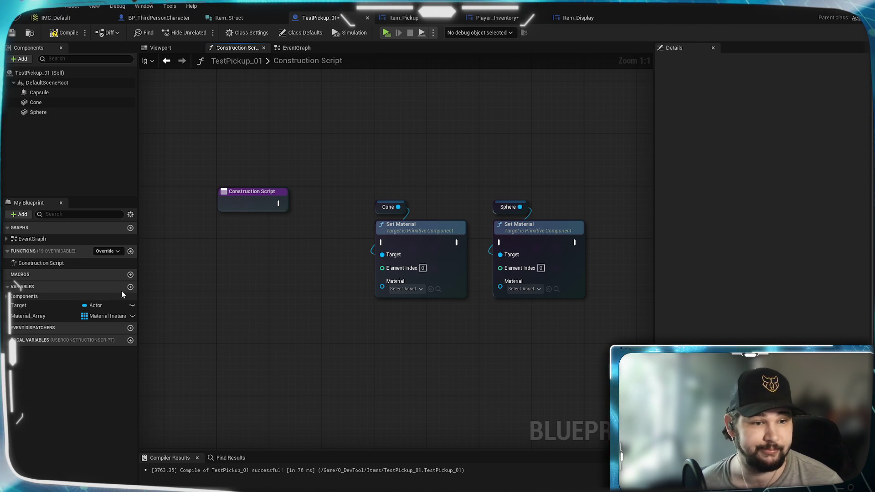
pyautogui.click(42, 296)
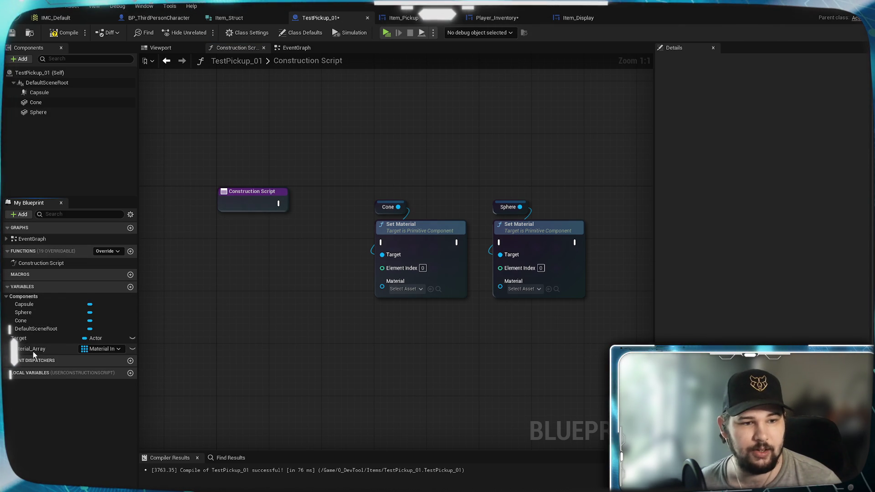
pyautogui.click(131, 289)
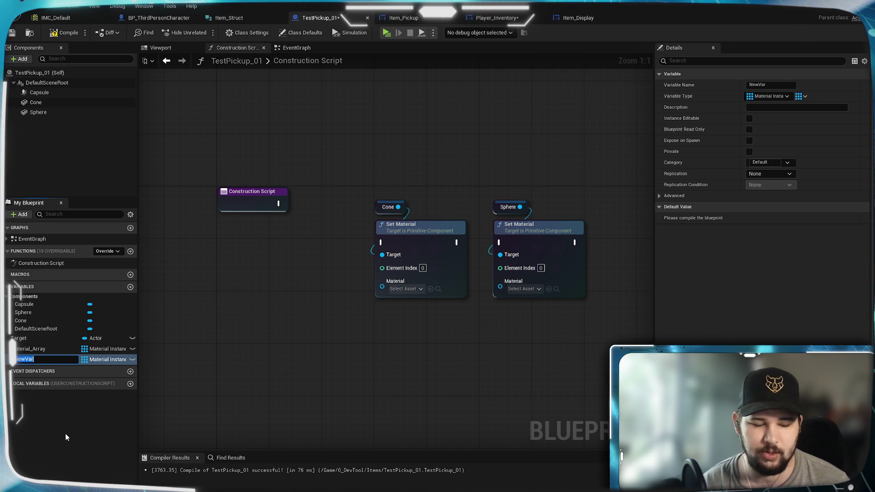
# Step: Name the new variable Material_Index, make it a single Integer, and compile
pyautogui.write('Material_I')
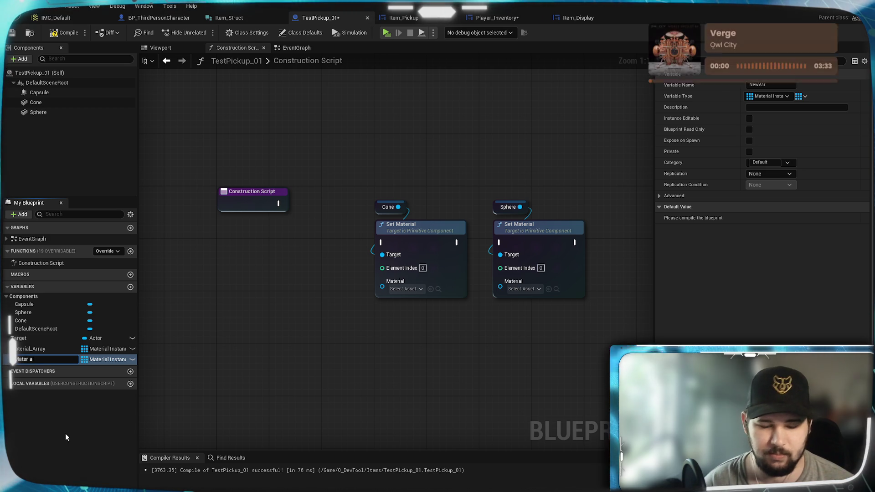
pyautogui.write('ndex')
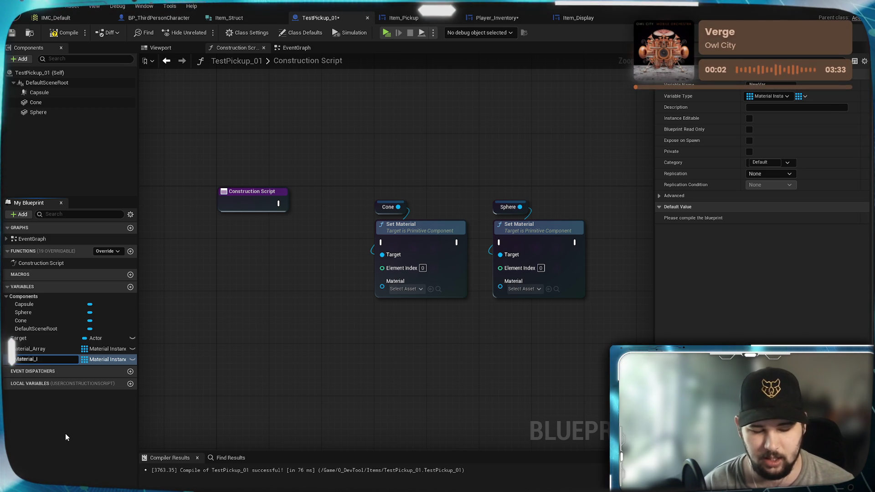
pyautogui.press('Return')
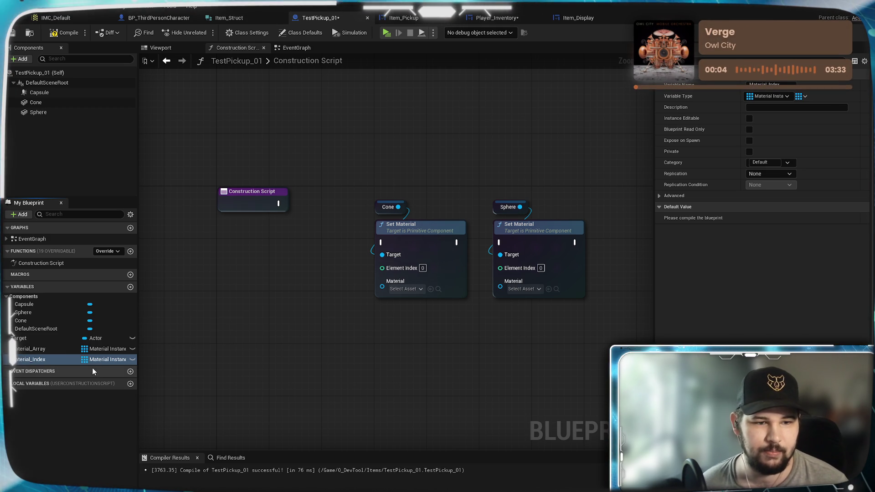
pyautogui.click(100, 360)
pyautogui.click(103, 175)
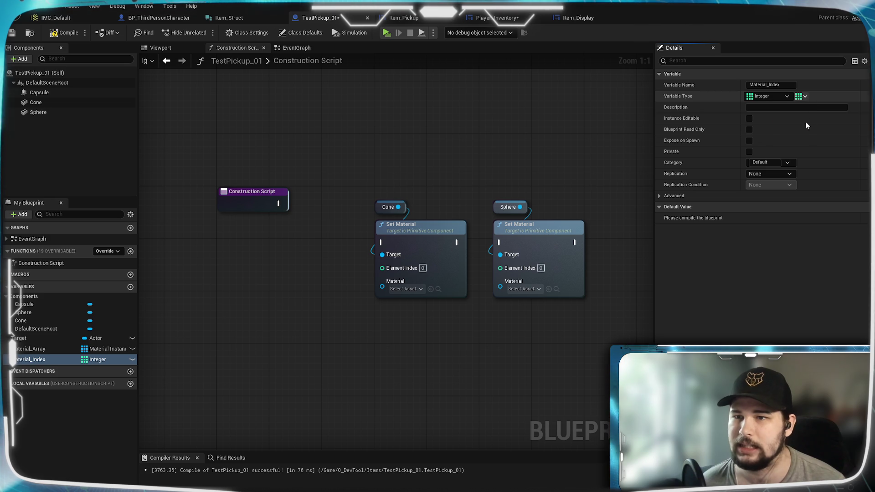
pyautogui.click(802, 96)
pyautogui.click(790, 104)
pyautogui.click(66, 32)
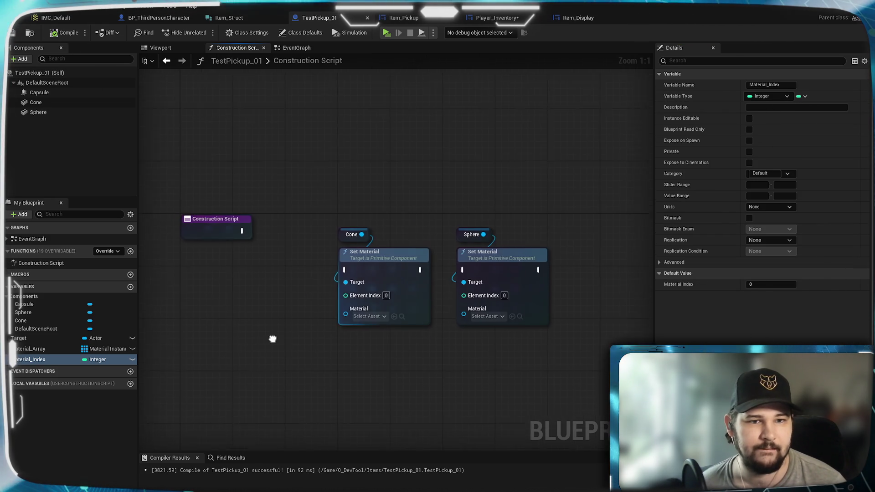
# Step: Place a SET Material_Index node in the Construction Script graph
pyautogui.moveTo(30, 360)
pyautogui.mouseDown()
pyautogui.moveTo(401, 212)
pyautogui.moveTo(407, 161)
pyautogui.mouseUp()
pyautogui.click(518, 122)
pyautogui.moveTo(519, 123); pyautogui.dragTo(468, 137)
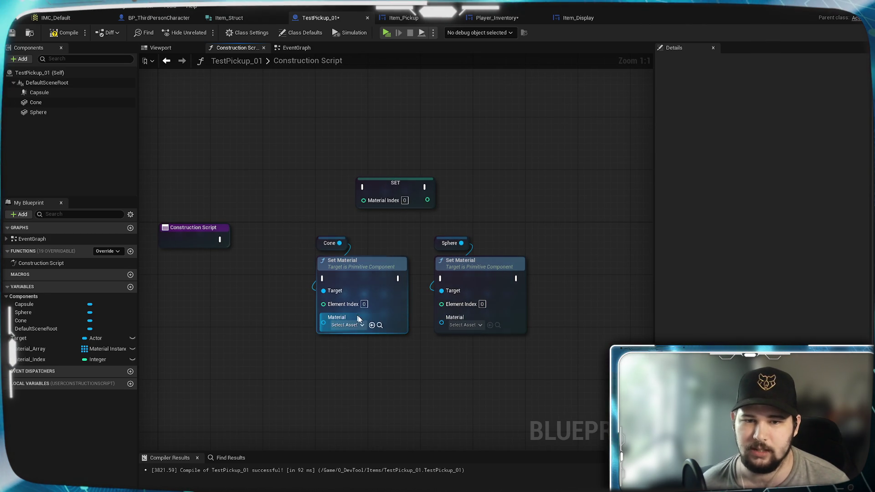
pyautogui.click(354, 326)
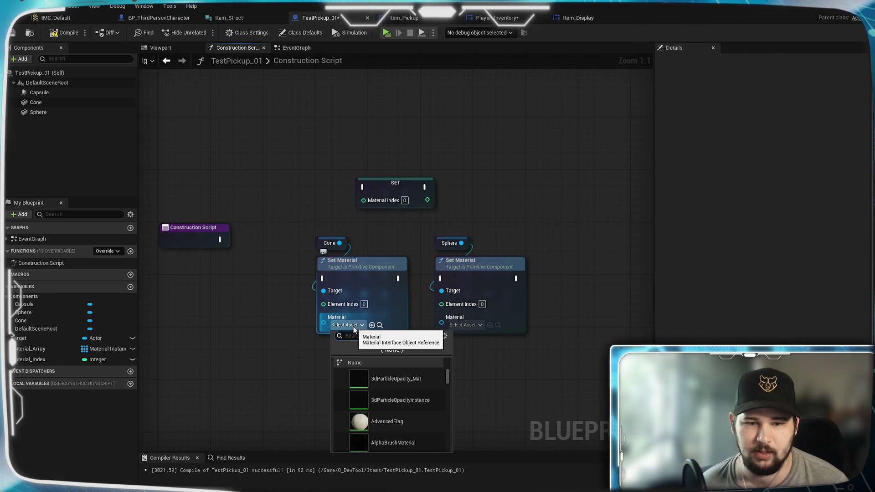
pyautogui.click(275, 316)
# Step: Add a Material_Array GET indexed by Material_Index and wire it to both Cone and Sphere Material inputs
pyautogui.moveTo(24, 350)
pyautogui.mouseDown()
pyautogui.moveTo(283, 361)
pyautogui.moveTo(259, 368)
pyautogui.mouseUp()
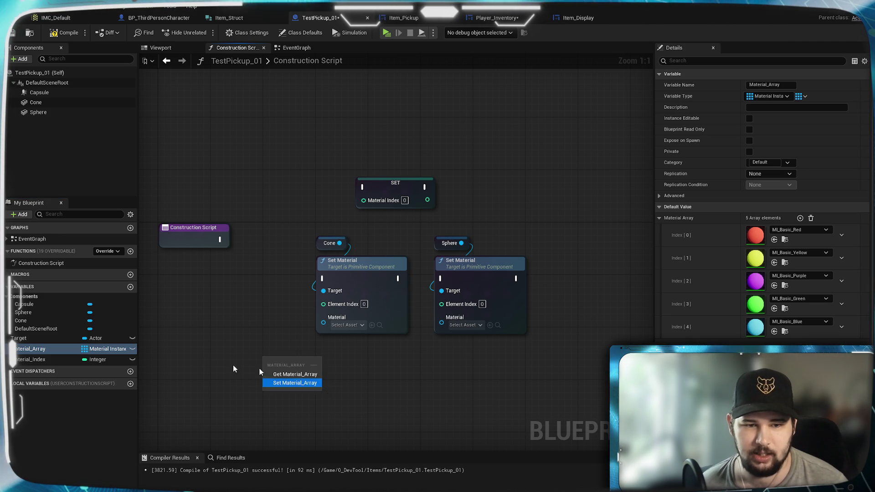
pyautogui.click(295, 374)
pyautogui.moveTo(300, 362)
pyautogui.mouseDown()
pyautogui.moveTo(391, 375)
pyautogui.moveTo(370, 374)
pyautogui.mouseUp()
pyautogui.write('get')
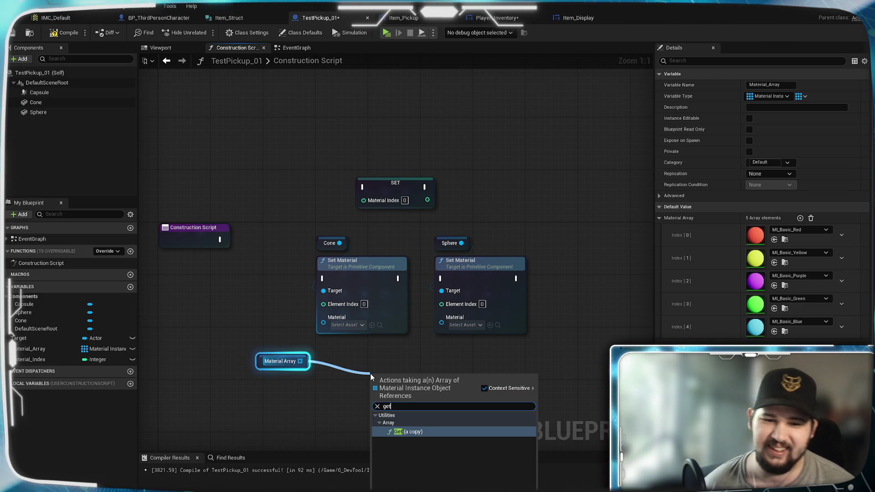
pyautogui.click(419, 430)
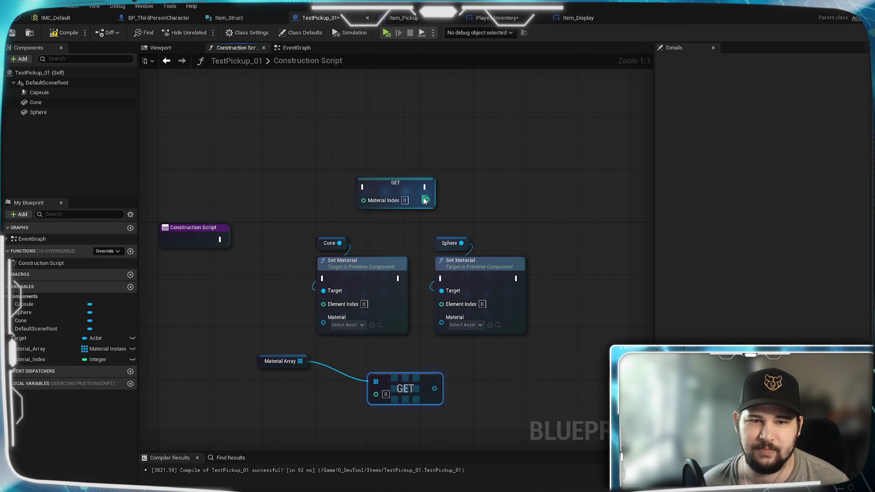
pyautogui.moveTo(427, 200)
pyautogui.mouseDown()
pyautogui.moveTo(370, 385)
pyautogui.moveTo(376, 398)
pyautogui.mouseUp()
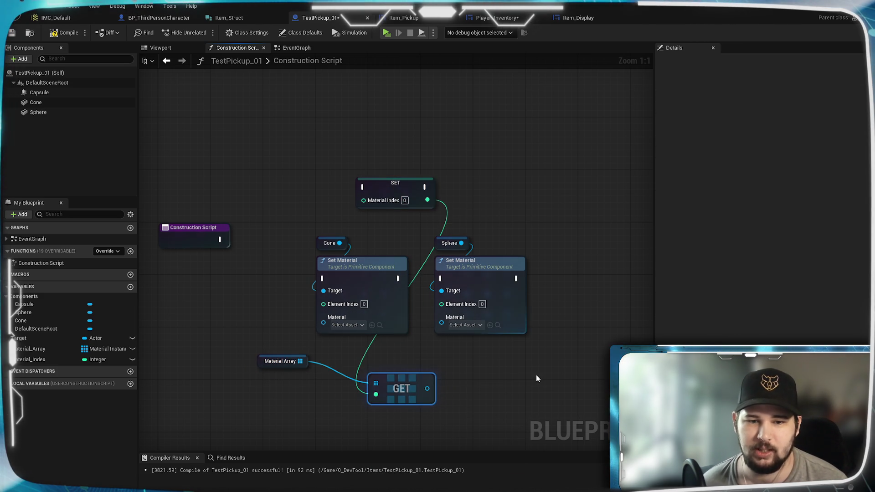
pyautogui.moveTo(326, 329); pyautogui.dragTo(324, 324)
pyautogui.moveTo(427, 391)
pyautogui.mouseDown()
pyautogui.moveTo(449, 331)
pyautogui.moveTo(442, 319)
pyautogui.mouseUp()
# Step: Shift the Set Material nodes aside and search the graph for a 'random' node
pyautogui.moveTo(508, 240)
pyautogui.mouseDown()
pyautogui.moveTo(366, 282)
pyautogui.moveTo(555, 243)
pyautogui.mouseUp()
pyautogui.click(446, 303)
pyautogui.moveTo(446, 303); pyautogui.dragTo(520, 291)
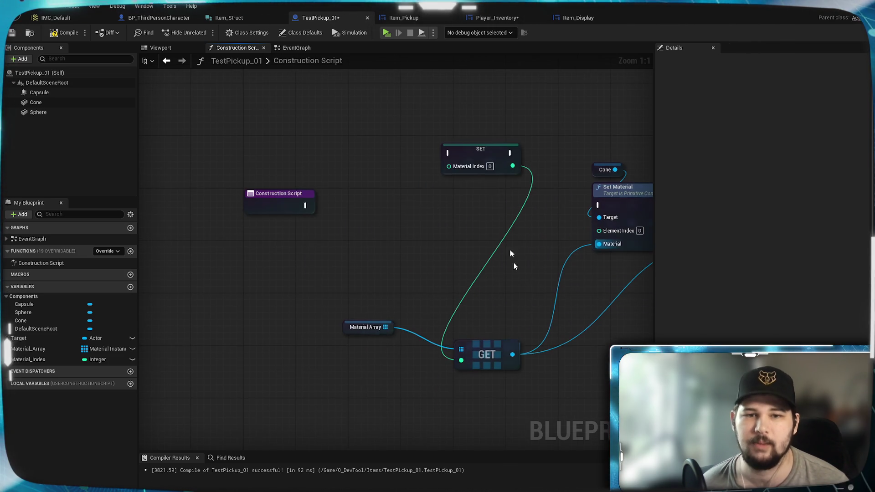
pyautogui.rightClick(339, 288)
pyautogui.write('random')
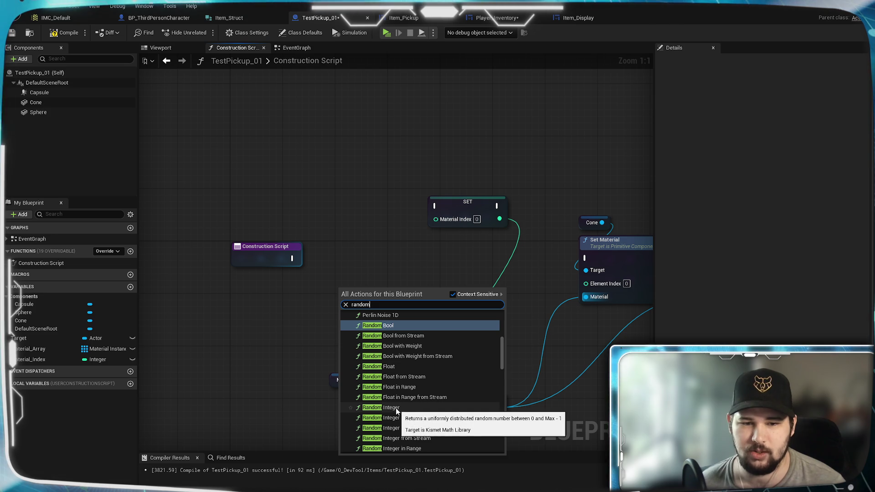
# Step: Add a Random Integer in Range node with Max set to 4
pyautogui.scroll(-2, 424, 417)
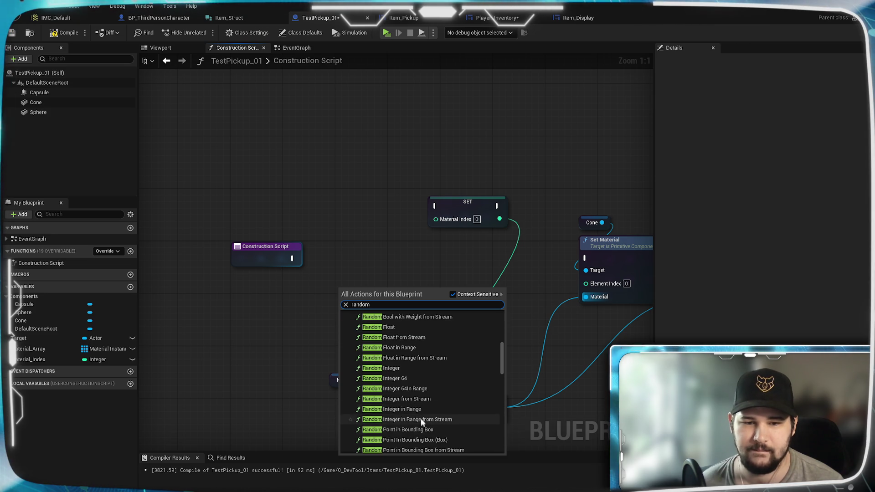
pyautogui.click(461, 410)
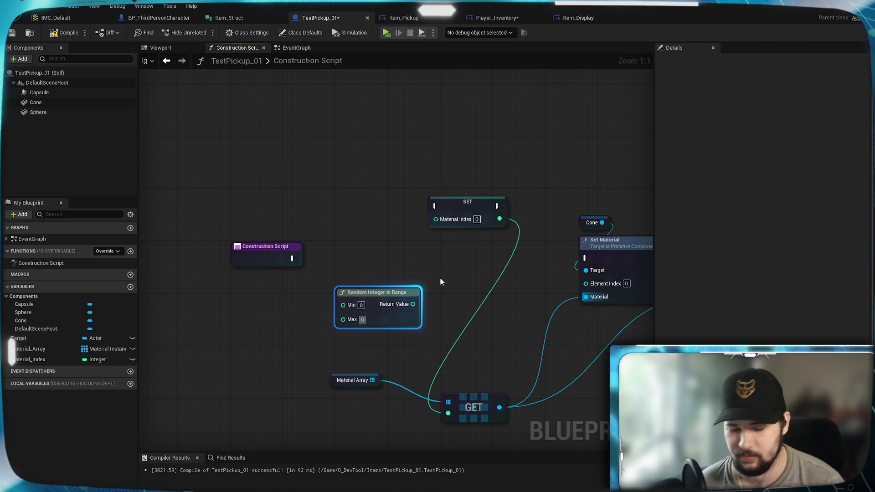
pyautogui.write('40')
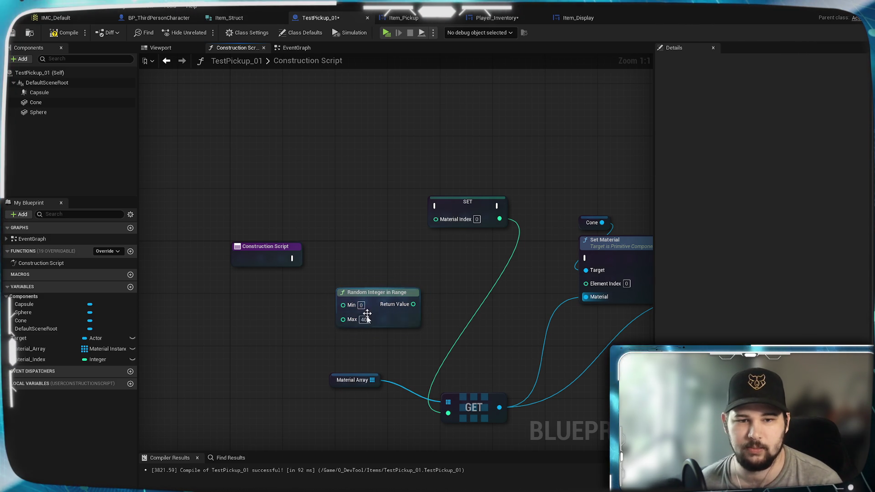
pyautogui.click(364, 320)
pyautogui.write('4')
pyautogui.press('Return')
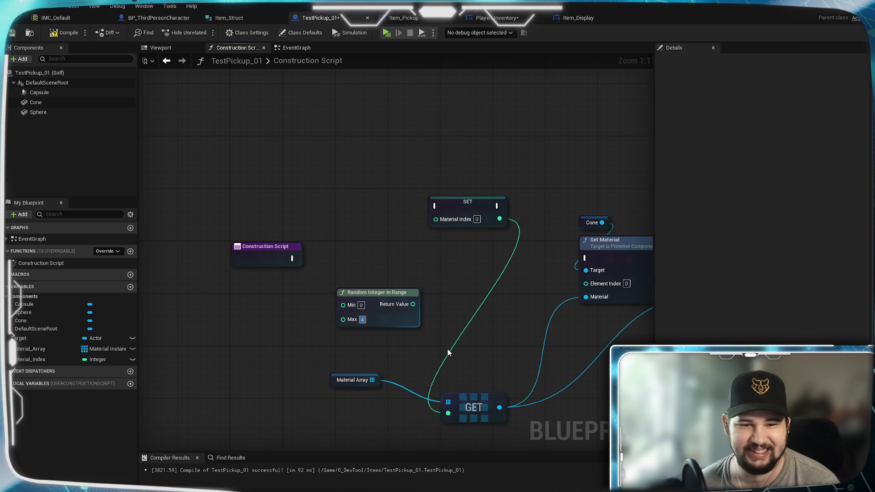
# Step: Wire the random value into SET Material_Index and run SET from the Construction Script
pyautogui.moveTo(413, 305); pyautogui.dragTo(436, 219)
pyautogui.moveTo(378, 294); pyautogui.dragTo(275, 297)
pyautogui.moveTo(465, 206)
pyautogui.mouseDown()
pyautogui.moveTo(445, 231)
pyautogui.moveTo(386, 258)
pyautogui.mouseUp()
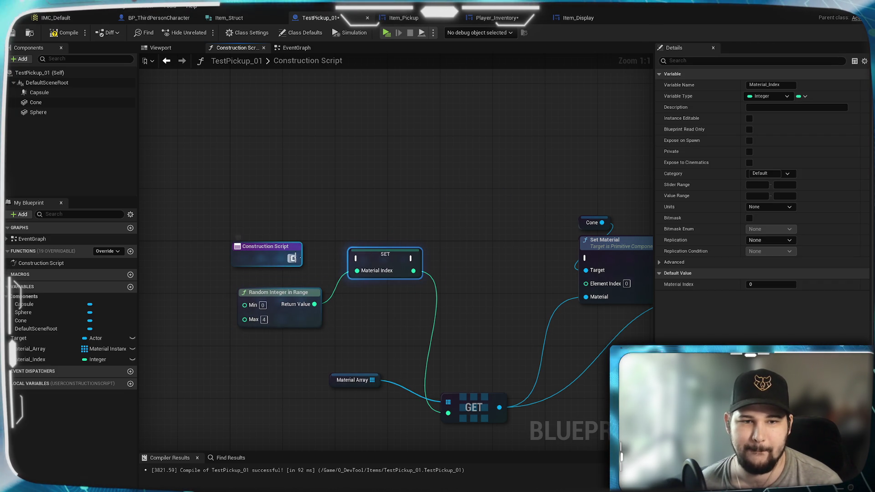
pyautogui.moveTo(293, 258); pyautogui.dragTo(357, 258)
pyautogui.moveTo(275, 294); pyautogui.dragTo(268, 281)
pyautogui.moveTo(381, 261); pyautogui.dragTo(366, 260)
pyautogui.click(490, 250)
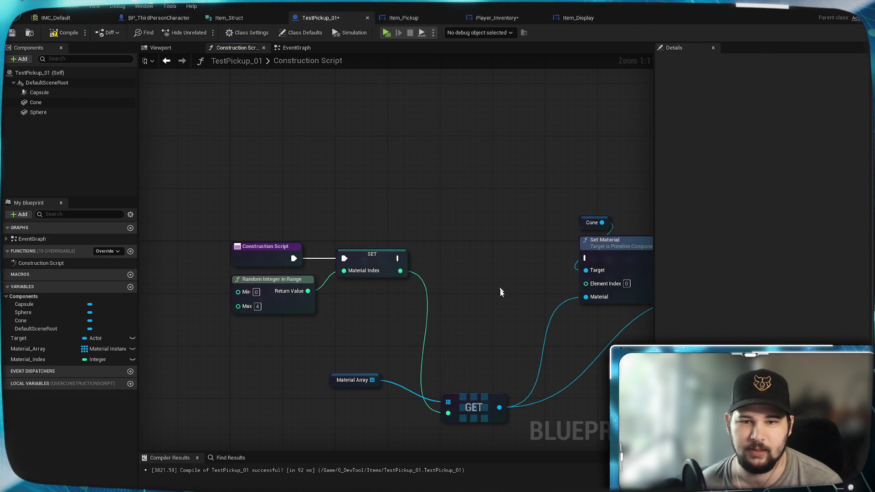
# Step: Move the GET and Material Array nodes beside SET and run Sphere's Set Material after Cone's
pyautogui.moveTo(490, 251); pyautogui.dragTo(438, 268)
pyautogui.moveTo(407, 344)
pyautogui.mouseDown()
pyautogui.moveTo(403, 241)
pyautogui.moveTo(411, 241)
pyautogui.mouseUp()
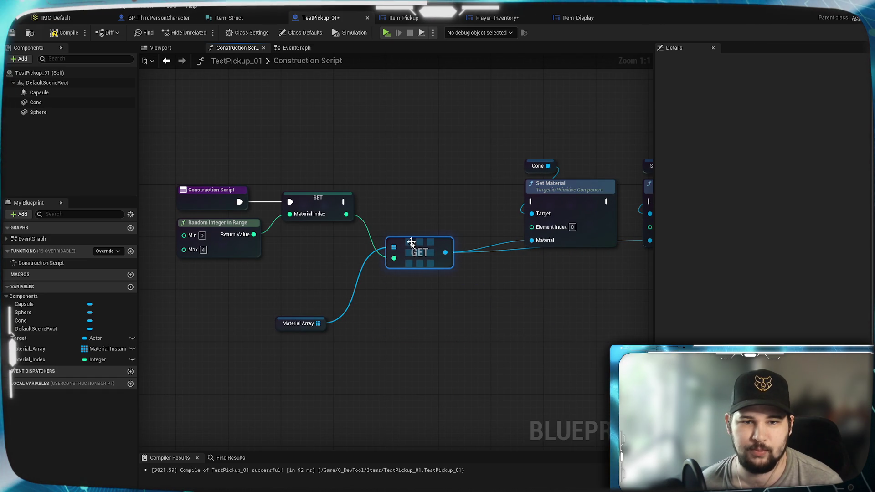
pyautogui.moveTo(303, 328); pyautogui.dragTo(305, 242)
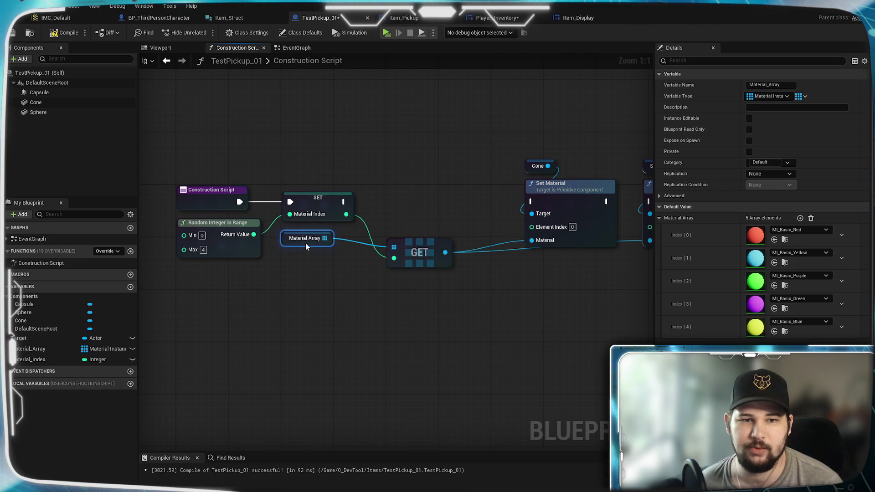
pyautogui.click(308, 298)
pyautogui.moveTo(308, 298)
pyautogui.mouseDown()
pyautogui.moveTo(313, 327)
pyautogui.moveTo(293, 313)
pyautogui.moveTo(415, 354)
pyautogui.mouseUp()
pyautogui.moveTo(231, 326)
pyautogui.mouseDown()
pyautogui.moveTo(472, 328)
pyautogui.moveTo(551, 348)
pyautogui.moveTo(172, 267)
pyautogui.moveTo(371, 280)
pyautogui.moveTo(385, 266)
pyautogui.mouseUp()
pyautogui.moveTo(460, 265); pyautogui.dragTo(503, 266)
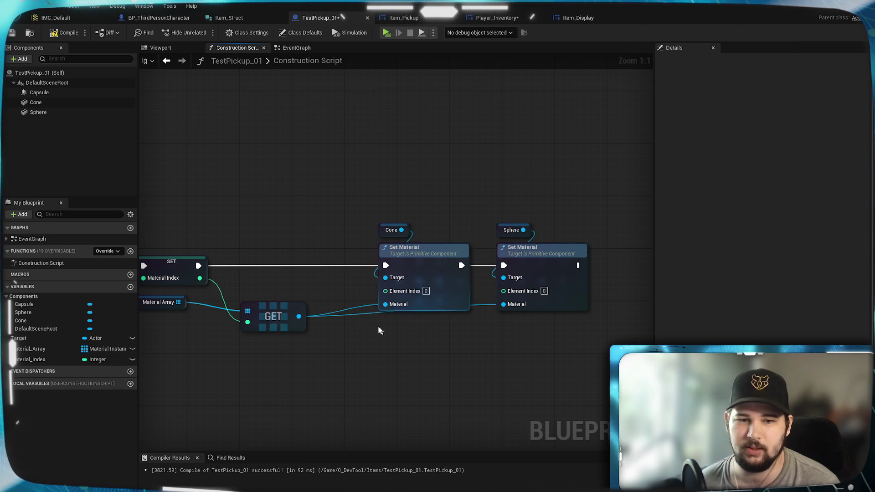
# Step: Add reroute points on the Cone and Sphere material wires and shift the Set Material nodes left
pyautogui.doubleClick(360, 313)
pyautogui.click(378, 326)
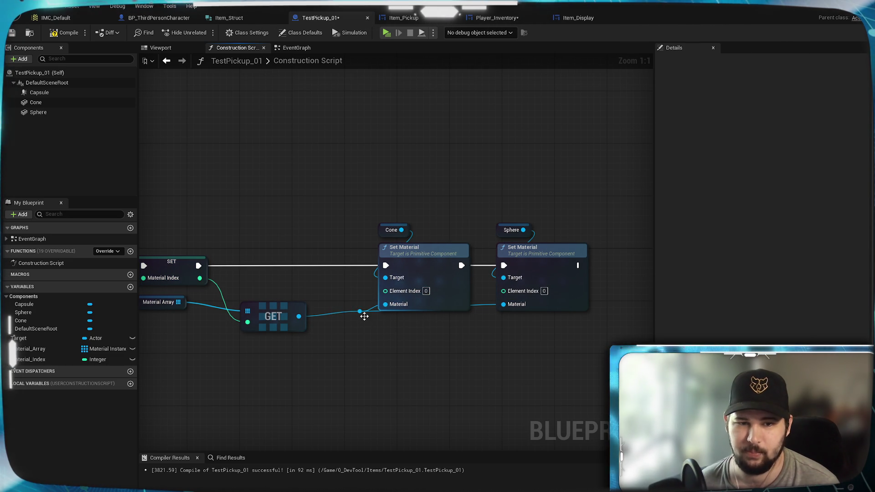
pyautogui.moveTo(368, 322); pyautogui.dragTo(367, 325)
pyautogui.doubleClick(418, 317)
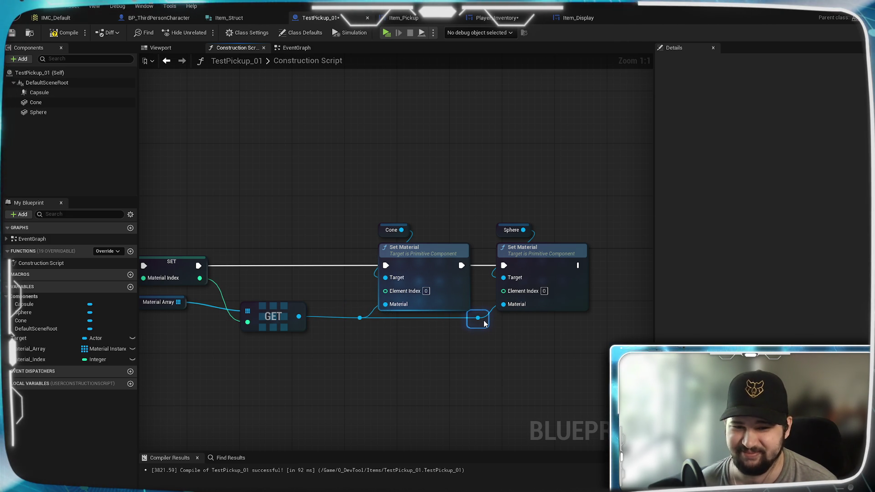
pyautogui.moveTo(489, 323); pyautogui.dragTo(482, 329)
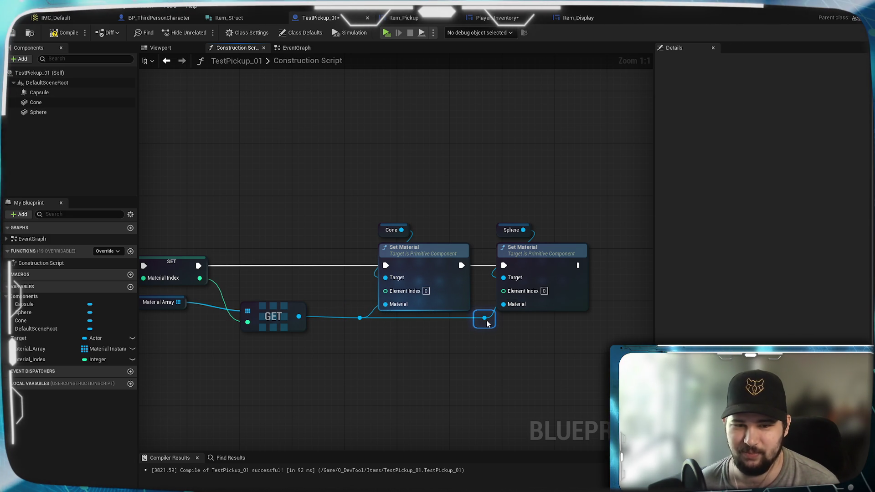
pyautogui.moveTo(579, 339)
pyautogui.mouseDown()
pyautogui.moveTo(429, 243)
pyautogui.moveTo(387, 250)
pyautogui.mouseUp()
pyautogui.click(451, 160)
pyautogui.moveTo(452, 160); pyautogui.dragTo(596, 142)
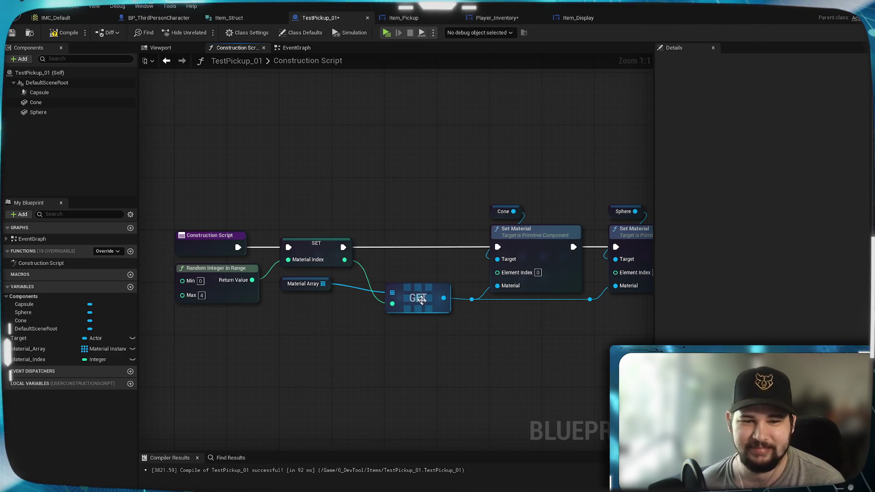
# Step: Reposition the GET node and both Set Material nodes with their Sphere getter into a tidy layout
pyautogui.moveTo(406, 293); pyautogui.dragTo(383, 272)
pyautogui.moveTo(545, 351); pyautogui.dragTo(428, 374)
pyautogui.moveTo(591, 351); pyautogui.dragTo(347, 201)
pyautogui.moveTo(416, 256)
pyautogui.mouseDown()
pyautogui.moveTo(391, 258)
pyautogui.moveTo(418, 258)
pyautogui.mouseUp()
pyautogui.click(517, 367)
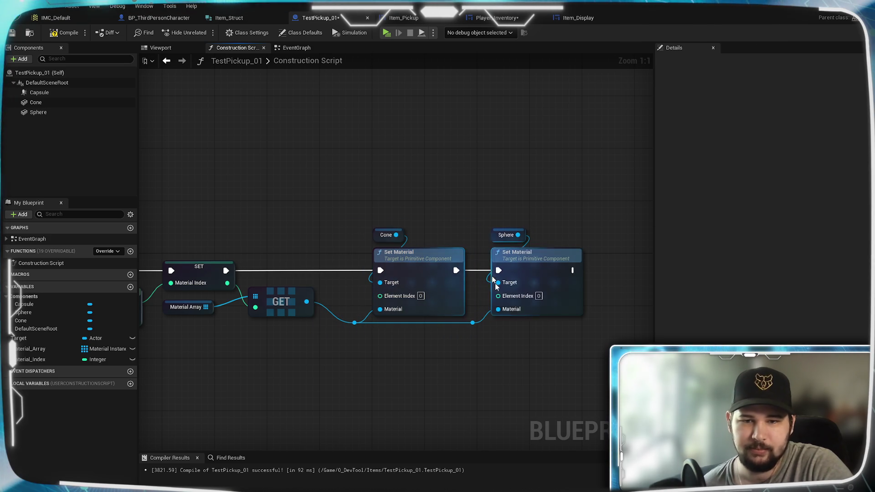
pyautogui.moveTo(572, 356)
pyautogui.mouseDown()
pyautogui.moveTo(455, 207)
pyautogui.moveTo(476, 198)
pyautogui.mouseUp()
pyautogui.moveTo(535, 266); pyautogui.dragTo(521, 266)
pyautogui.click(497, 195)
pyautogui.moveTo(399, 338)
pyautogui.mouseDown()
pyautogui.moveTo(433, 362)
pyautogui.moveTo(400, 348)
pyautogui.mouseUp()
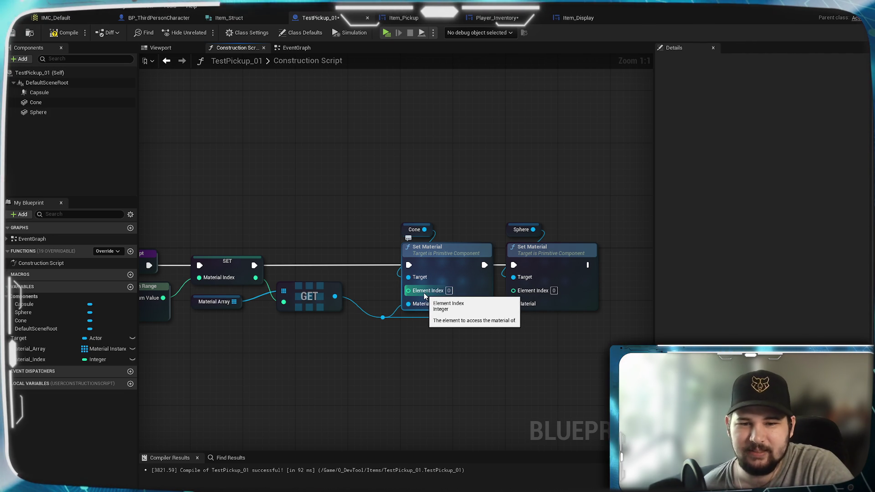
# Step: Connect the GET output to the Sphere Set Material's Material input
pyautogui.moveTo(408, 303)
pyautogui.mouseDown()
pyautogui.moveTo(546, 296)
pyautogui.moveTo(533, 290)
pyautogui.moveTo(524, 304)
pyautogui.mouseUp()
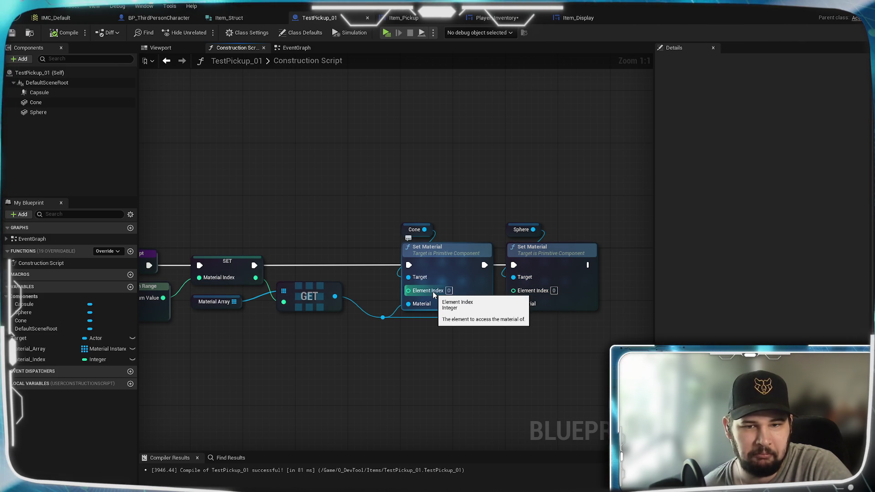
pyautogui.moveTo(315, 182)
pyautogui.mouseDown()
pyautogui.moveTo(419, 163)
pyautogui.moveTo(400, 152)
pyautogui.moveTo(367, 187)
pyautogui.moveTo(324, 187)
pyautogui.moveTo(268, 111)
pyautogui.mouseUp()
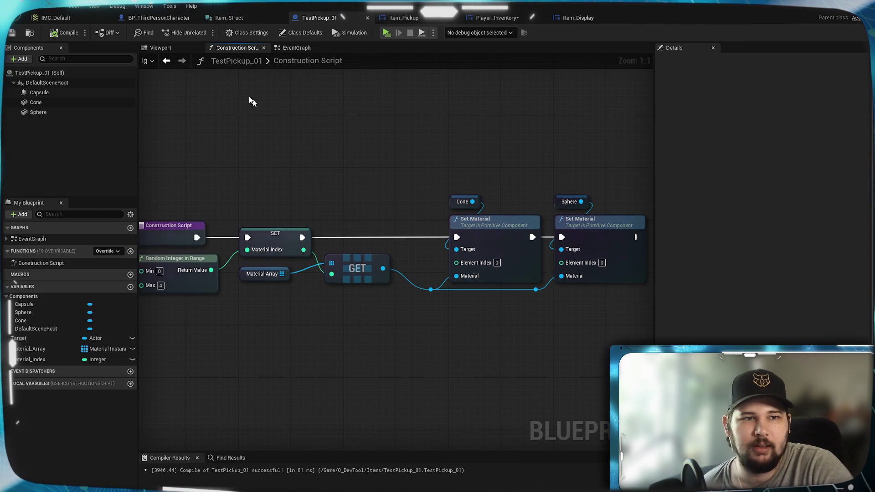
pyautogui.click(296, 47)
# Step: Delete the old Cone and Sphere Set Material nodes from the Event Graph, then compile and save
pyautogui.scroll(-3, 302, 319)
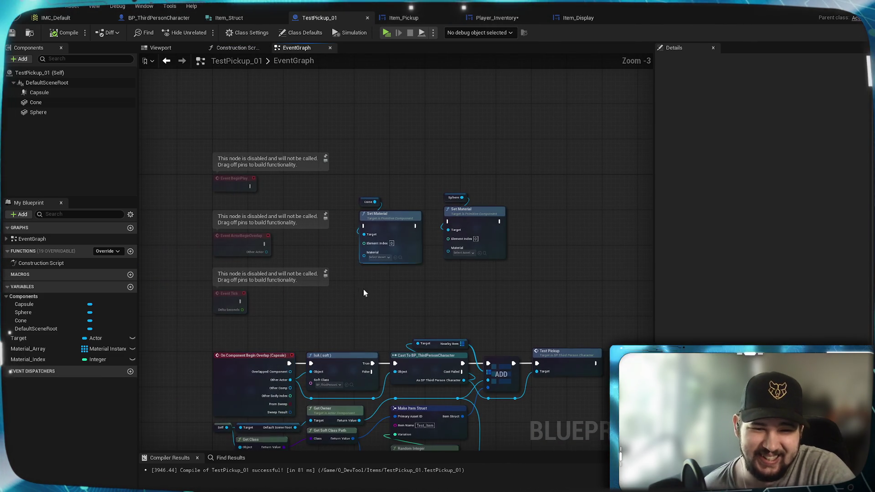
pyautogui.moveTo(548, 304); pyautogui.dragTo(346, 164)
pyautogui.press('Delete')
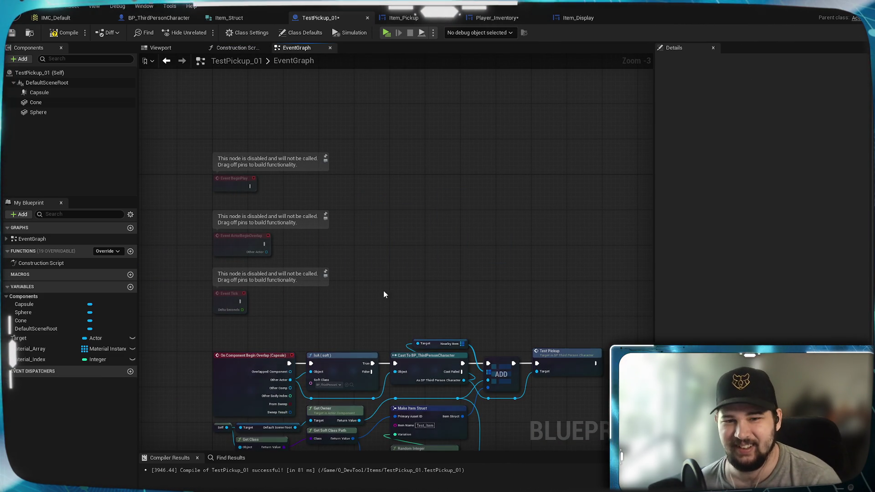
pyautogui.moveTo(420, 450); pyautogui.dragTo(442, 298)
pyautogui.scroll(4, 442, 298)
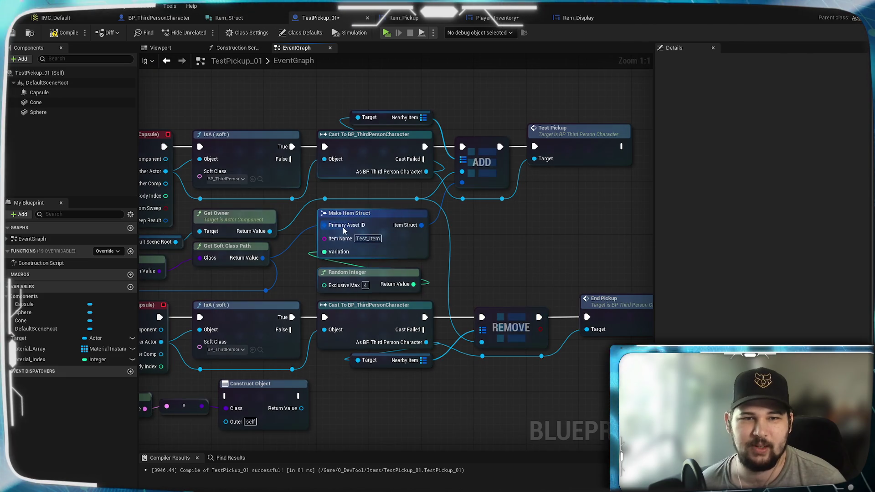
pyautogui.hotkey('ctrl', 's')
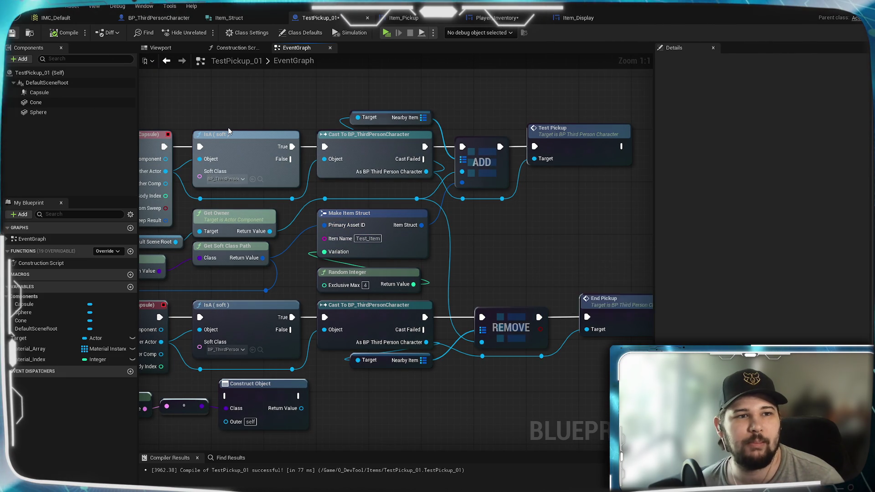
pyautogui.moveTo(497, 236); pyautogui.dragTo(511, 238)
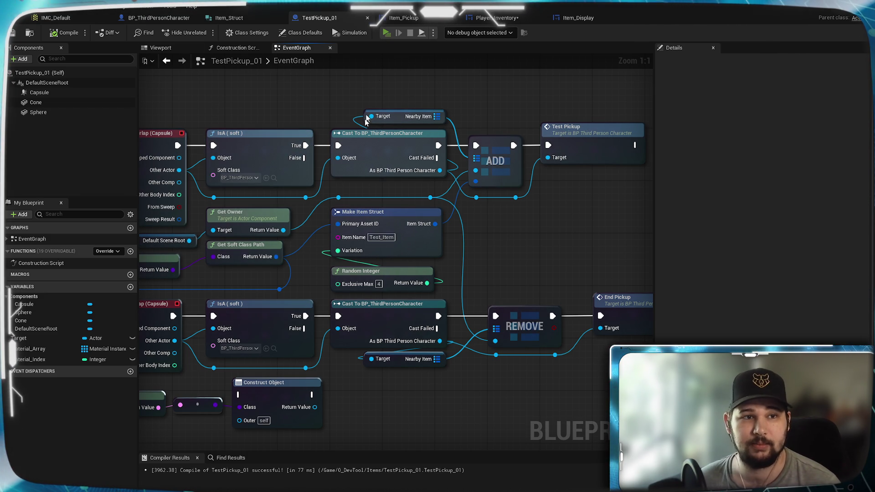
pyautogui.click(386, 33)
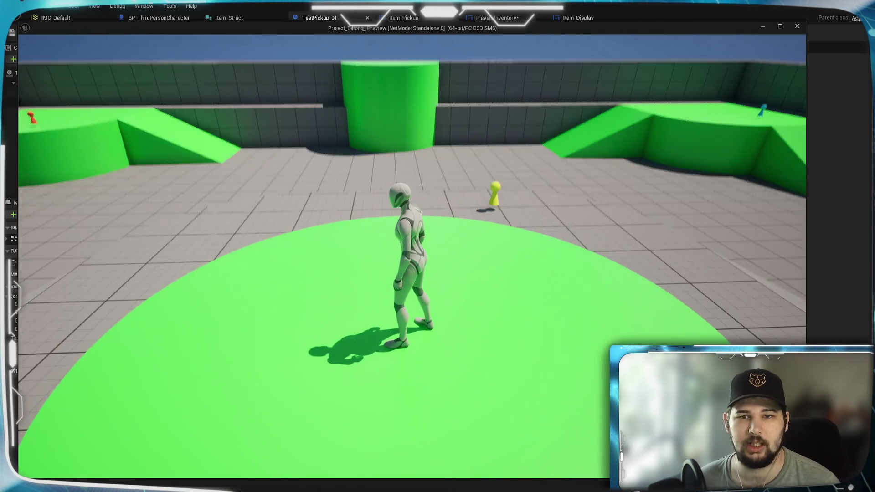
# Step: Walk the character past the yellow, blue and other pickups to confirm their random colours, then exit
pyautogui.press('w')
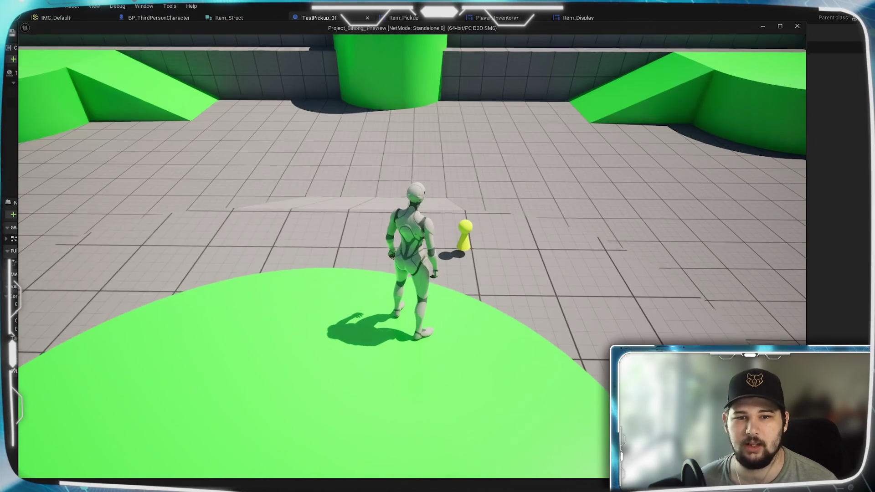
pyautogui.press('w')
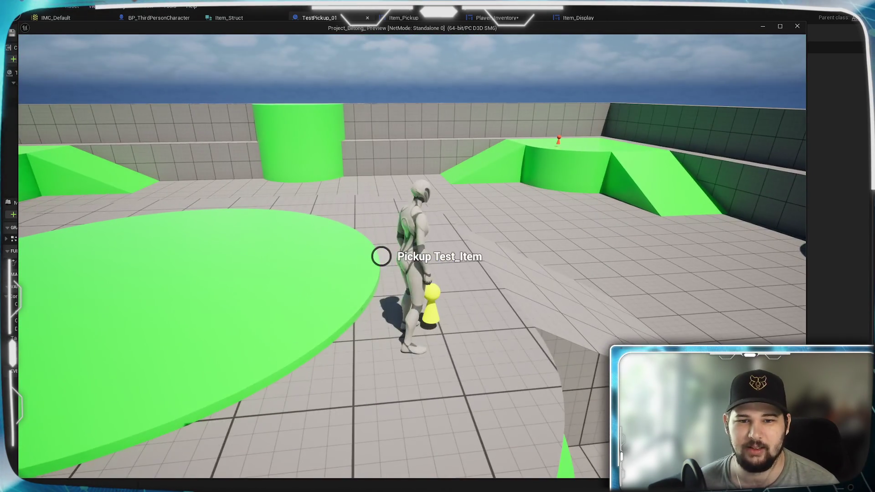
pyautogui.press('w')
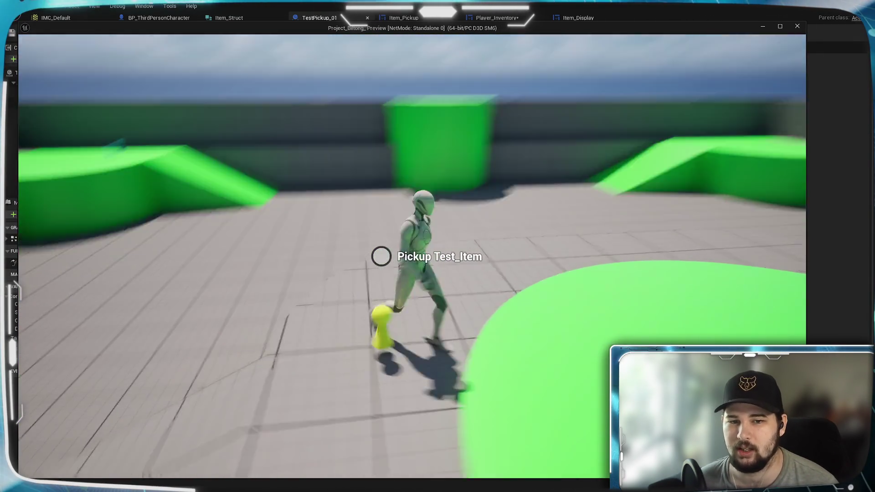
pyautogui.press('w')
pyautogui.press('space')
pyautogui.press('w')
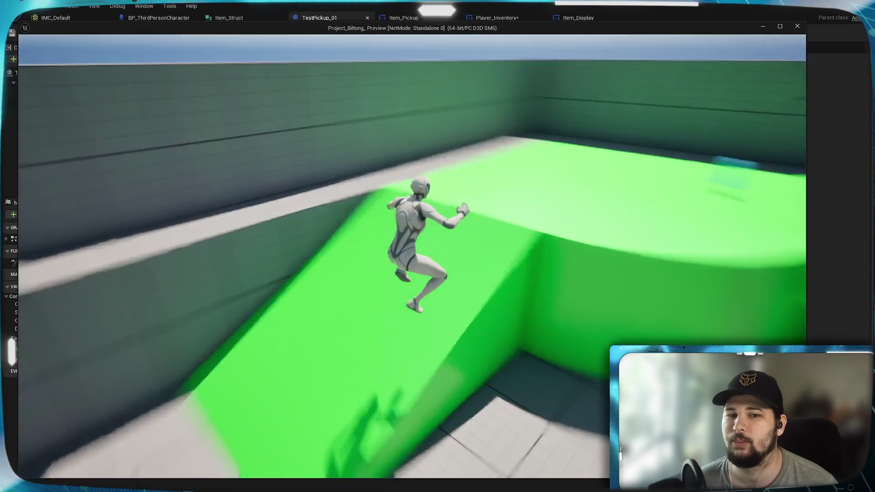
pyautogui.press('w')
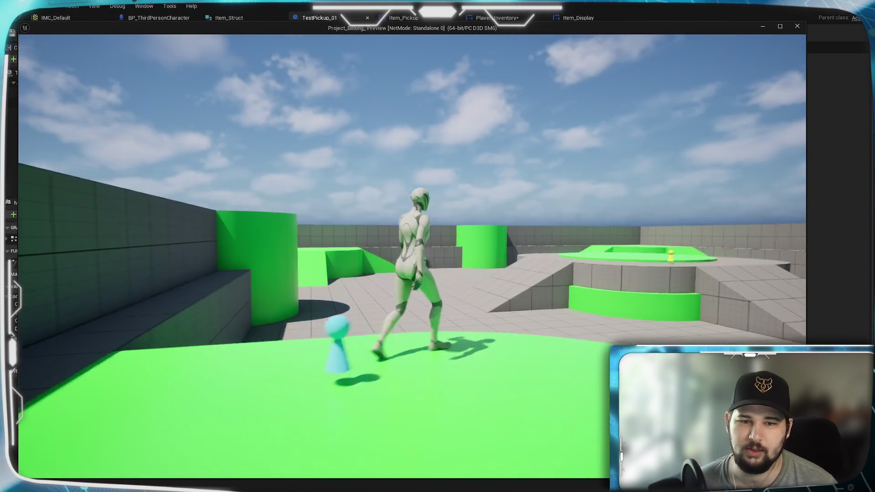
pyautogui.press('w')
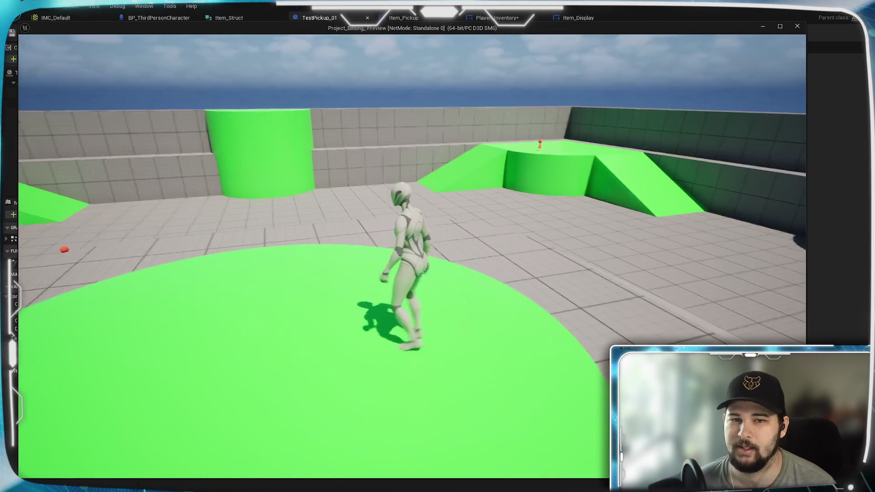
pyautogui.press('Escape')
# Step: Delete the Random Integer node feeding Make Item Struct's Variation, leaving Variation at 0
pyautogui.moveTo(514, 255); pyautogui.dragTo(499, 220)
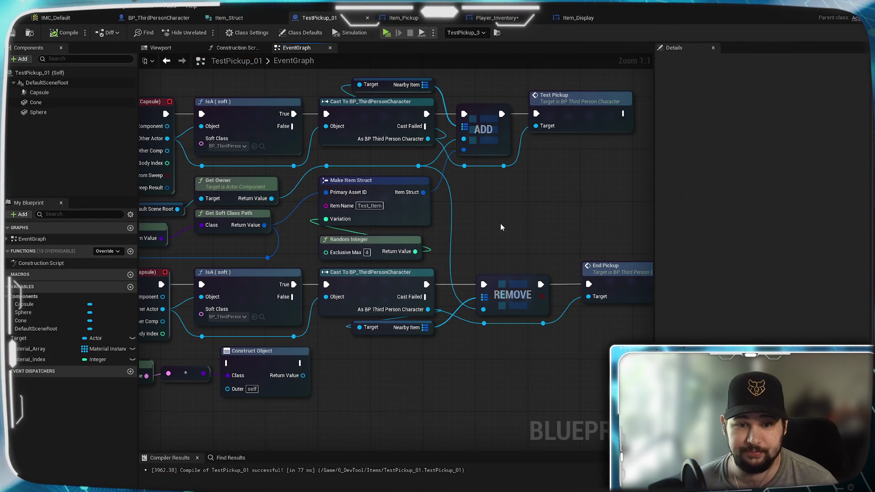
pyautogui.moveTo(465, 226)
pyautogui.mouseDown()
pyautogui.moveTo(498, 195)
pyautogui.moveTo(273, 197)
pyautogui.moveTo(504, 279)
pyautogui.mouseUp()
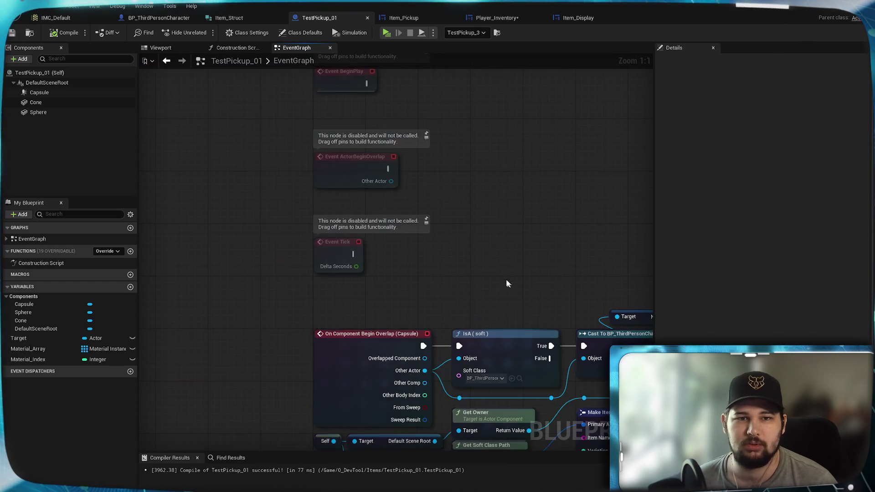
pyautogui.scroll(-4, 392, 319)
pyautogui.scroll(3, 367, 203)
pyautogui.moveTo(405, 261); pyautogui.dragTo(304, 130)
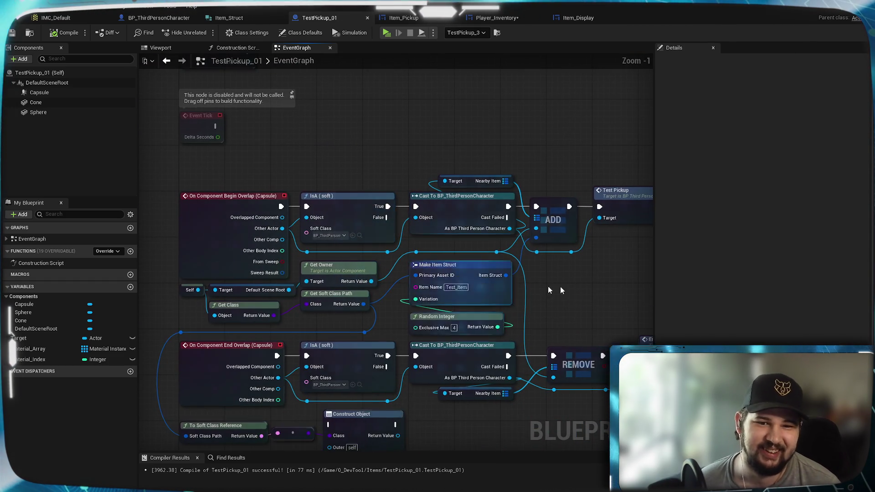
pyautogui.scroll(1, 565, 293)
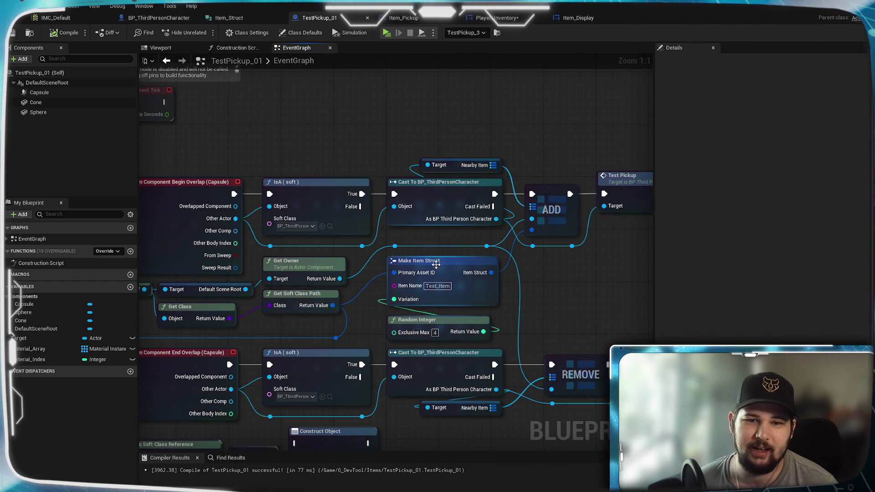
pyautogui.click(449, 276)
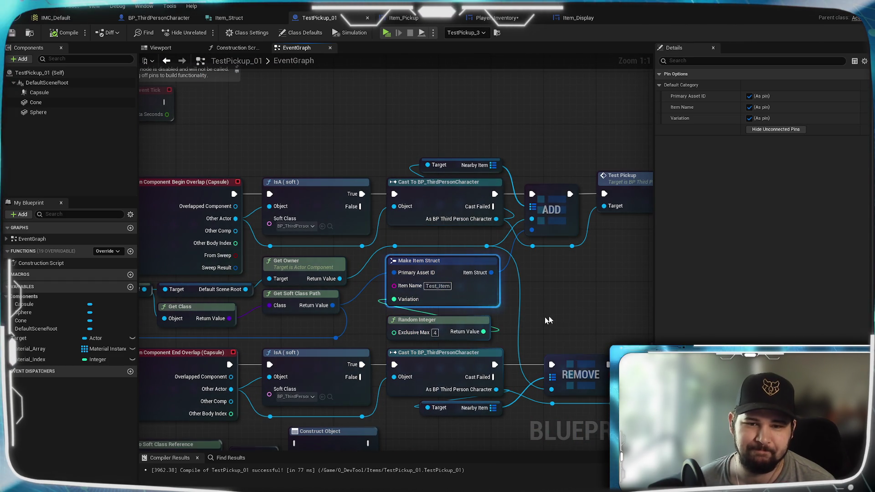
pyautogui.click(567, 314)
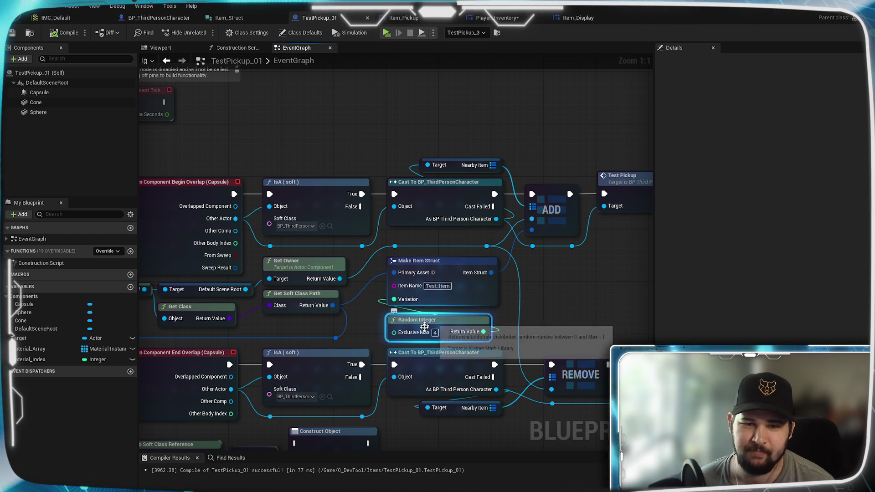
pyautogui.press('Delete')
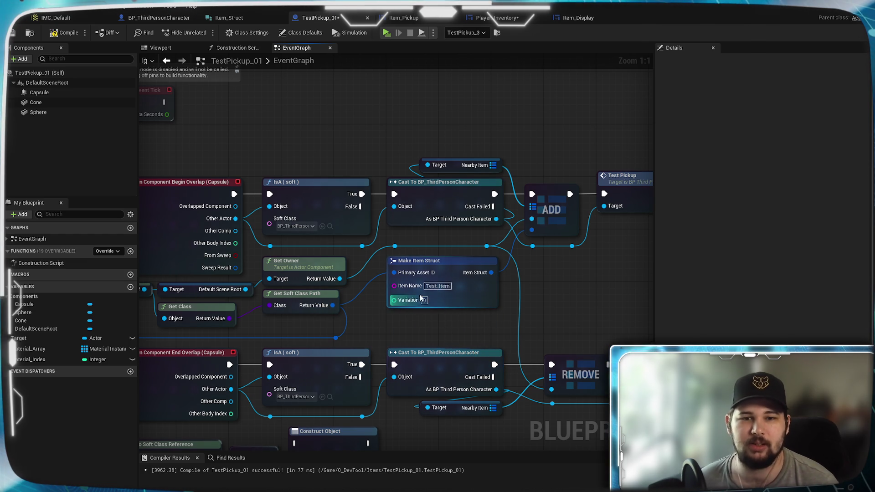
# Step: Save the TestPickup_01 blueprint, then review the disabled event nodes and End Overlap chain
pyautogui.click(11, 33)
pyautogui.moveTo(275, 135)
pyautogui.mouseDown()
pyautogui.moveTo(313, 432)
pyautogui.moveTo(368, 227)
pyautogui.moveTo(310, 152)
pyautogui.mouseUp()
pyautogui.moveTo(397, 333); pyautogui.dragTo(370, 313)
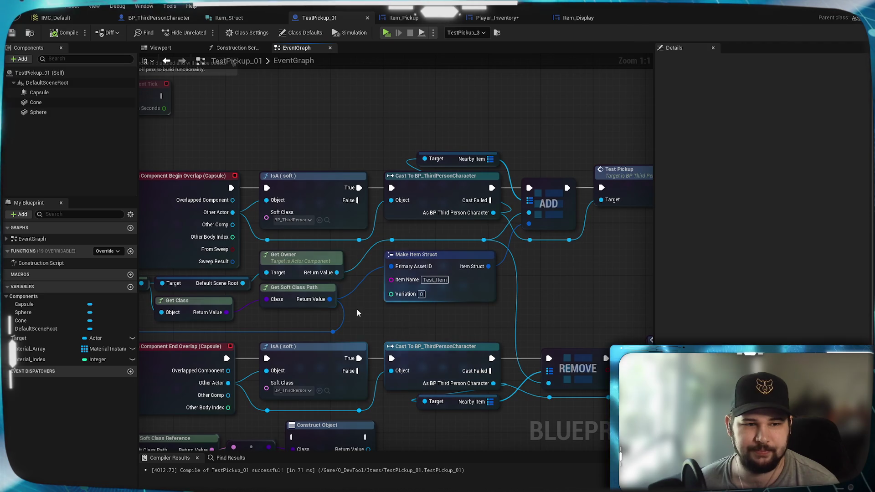
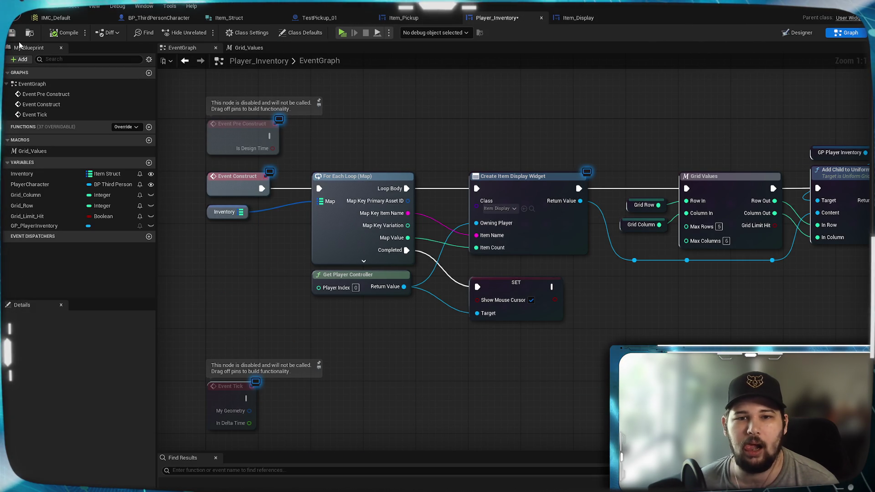
# Step: Save all pending assets and bring up the Item_Struct structure editor
pyautogui.moveTo(327, 240)
pyautogui.mouseDown()
pyautogui.moveTo(255, 256)
pyautogui.moveTo(282, 265)
pyautogui.moveTo(369, 182)
pyautogui.moveTo(350, 223)
pyautogui.mouseUp()
pyautogui.hotkey('ctrl', 's')
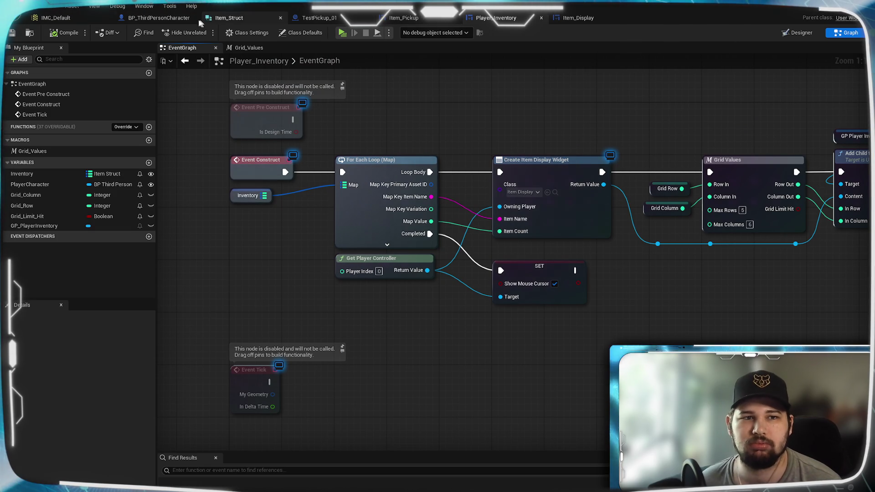
pyautogui.click(228, 18)
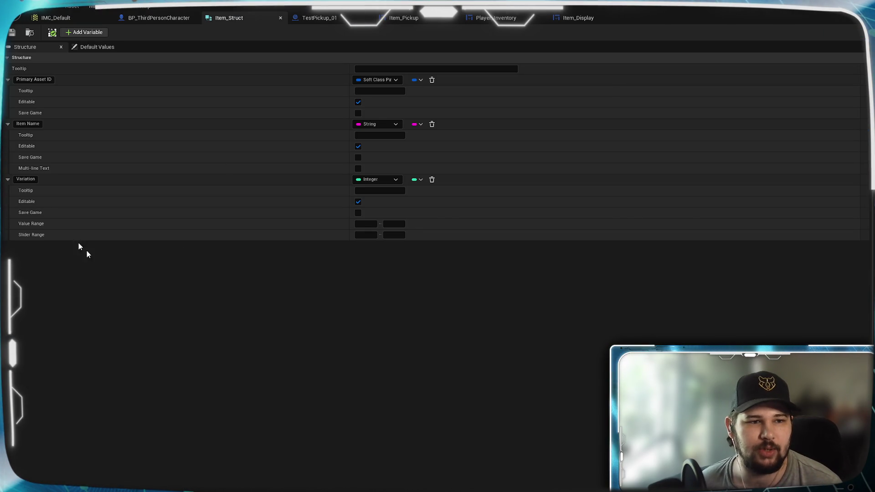
# Step: Change the Variation member's type to a Material Instance reference
pyautogui.click(378, 181)
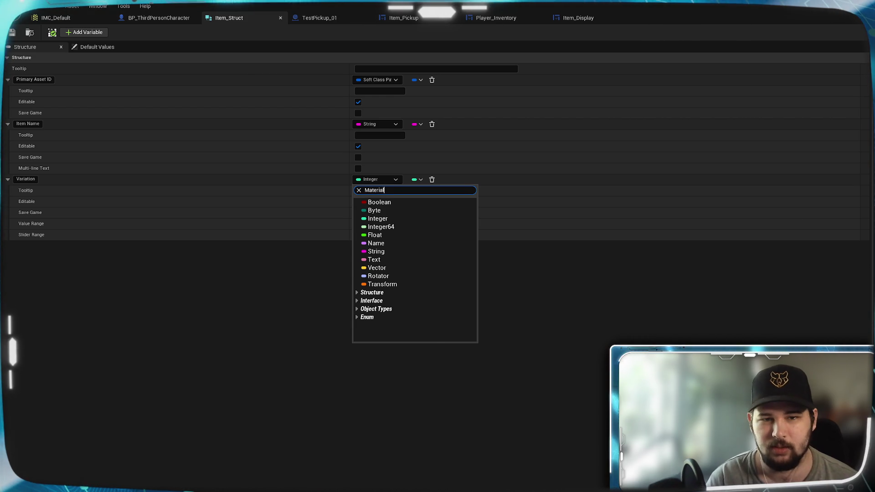
pyautogui.write('rial Inst')
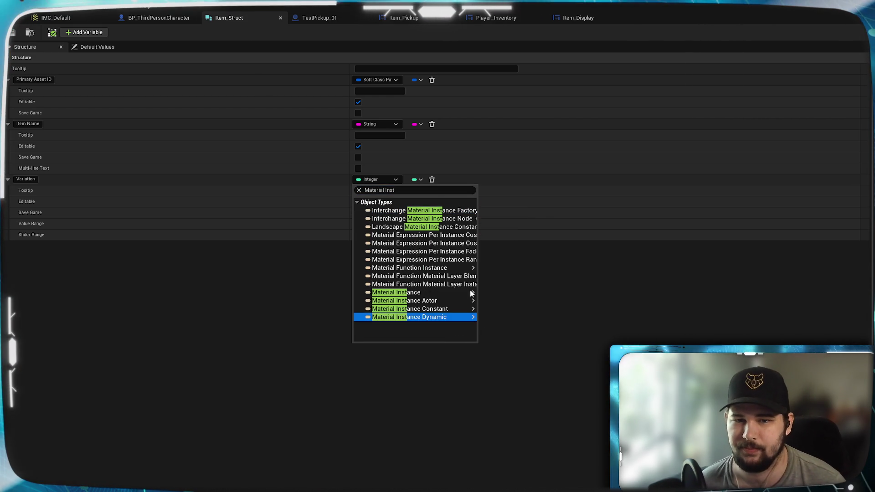
pyautogui.click(475, 292)
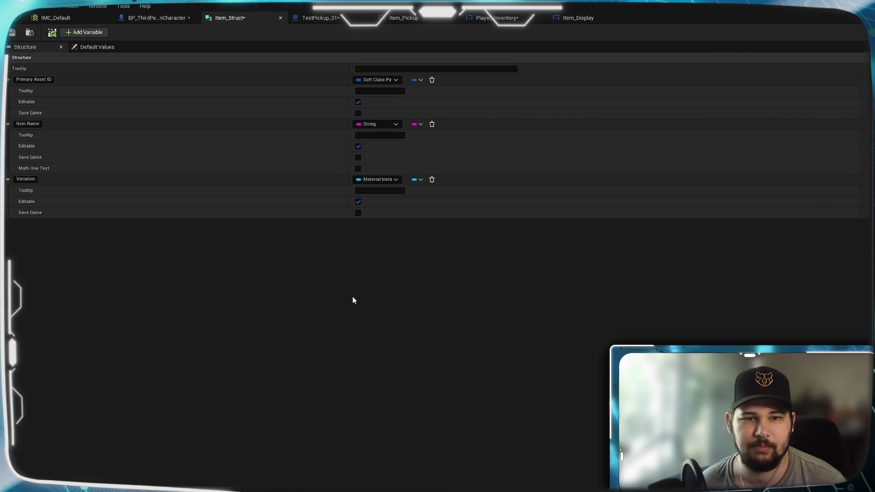
# Step: Rename the member to Material_Instance and save Item_Struct
pyautogui.doubleClick(25, 180)
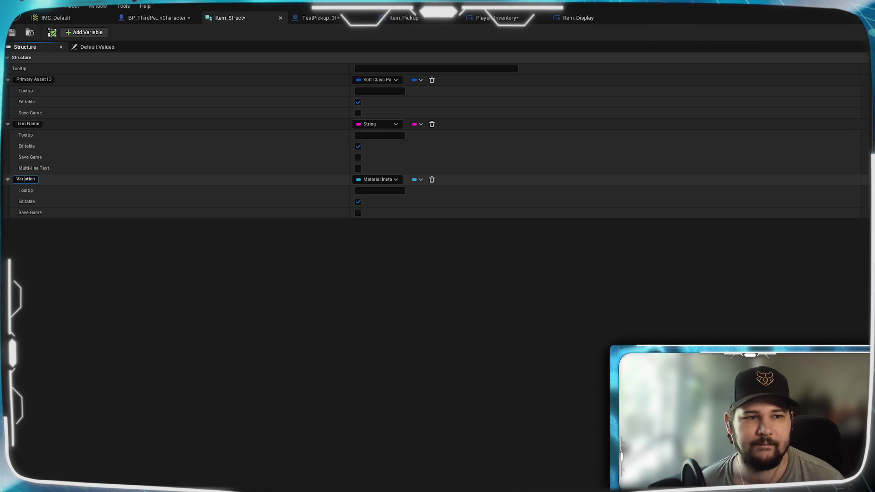
pyautogui.write('Material')
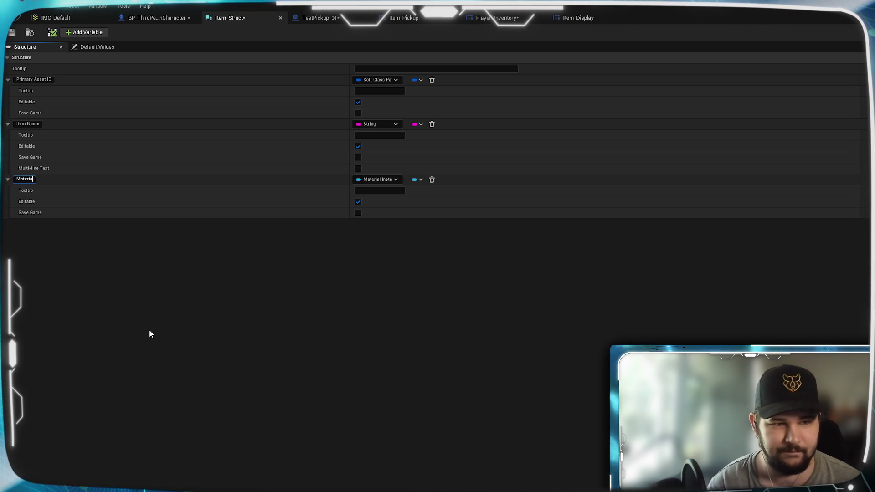
pyautogui.write('_Instance')
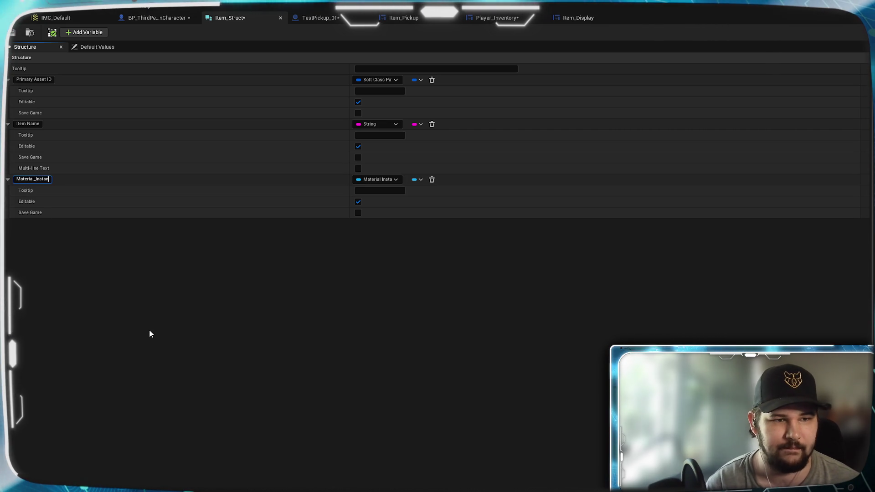
pyautogui.press('Return')
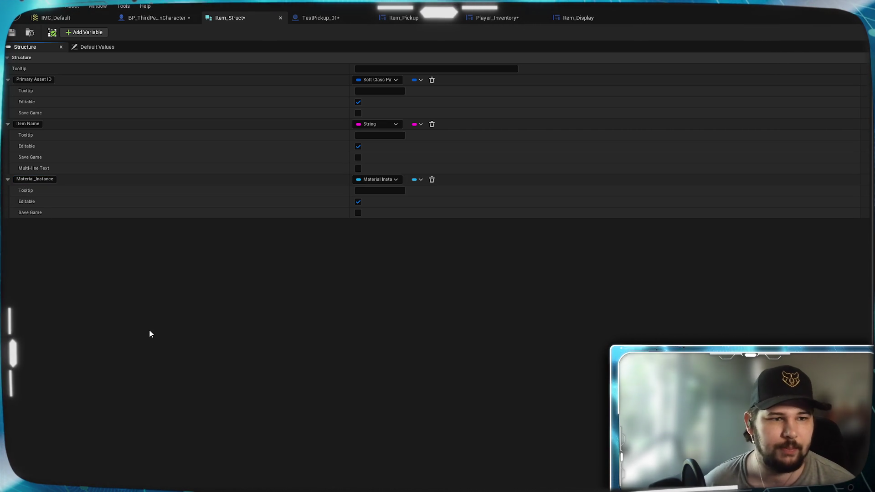
pyautogui.click(12, 32)
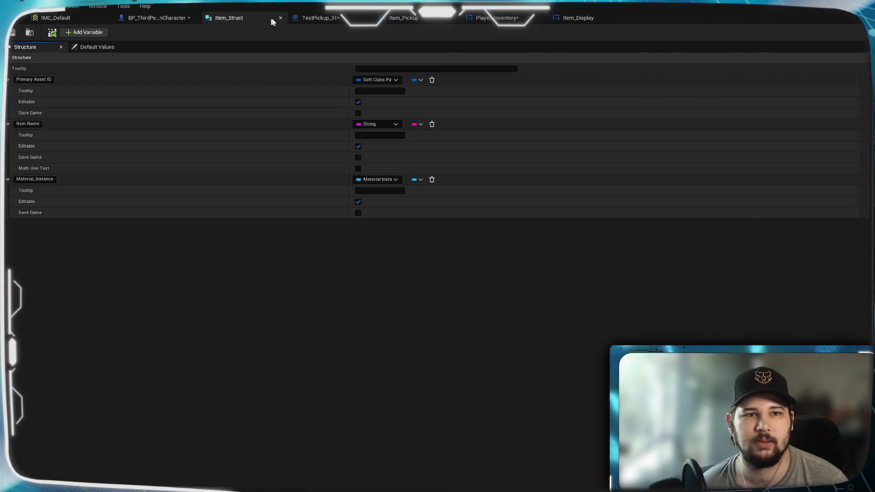
pyautogui.click(496, 18)
# Step: Check the Player_Inventory loop's new Map Key Material Instance output and select the graph's nodes
pyautogui.moveTo(556, 339); pyautogui.dragTo(498, 362)
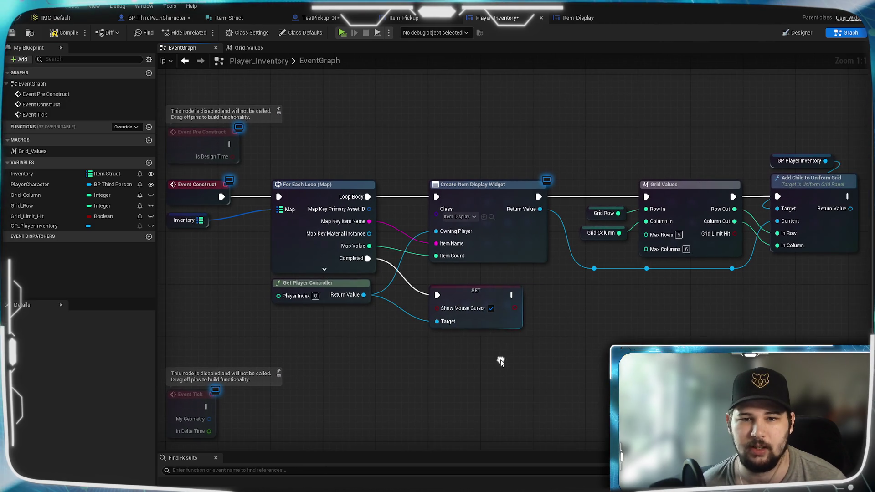
pyautogui.moveTo(591, 324); pyautogui.dragTo(540, 320)
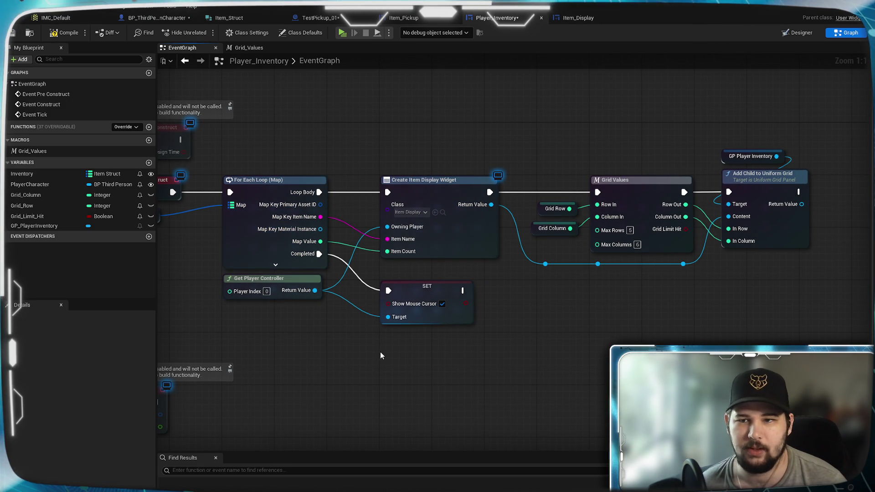
pyautogui.moveTo(359, 358)
pyautogui.mouseDown()
pyautogui.moveTo(416, 352)
pyautogui.moveTo(389, 332)
pyautogui.mouseUp()
pyautogui.moveTo(335, 296); pyautogui.dragTo(801, 133)
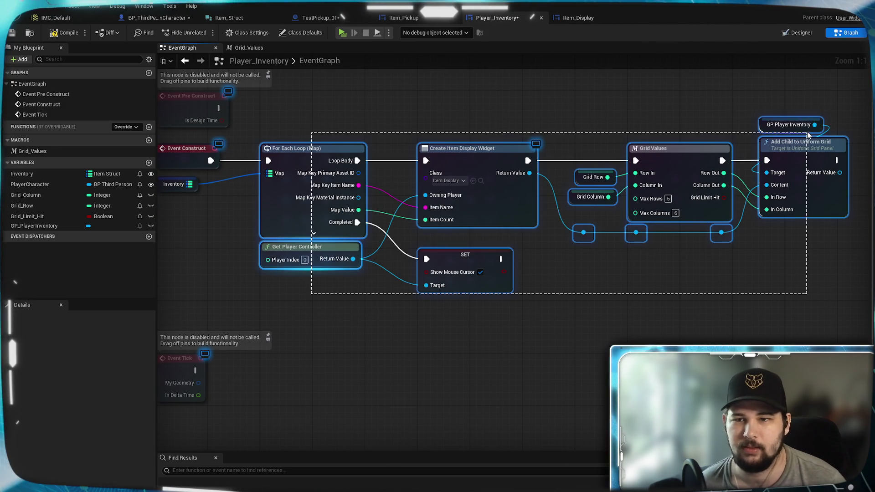
pyautogui.rightClick(813, 204)
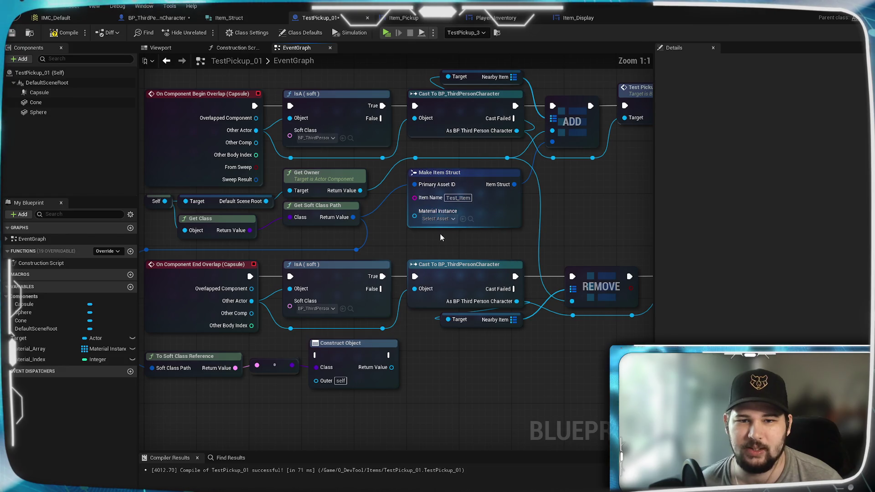
# Step: Feed the Material_Array element at Material_Index into Make Item Struct's Material Instance, then save
pyautogui.moveTo(41, 350); pyautogui.dragTo(479, 334)
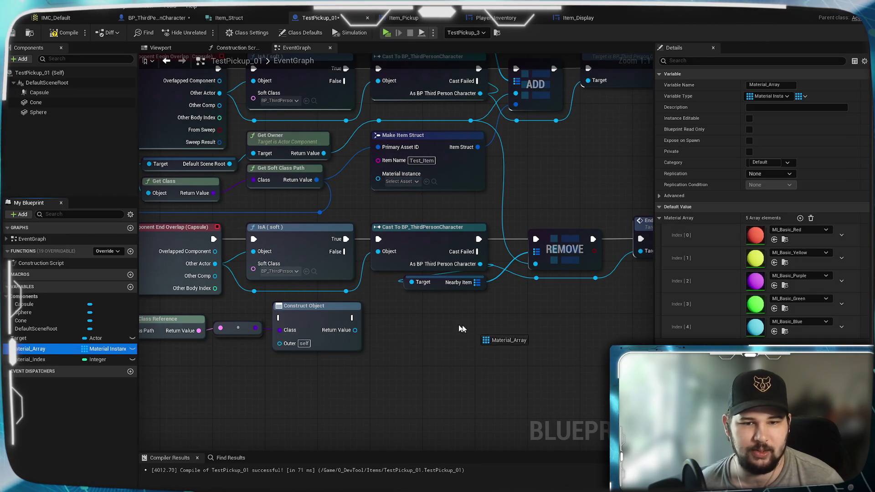
pyautogui.moveTo(406, 345); pyautogui.dragTo(279, 379)
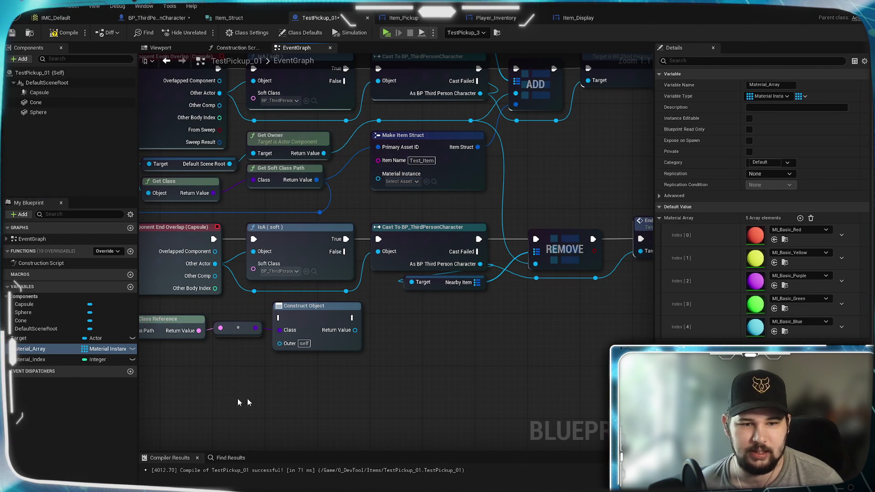
pyautogui.moveTo(30, 359)
pyautogui.mouseDown()
pyautogui.moveTo(154, 405)
pyautogui.moveTo(274, 399)
pyautogui.mouseUp()
pyautogui.moveTo(315, 380); pyautogui.dragTo(363, 380)
pyautogui.write('get')
pyautogui.press('Return')
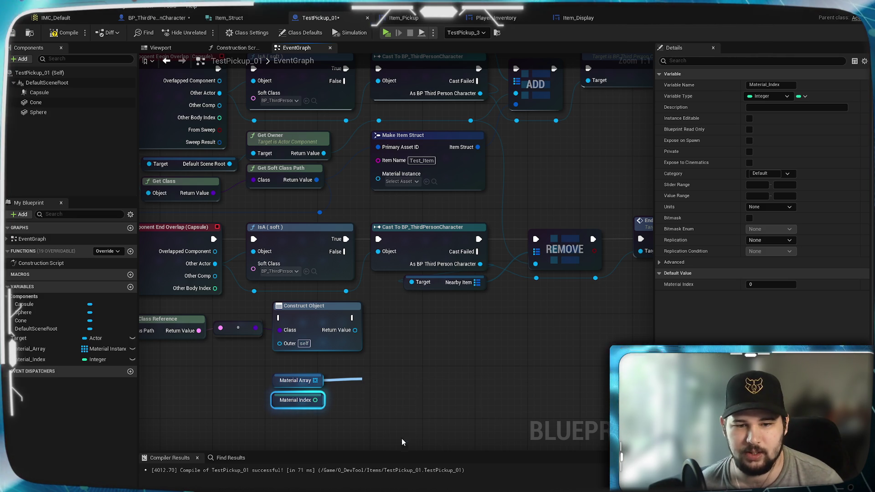
pyautogui.moveTo(315, 400)
pyautogui.mouseDown()
pyautogui.moveTo(377, 406)
pyautogui.moveTo(353, 388)
pyautogui.mouseUp()
pyautogui.moveTo(425, 348); pyautogui.dragTo(426, 349)
pyautogui.click(486, 329)
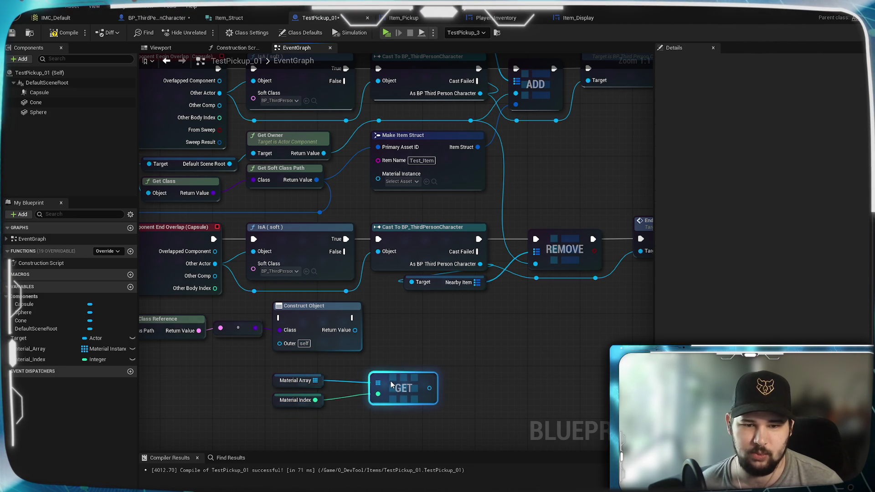
pyautogui.moveTo(429, 388)
pyautogui.mouseDown()
pyautogui.moveTo(368, 199)
pyautogui.moveTo(377, 179)
pyautogui.mouseUp()
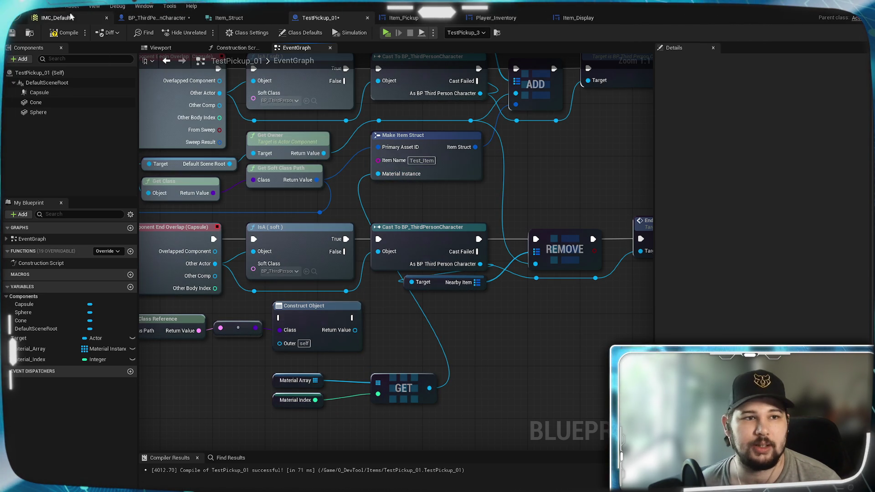
pyautogui.click(14, 35)
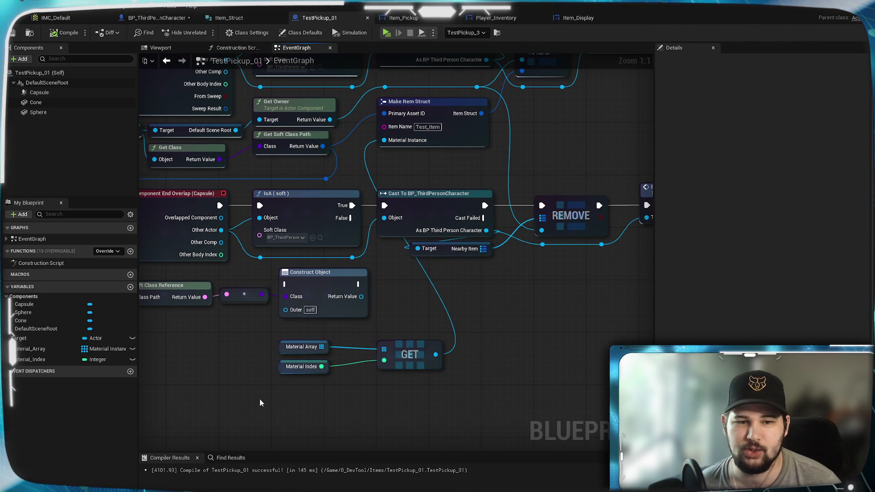
# Step: Rearrange the array GET nodes in the TestPickup_01 graph and save all changes
pyautogui.moveTo(300, 341); pyautogui.dragTo(304, 343)
pyautogui.click(376, 390)
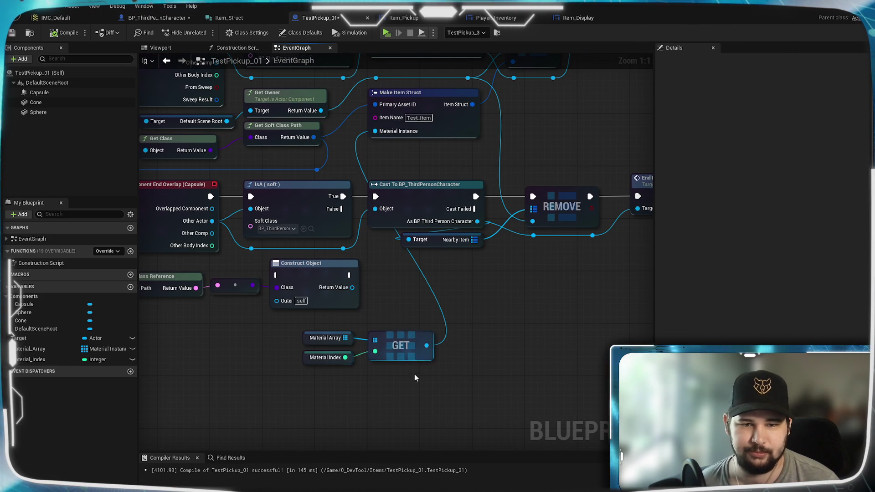
pyautogui.moveTo(415, 378); pyautogui.dragTo(301, 326)
pyautogui.moveTo(391, 336)
pyautogui.mouseDown()
pyautogui.moveTo(463, 162)
pyautogui.moveTo(435, 149)
pyautogui.mouseUp()
pyautogui.click(452, 296)
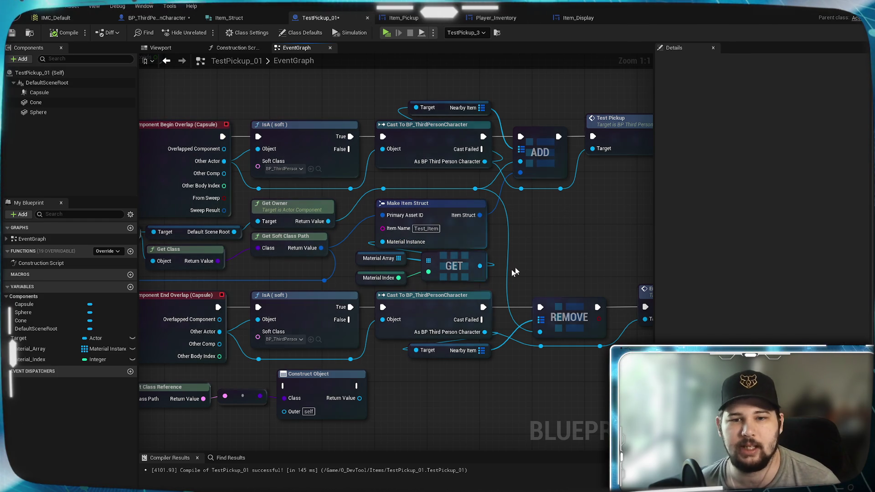
pyautogui.moveTo(485, 129)
pyautogui.mouseDown()
pyautogui.moveTo(434, 315)
pyautogui.moveTo(426, 386)
pyautogui.mouseUp()
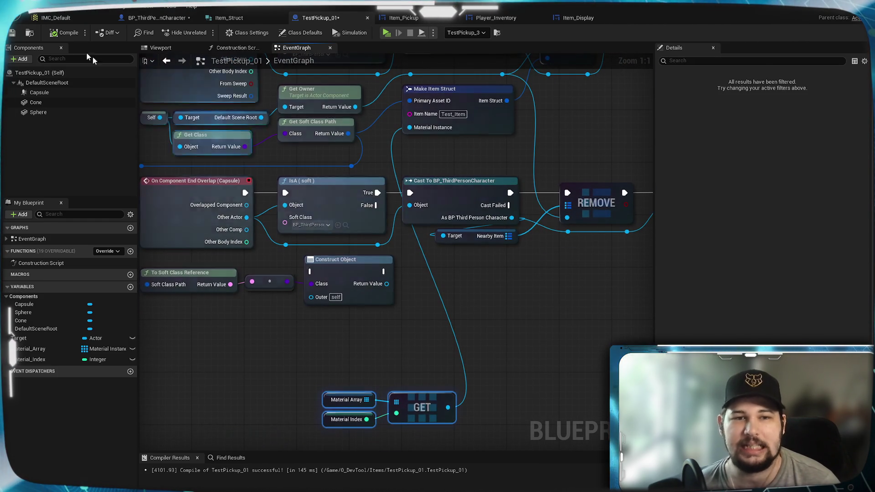
pyautogui.hotkey('ctrl', 's')
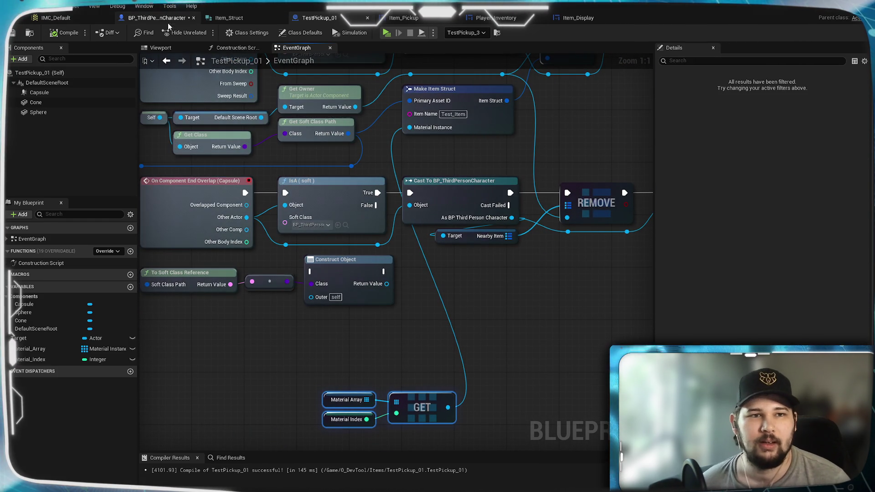
# Step: Review BP_ThirdPersonCharacter's inventory Open/Close logic, then view the Item_Display widget layout
pyautogui.click(165, 19)
pyautogui.moveTo(305, 241)
pyautogui.mouseDown()
pyautogui.moveTo(385, 258)
pyautogui.moveTo(253, 211)
pyautogui.mouseUp()
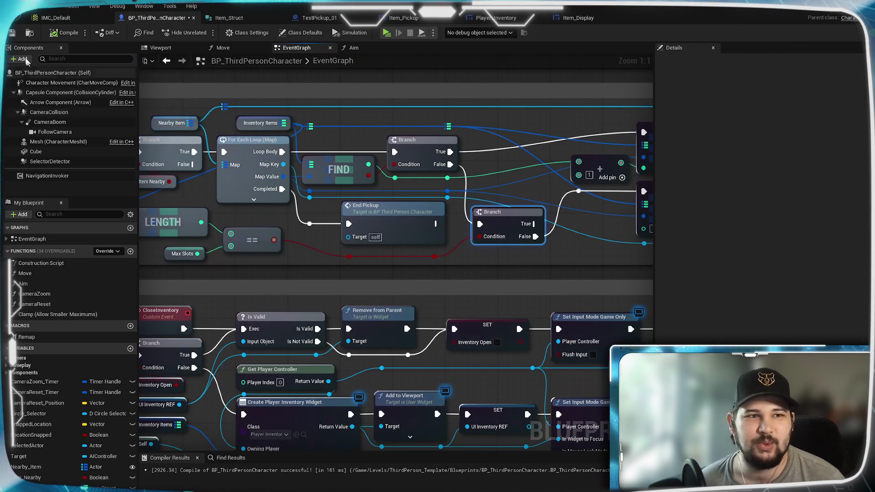
pyautogui.moveTo(291, 267)
pyautogui.mouseDown()
pyautogui.moveTo(408, 198)
pyautogui.moveTo(514, 153)
pyautogui.moveTo(411, 174)
pyautogui.moveTo(352, 214)
pyautogui.moveTo(547, 248)
pyautogui.mouseUp()
pyautogui.moveTo(422, 239); pyautogui.dragTo(387, 227)
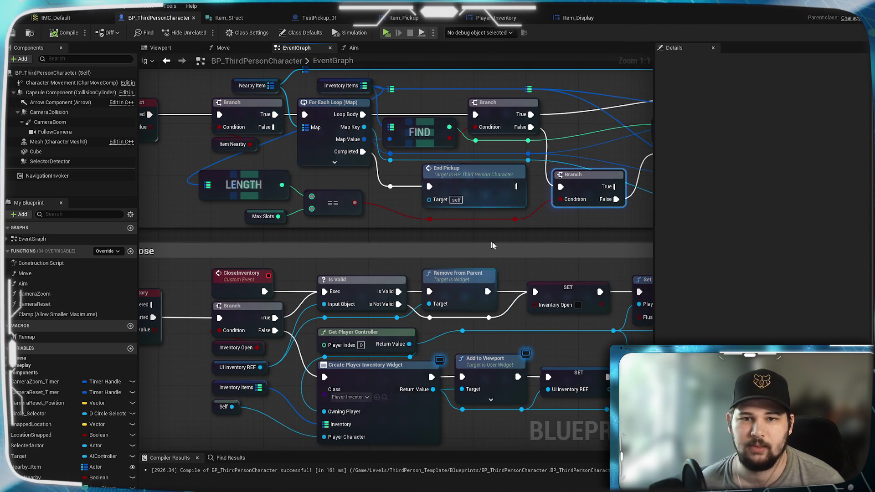
pyautogui.moveTo(488, 240); pyautogui.dragTo(439, 243)
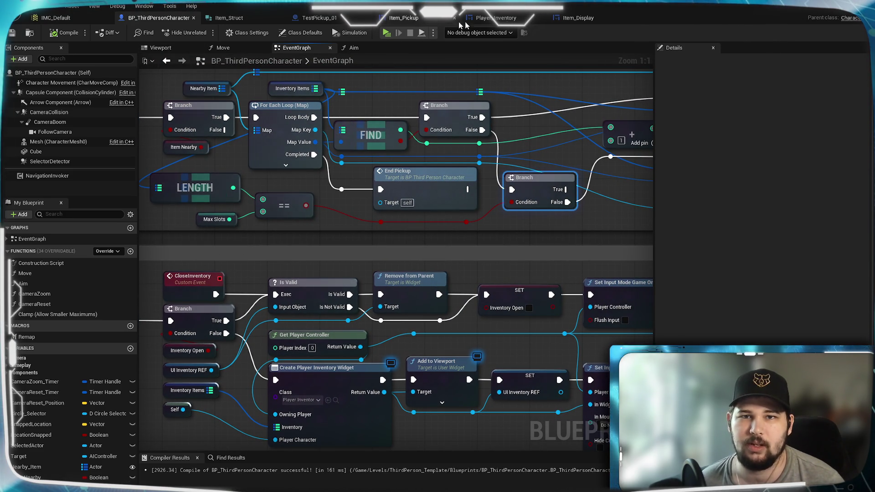
pyautogui.click(496, 18)
pyautogui.click(578, 19)
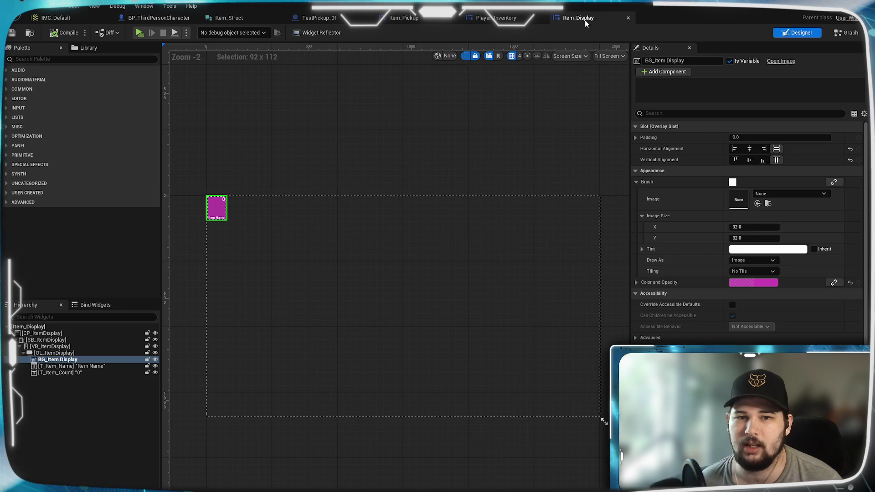
pyautogui.click(856, 33)
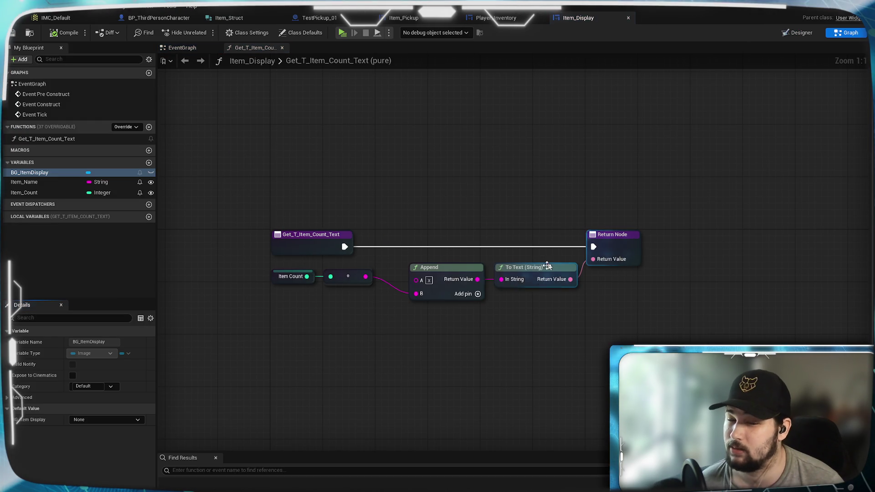
pyautogui.click(182, 47)
pyautogui.moveTo(444, 279); pyautogui.dragTo(357, 289)
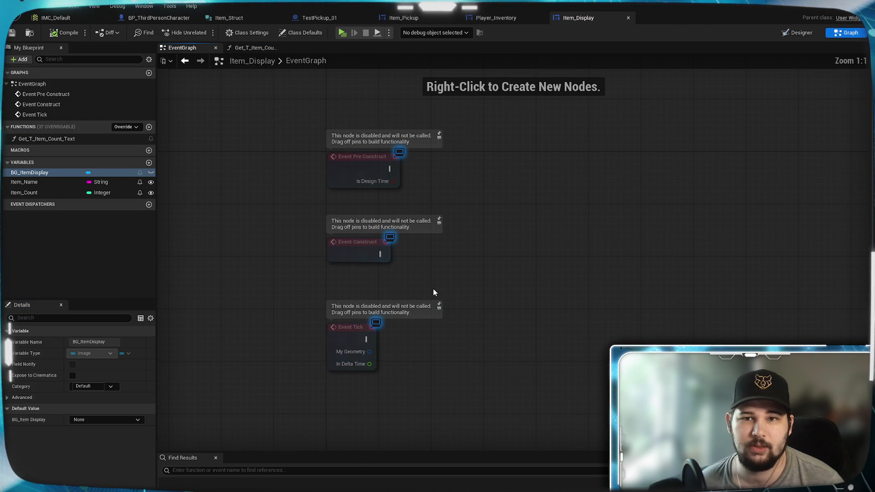
pyautogui.moveTo(433, 288); pyautogui.dragTo(414, 278)
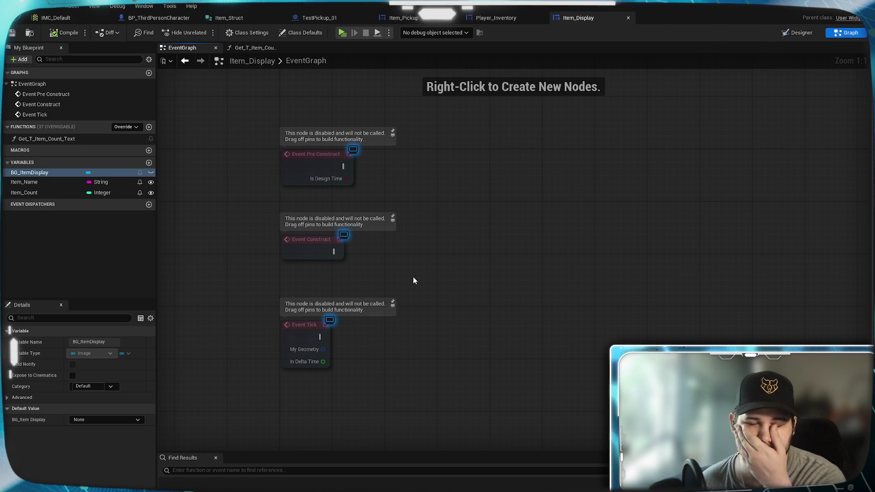
pyautogui.click(19, 197)
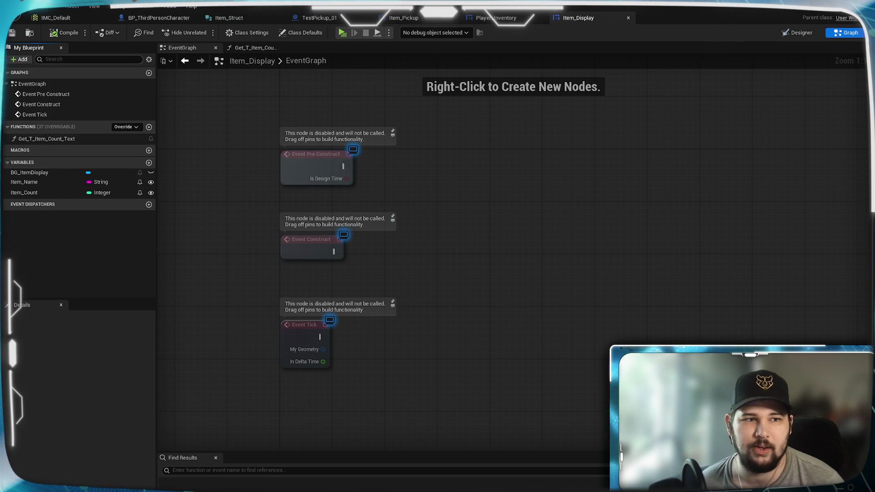
pyautogui.click(23, 173)
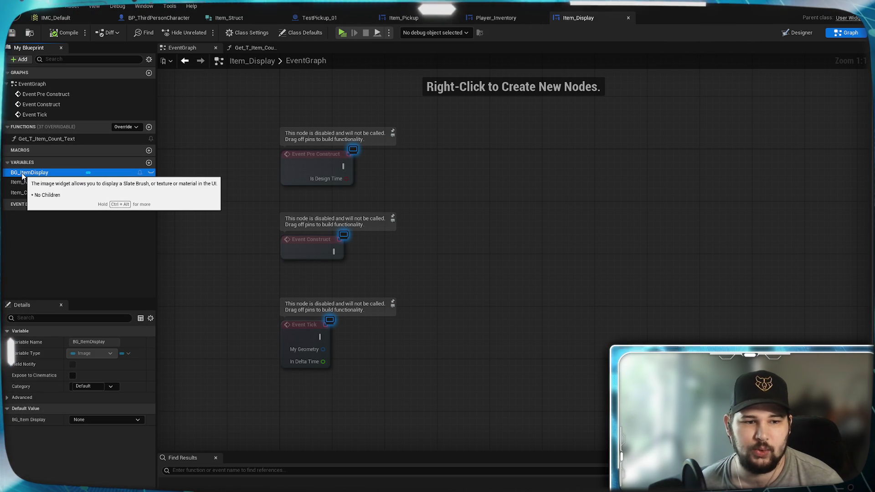
# Step: Add a BG_ItemDisplay getter and delete an unconnected Color And Opacity setter node
pyautogui.moveTo(240, 227)
pyautogui.mouseDown()
pyautogui.moveTo(471, 254)
pyautogui.moveTo(543, 278)
pyautogui.mouseUp()
pyautogui.click(487, 259)
pyautogui.write('set')
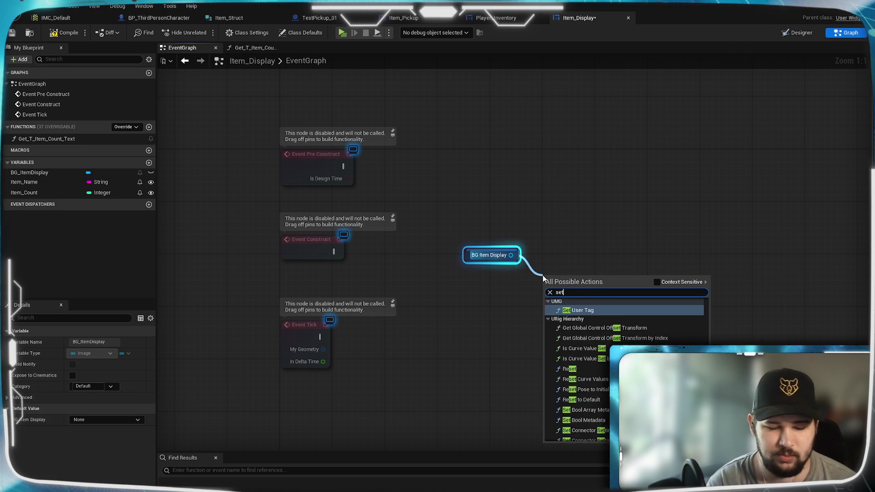
pyautogui.write(' colo')
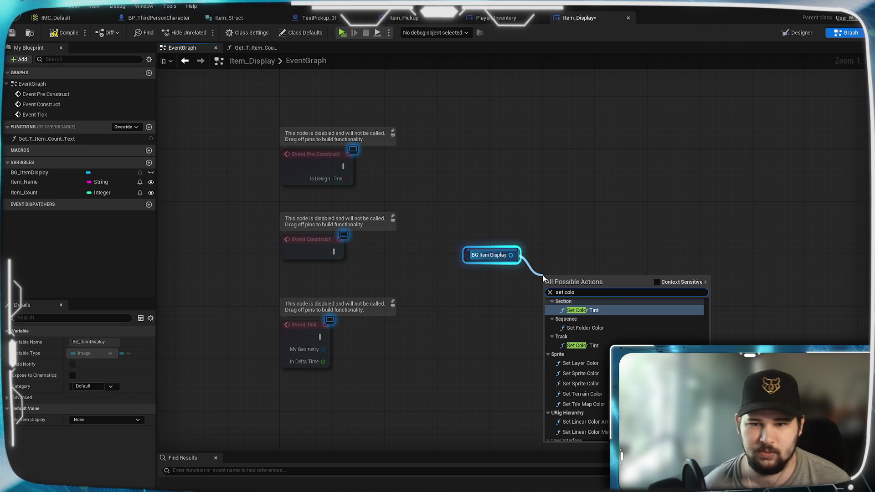
pyautogui.write('r')
pyautogui.click(657, 282)
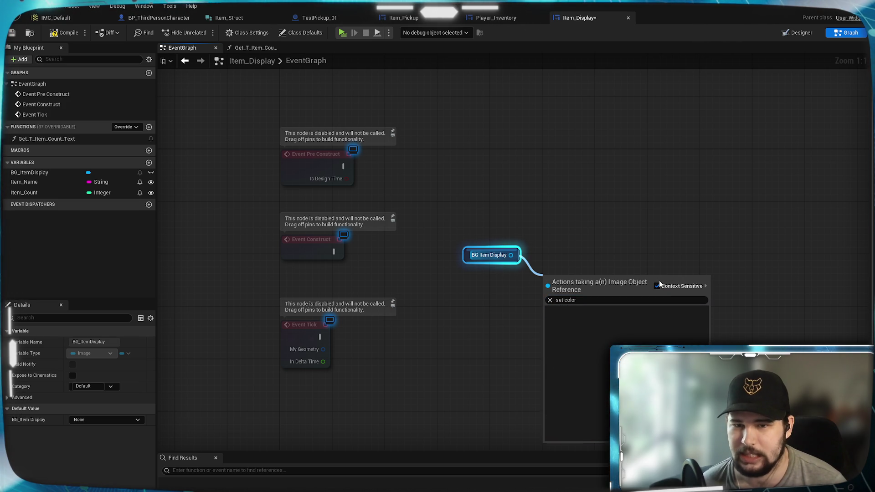
pyautogui.click(657, 282)
pyautogui.scroll(-15, 592, 362)
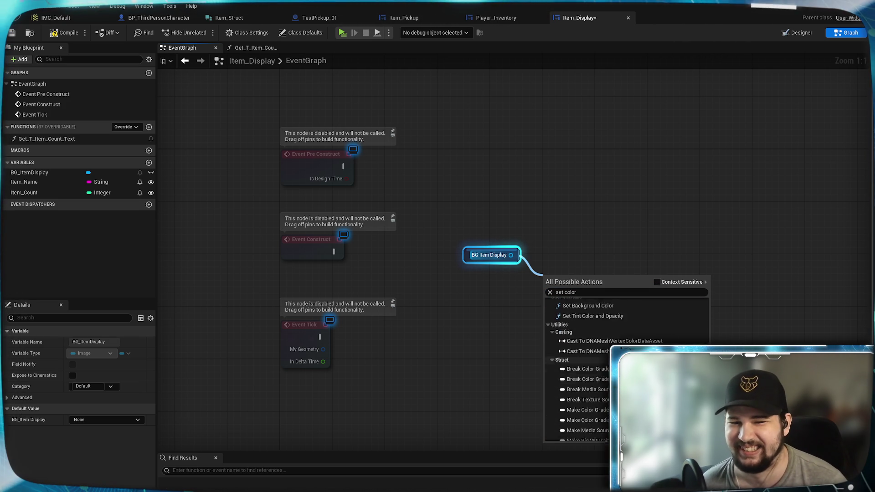
pyautogui.scroll(-5, 592, 362)
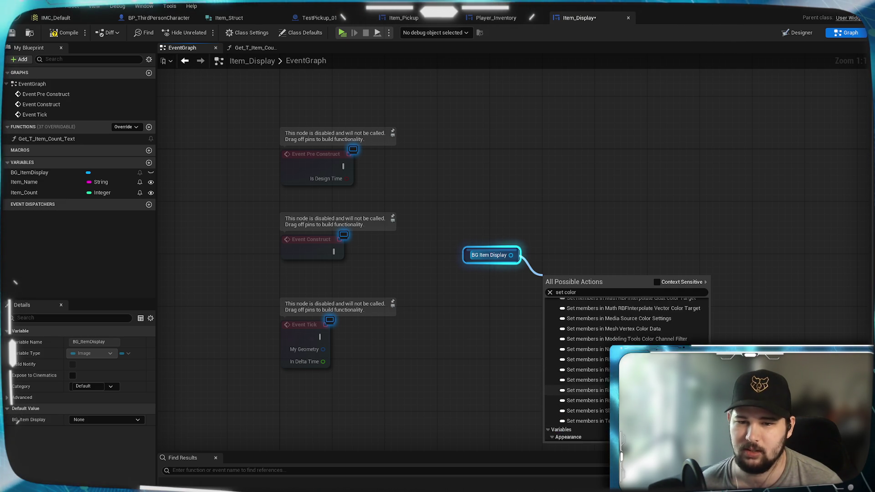
pyautogui.press('Return')
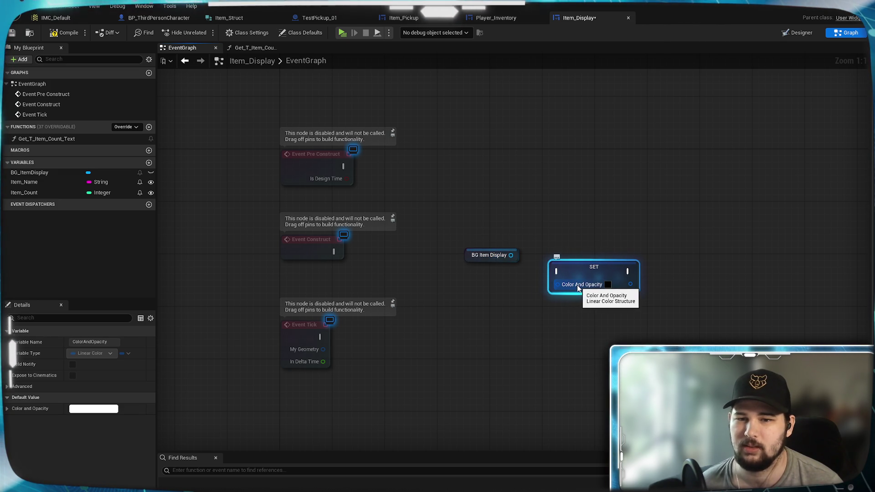
pyautogui.moveTo(575, 274); pyautogui.dragTo(589, 292)
pyautogui.press('Delete')
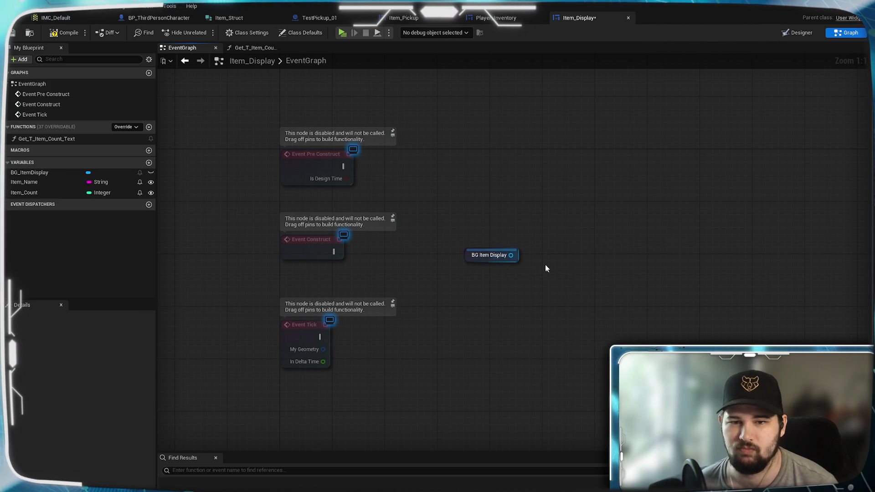
# Step: Add a Set Color and Opacity node wired from BG Item Display
pyautogui.moveTo(553, 270); pyautogui.dragTo(554, 270)
pyautogui.write('set color')
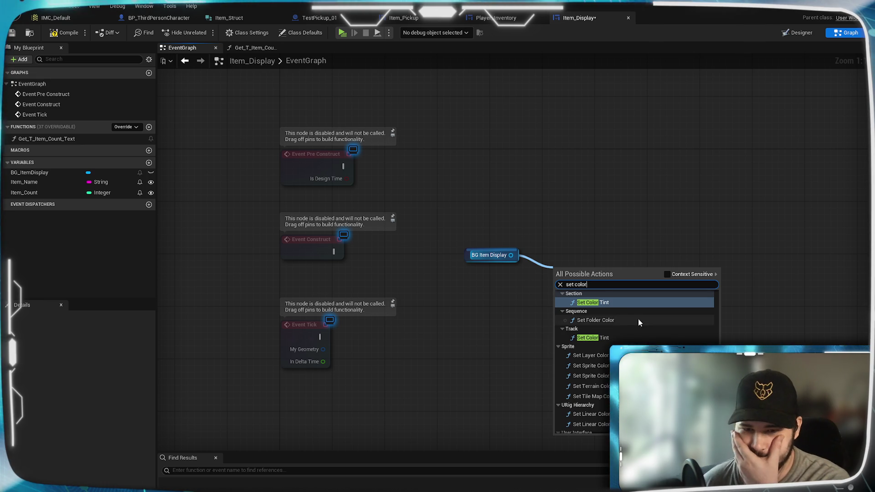
pyautogui.scroll(-5, 639, 322)
pyautogui.scroll(-6, 648, 342)
pyautogui.press('Down')
pyautogui.press('Down')
pyautogui.press('Down')
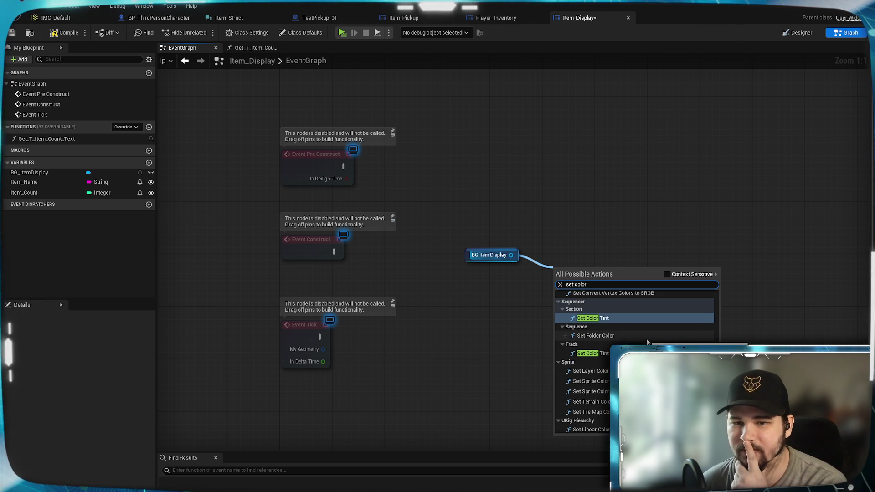
pyautogui.scroll(5, 647, 342)
pyautogui.scroll(8, 672, 342)
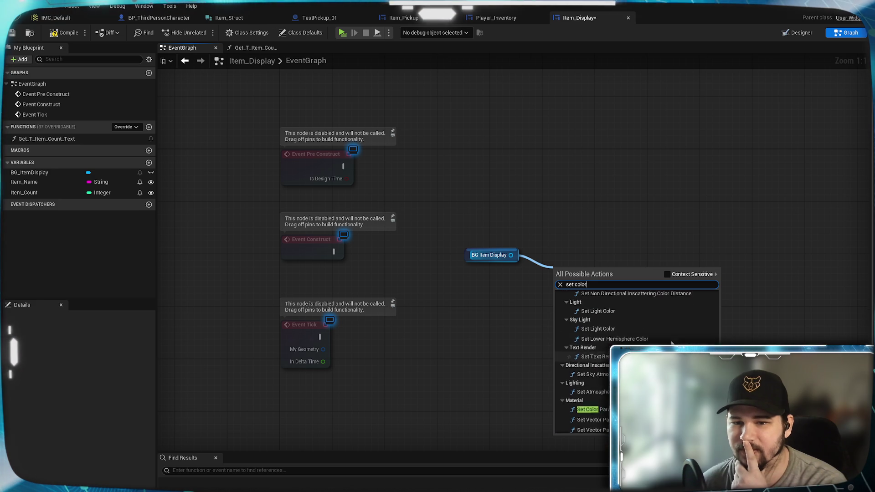
pyautogui.scroll(5, 672, 343)
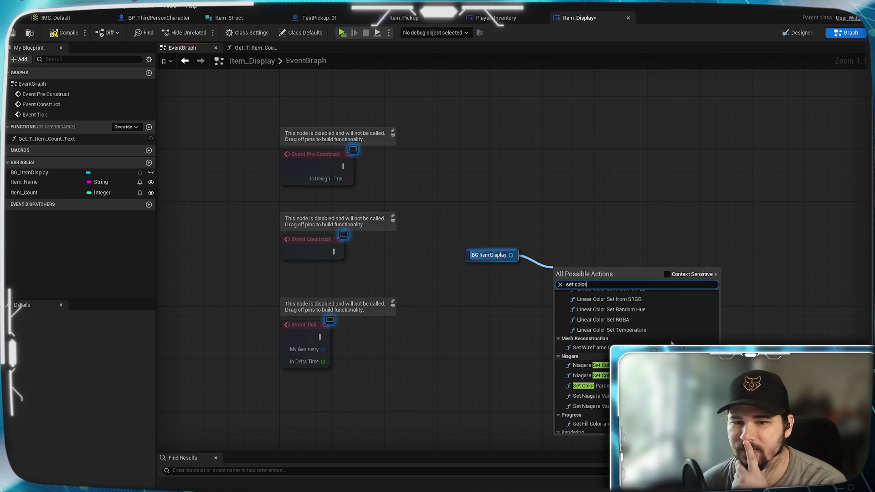
pyautogui.scroll(8, 673, 343)
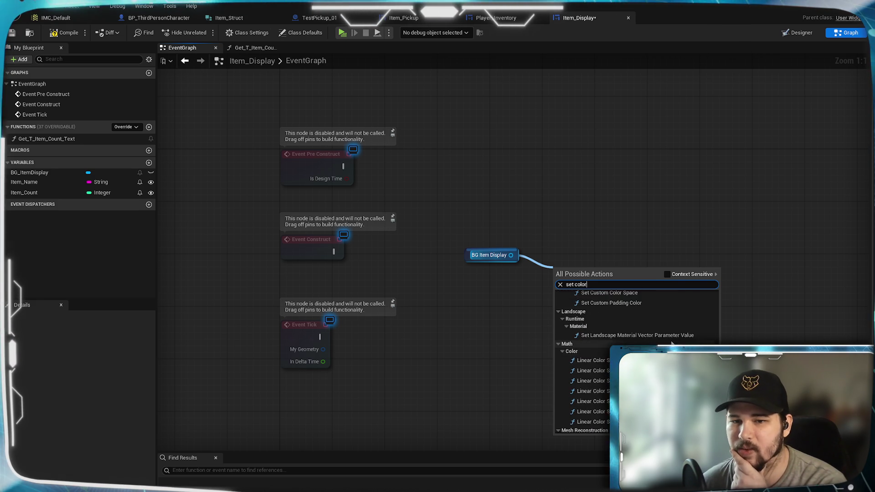
pyautogui.scroll(6, 672, 342)
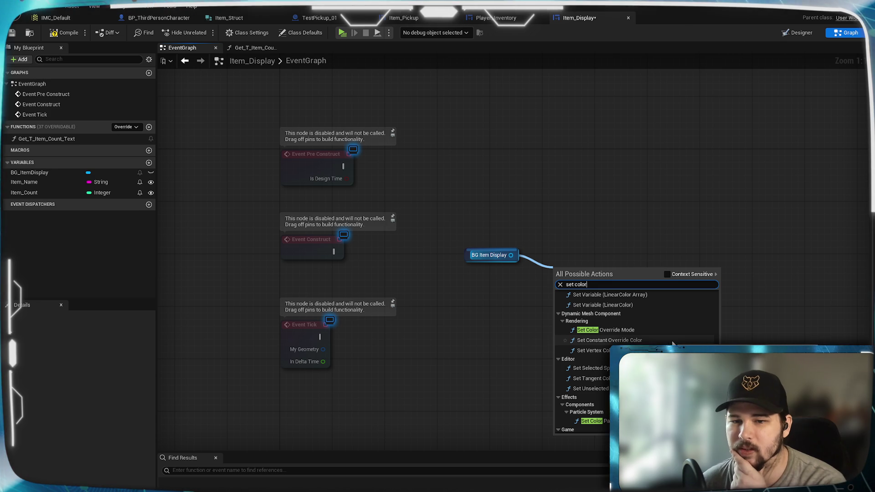
pyautogui.scroll(-10, 672, 343)
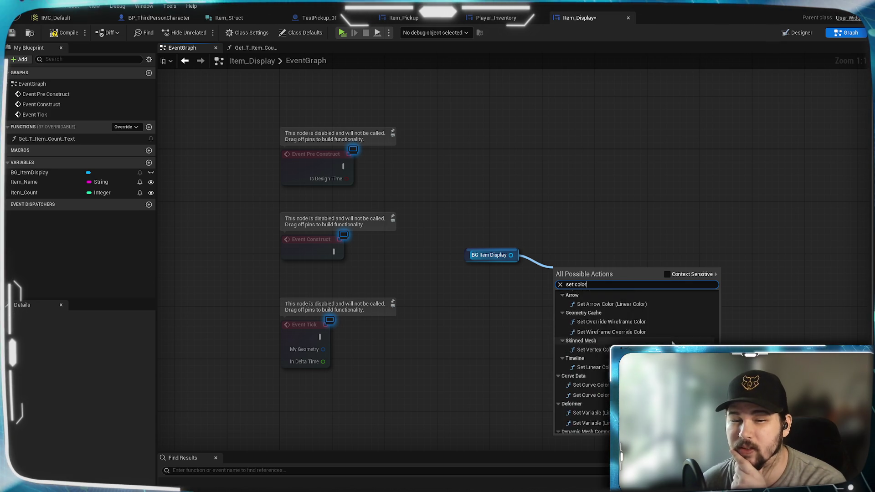
pyautogui.scroll(5, 672, 343)
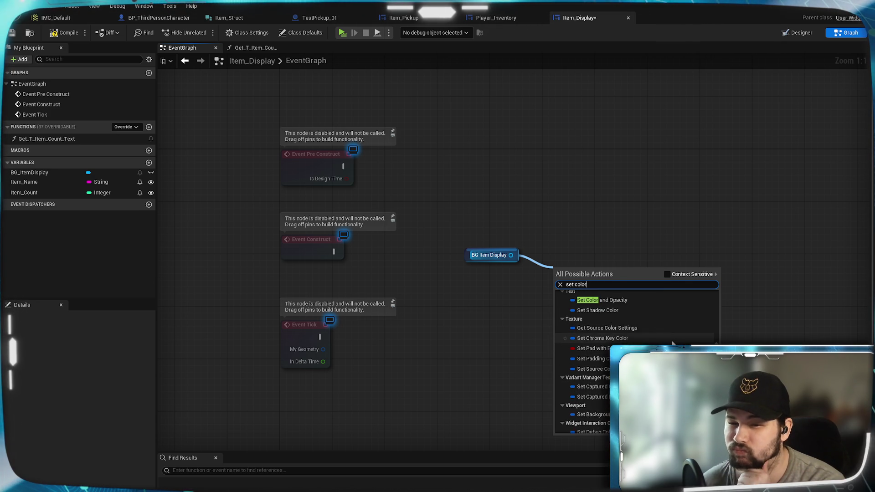
pyautogui.scroll(2, 672, 343)
pyautogui.scroll(6, 672, 343)
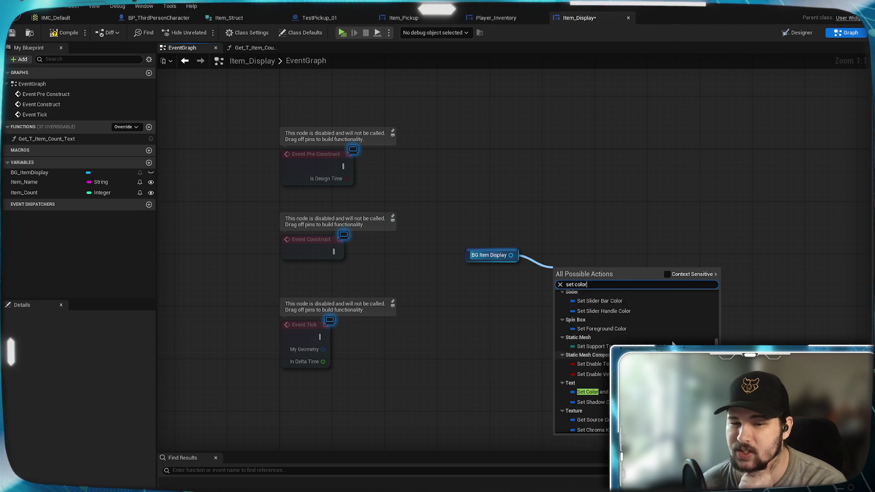
pyautogui.scroll(5, 672, 343)
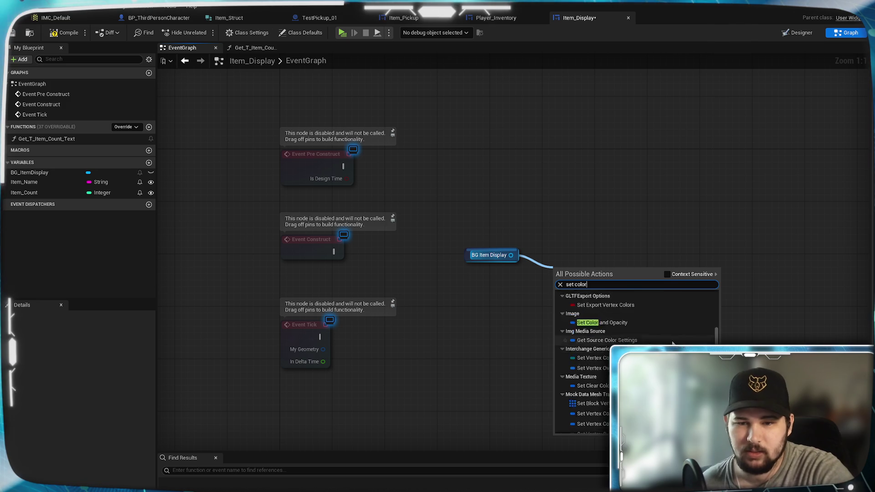
pyautogui.click(625, 336)
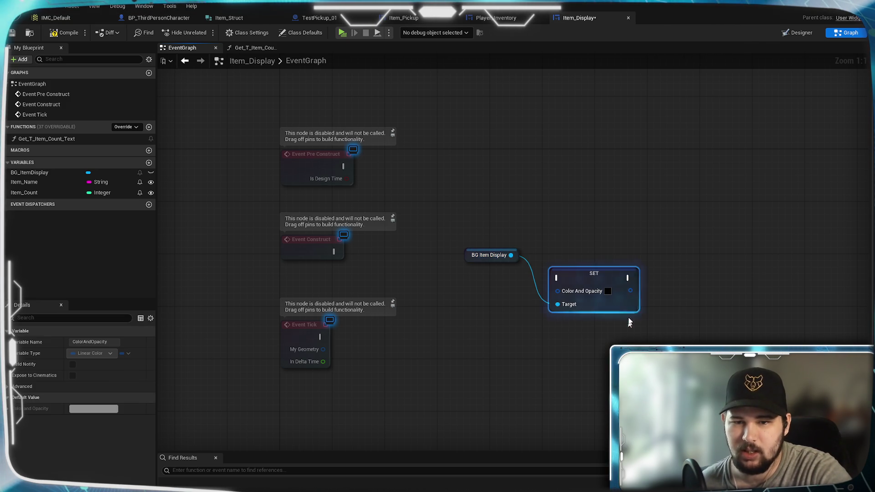
pyautogui.click(602, 370)
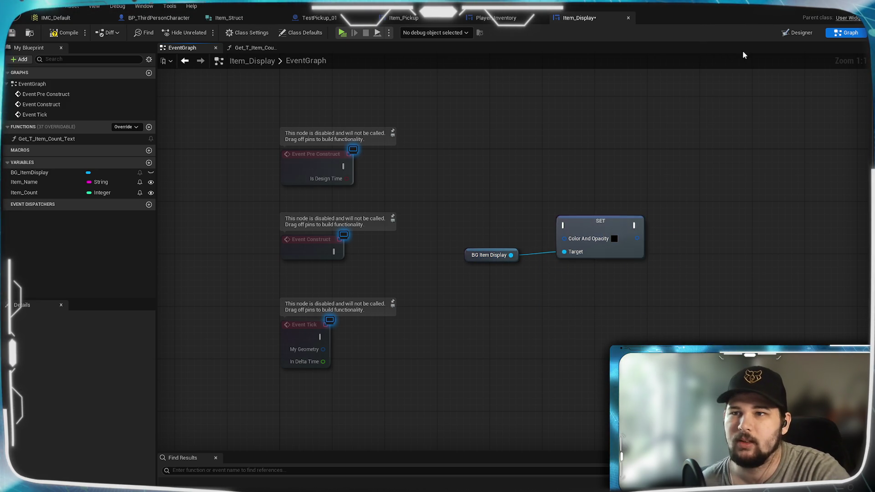
# Step: Tidy the BG Item Display and SET nodes and save the Item_Display blueprint
pyautogui.click(792, 33)
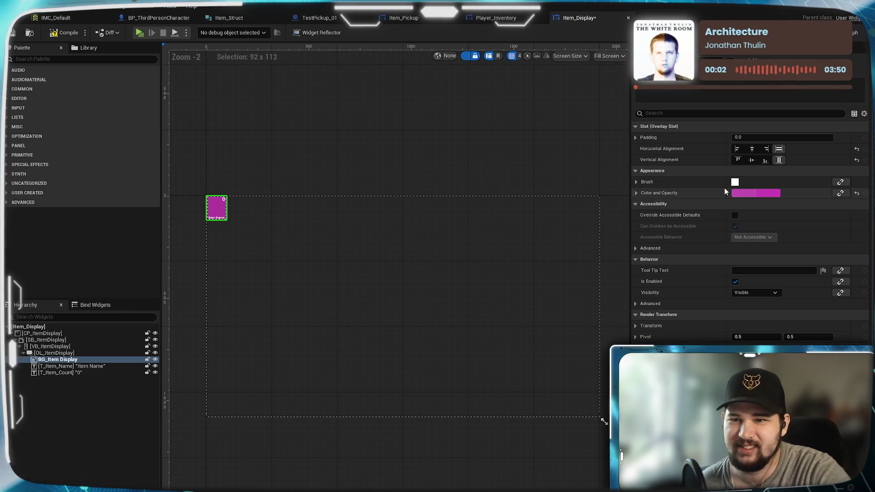
pyautogui.click(855, 33)
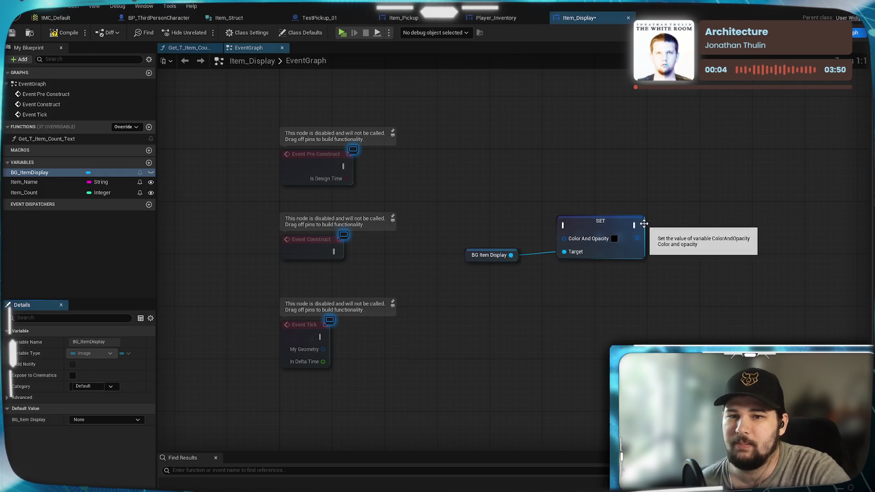
pyautogui.moveTo(499, 255)
pyautogui.mouseDown()
pyautogui.moveTo(490, 265)
pyautogui.moveTo(471, 262)
pyautogui.mouseUp()
pyautogui.moveTo(596, 228)
pyautogui.mouseDown()
pyautogui.moveTo(575, 221)
pyautogui.moveTo(582, 228)
pyautogui.mouseUp()
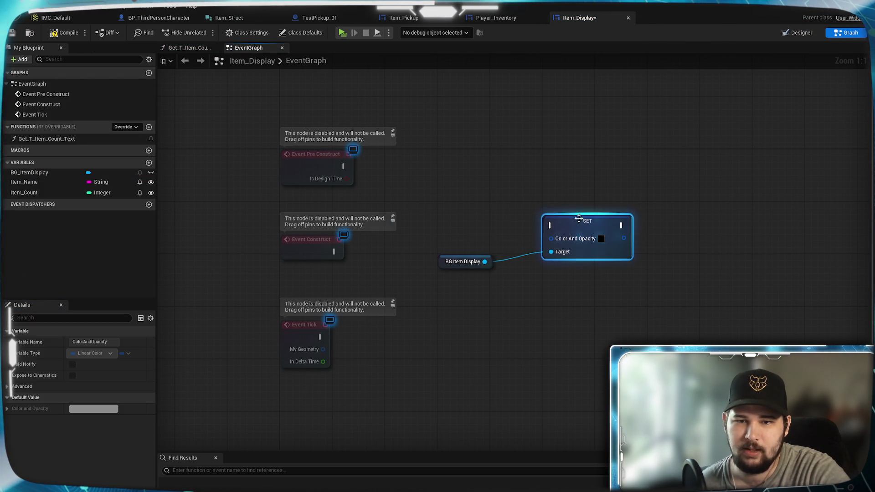
pyautogui.click(554, 161)
pyautogui.click(12, 33)
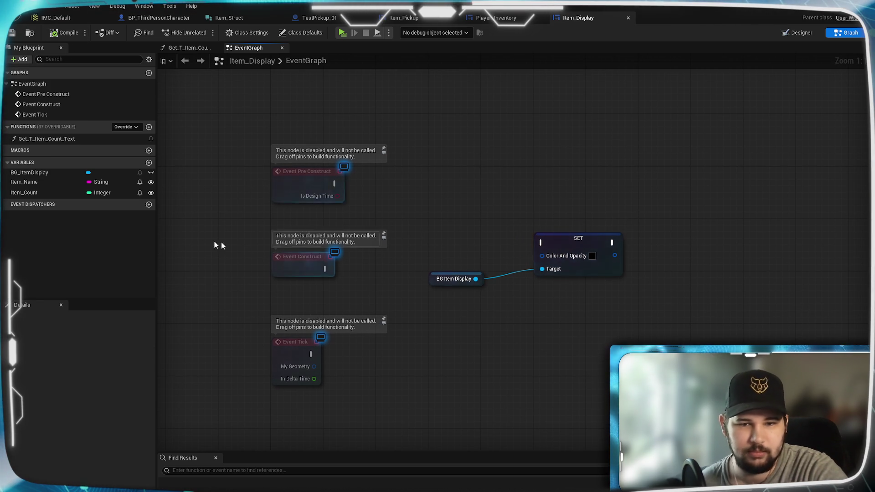
# Step: Add a new variable to the Item_Display blueprint
pyautogui.moveTo(504, 333)
pyautogui.mouseDown()
pyautogui.moveTo(477, 307)
pyautogui.moveTo(458, 332)
pyautogui.mouseUp()
pyautogui.rightClick(458, 332)
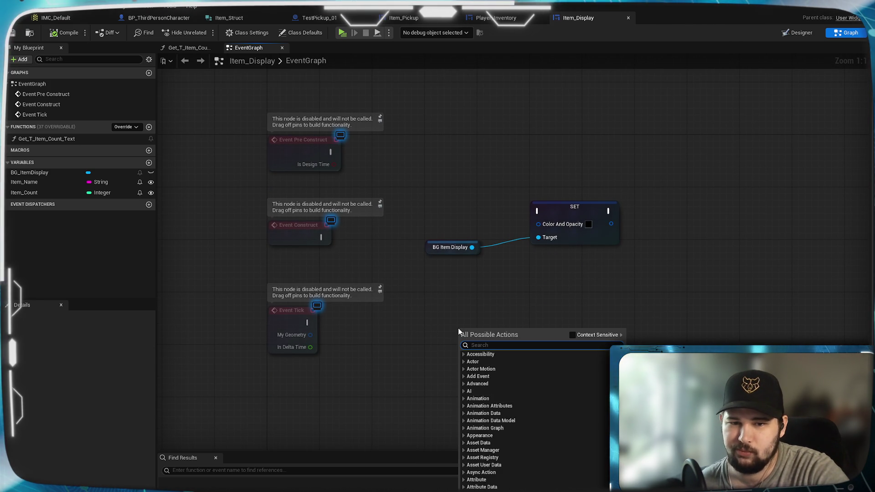
pyautogui.click(511, 290)
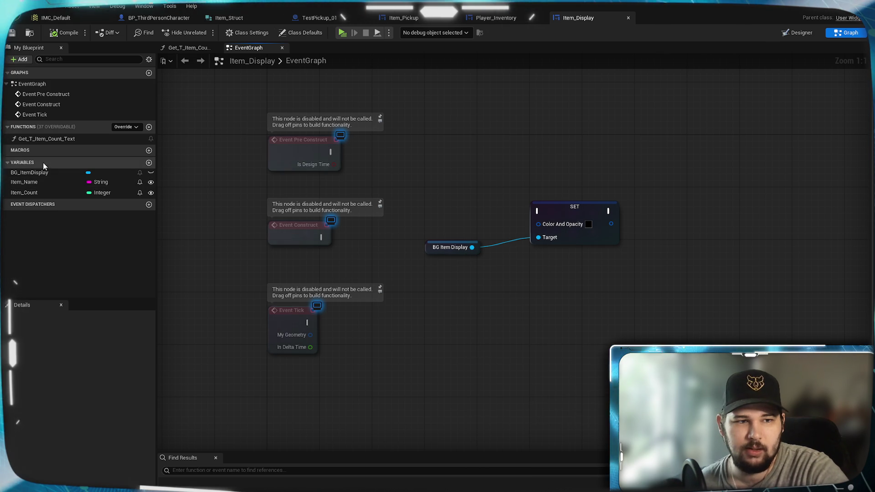
pyautogui.click(148, 163)
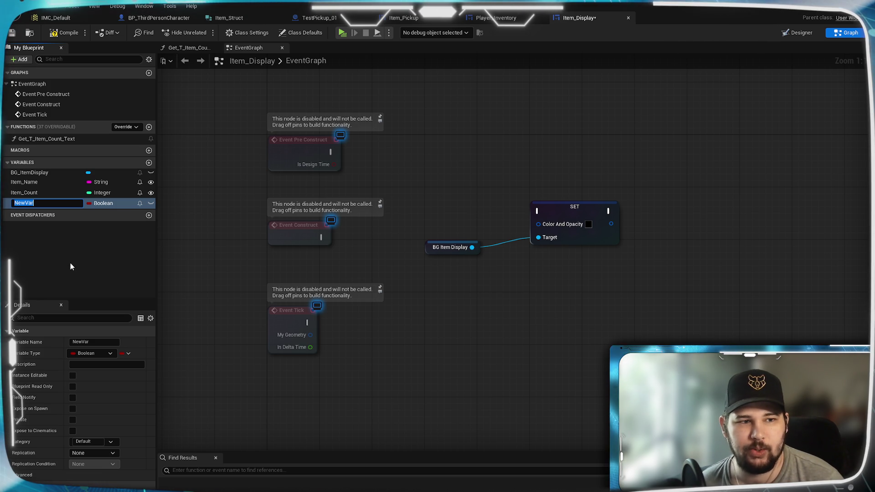
# Step: Name the variable Material_Instance, type Material Instance reference, expose on spawn, and compile
pyautogui.write('Material')
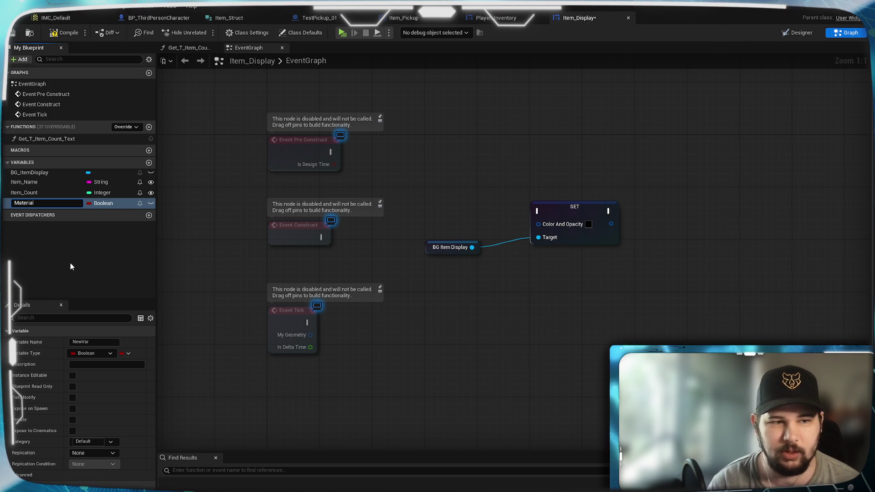
pyautogui.write('_Instance')
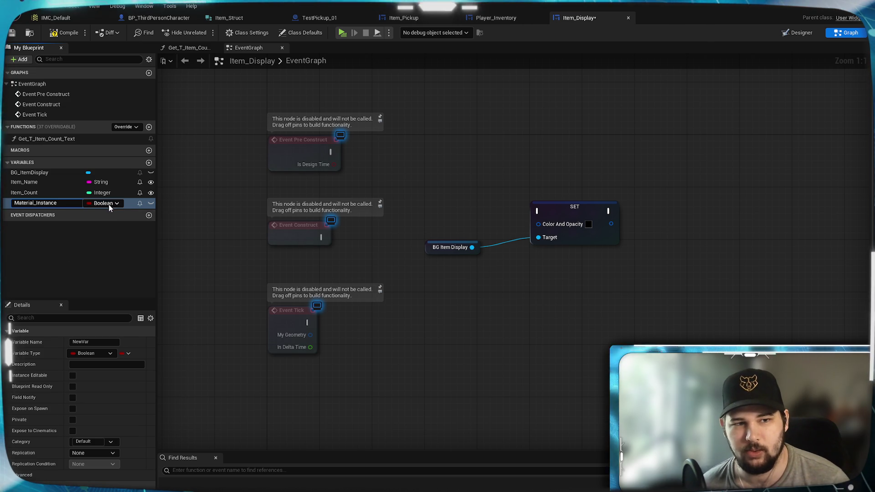
pyautogui.press('Return')
pyautogui.click(92, 354)
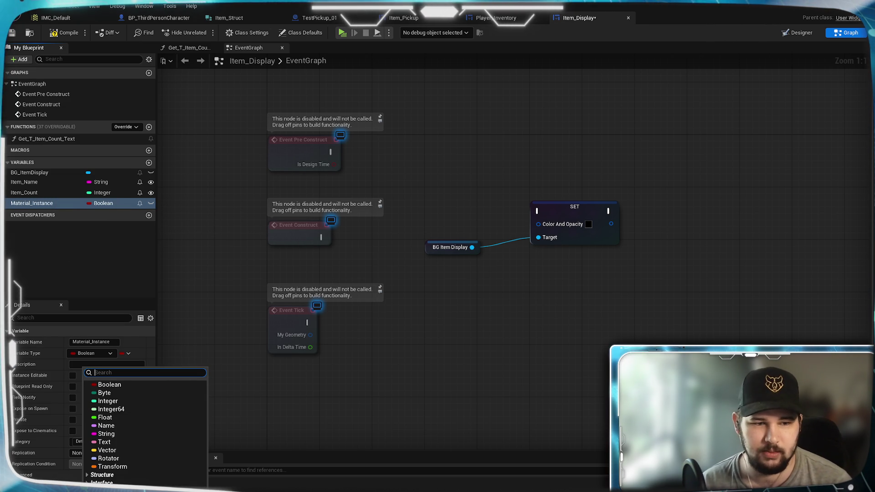
pyautogui.write('Material')
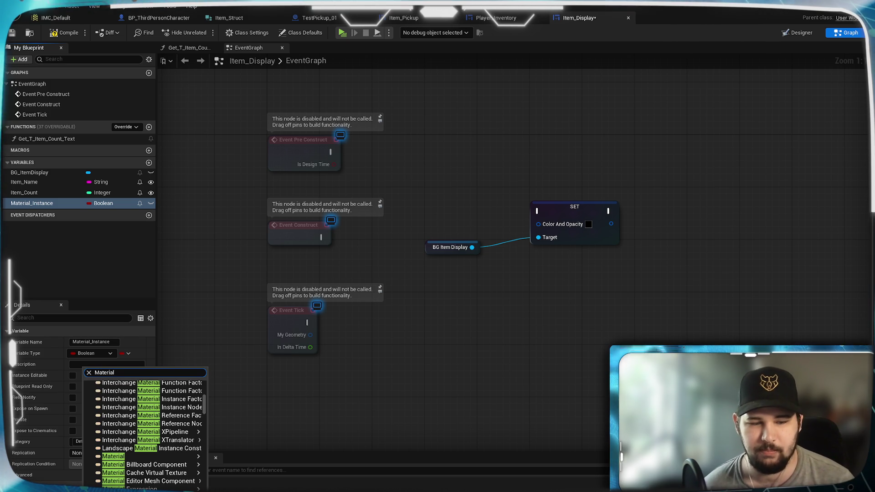
pyautogui.write(' Instan')
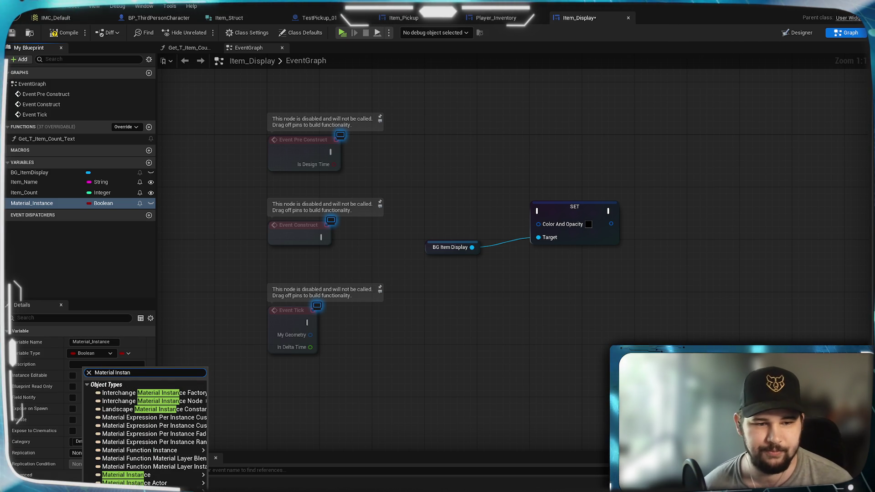
pyautogui.click(209, 479)
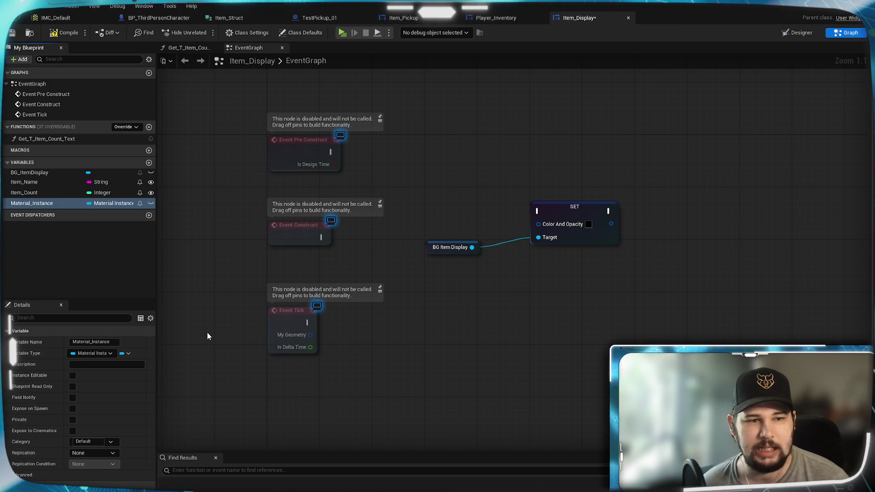
pyautogui.click(73, 408)
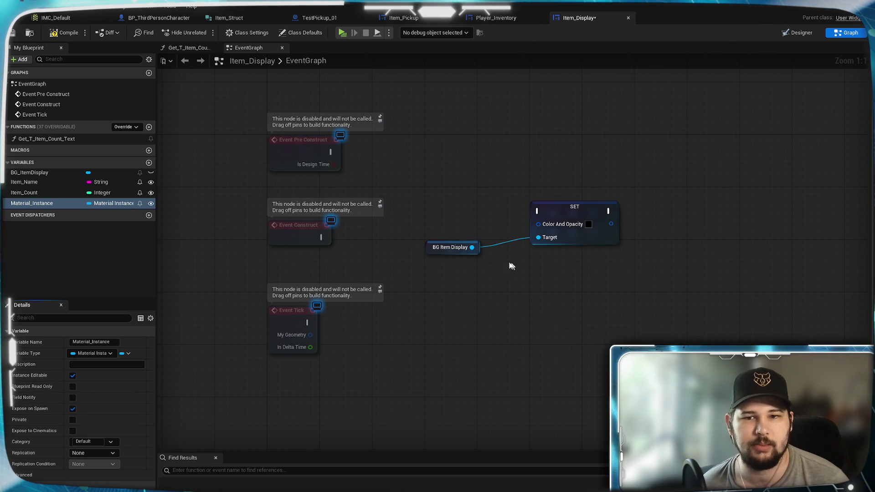
pyautogui.click(60, 34)
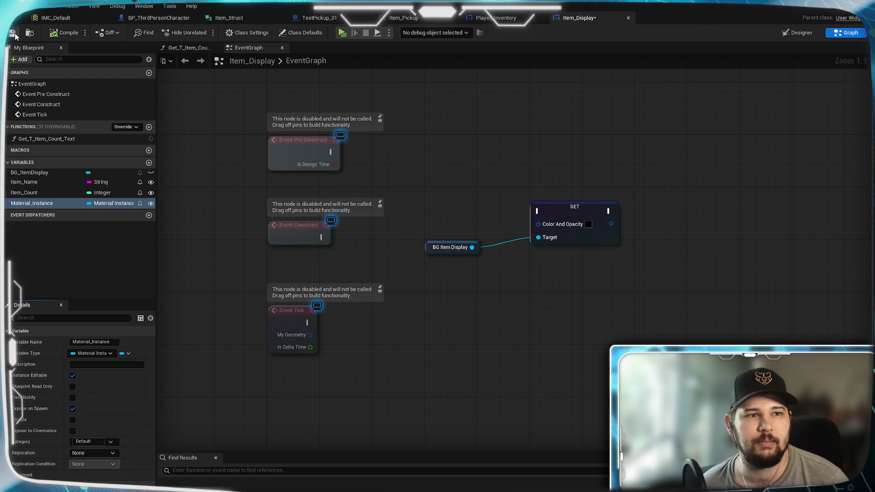
pyautogui.click(492, 19)
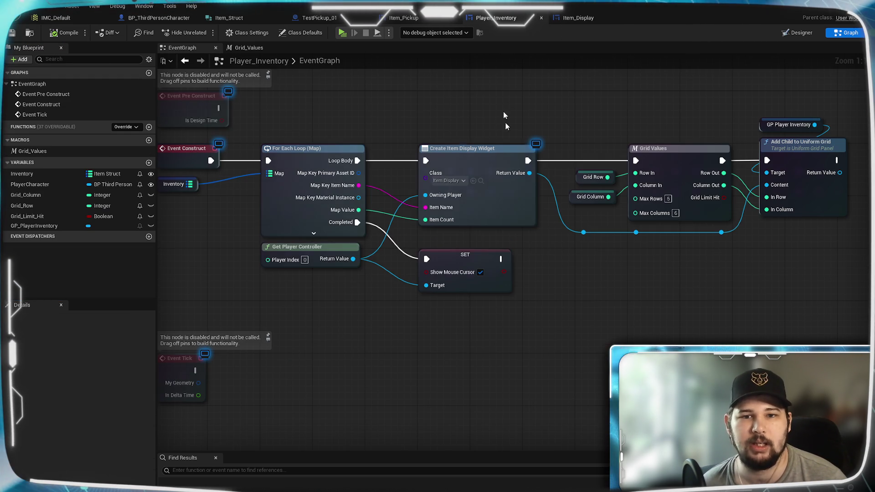
# Step: Refresh Create Item Display Widget, wire Map Key Material Instance into it, then compile and save
pyautogui.rightClick(510, 222)
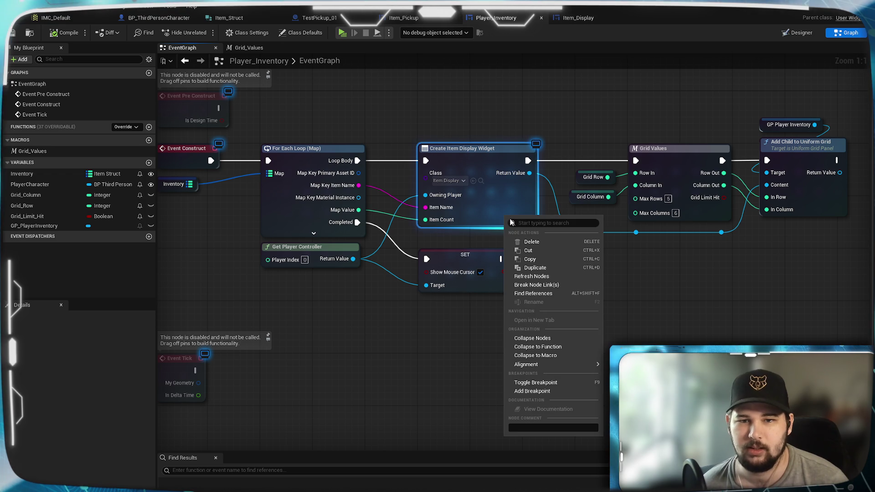
pyautogui.click(547, 276)
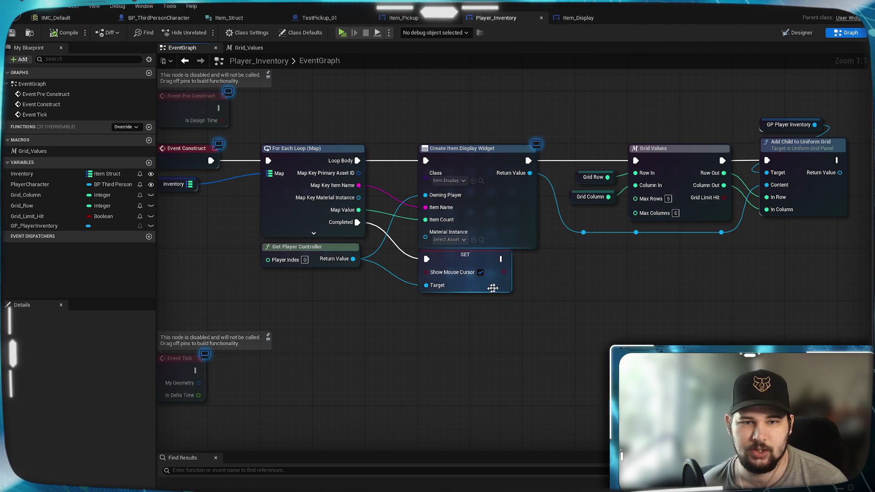
pyautogui.moveTo(358, 197); pyautogui.dragTo(425, 238)
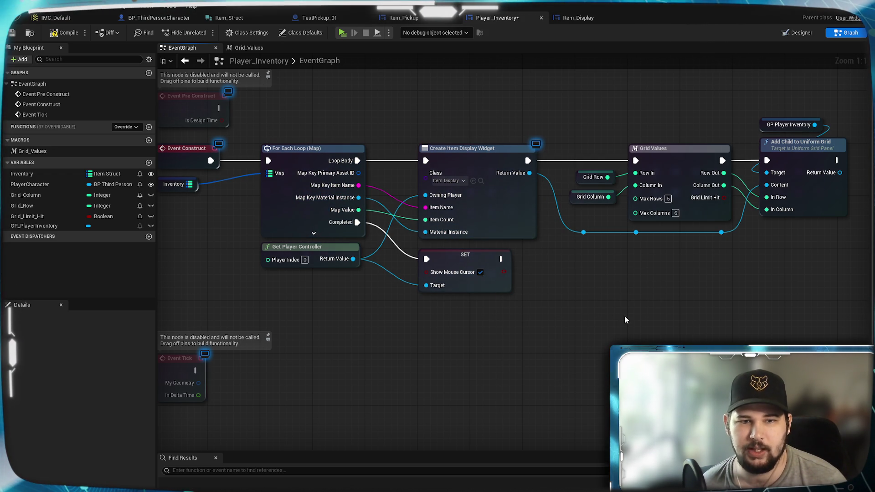
pyautogui.click(64, 32)
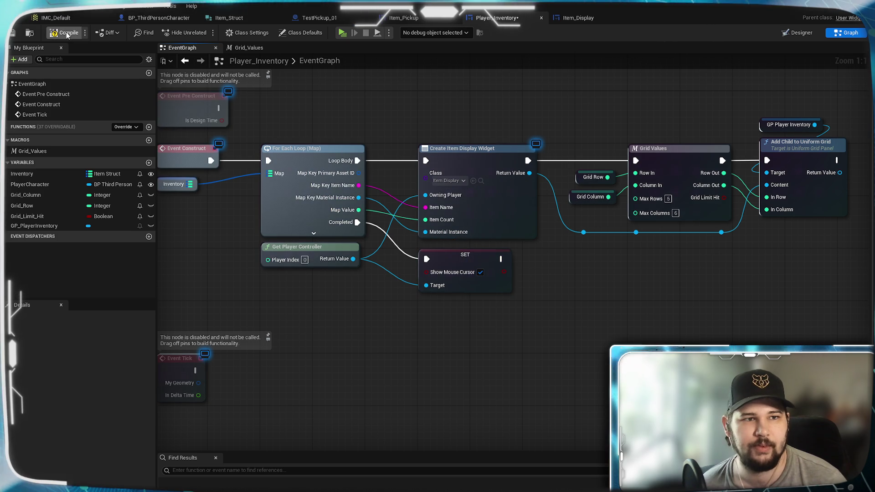
pyautogui.click(14, 33)
pyautogui.click(565, 18)
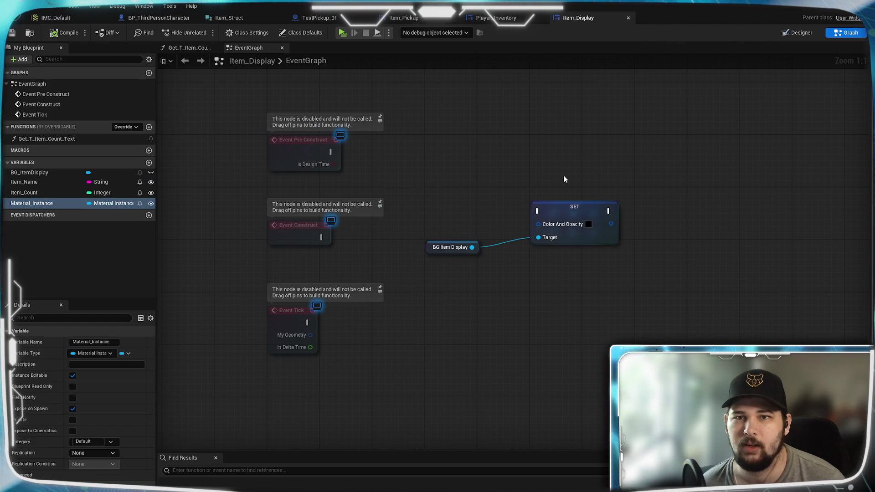
# Step: Place a Material_Instance getter just below BG Item Display in the Item_Display graph
pyautogui.moveTo(24, 204); pyautogui.dragTo(516, 305)
pyautogui.click(458, 303)
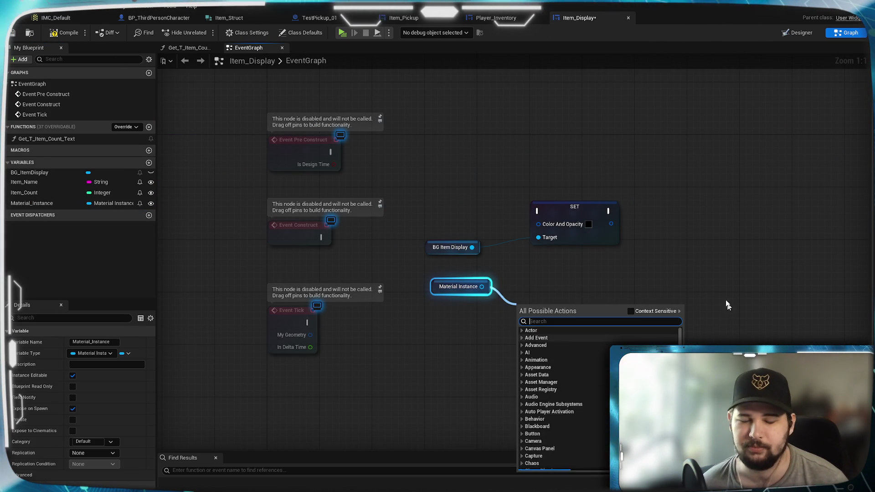
pyautogui.click(710, 285)
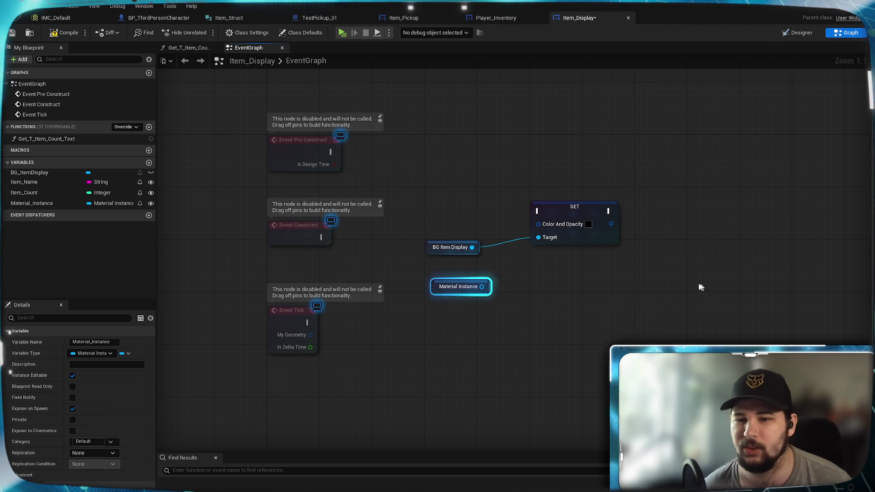
pyautogui.rightClick(464, 288)
pyautogui.click(662, 295)
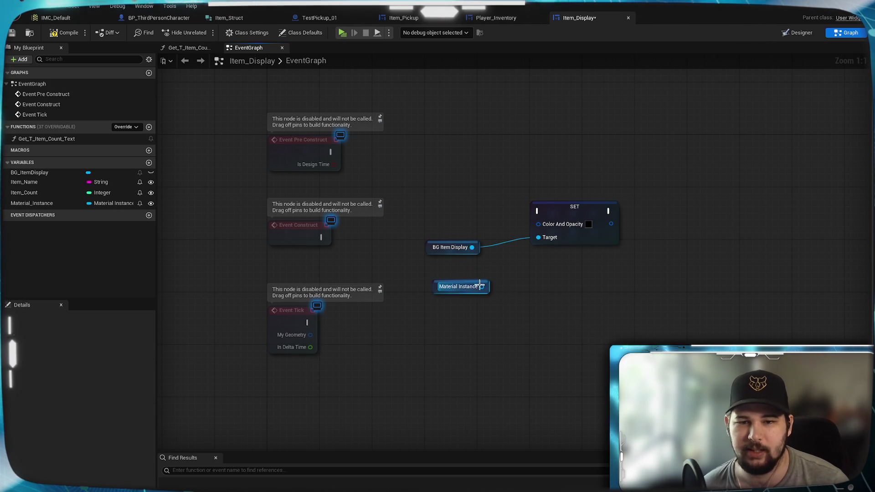
pyautogui.moveTo(478, 281); pyautogui.dragTo(511, 287)
pyautogui.rightClick(502, 294)
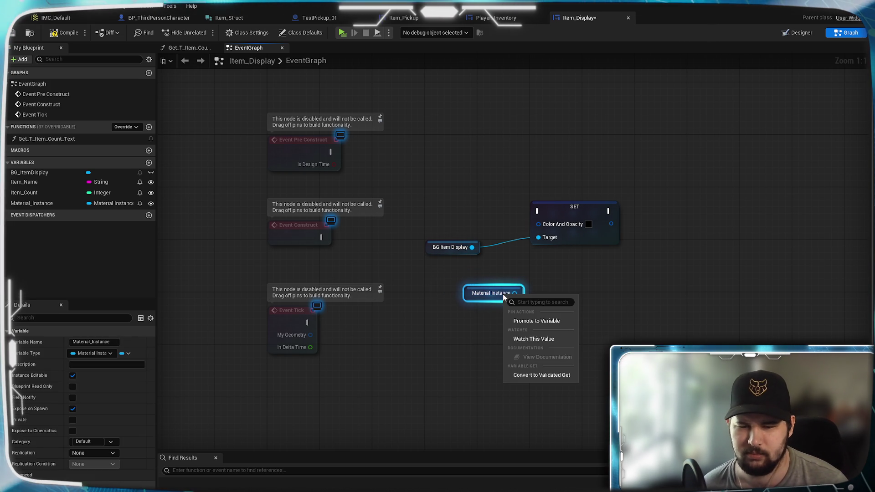
pyautogui.click(625, 273)
pyautogui.moveTo(517, 286)
pyautogui.mouseDown()
pyautogui.moveTo(491, 272)
pyautogui.moveTo(532, 284)
pyautogui.mouseUp()
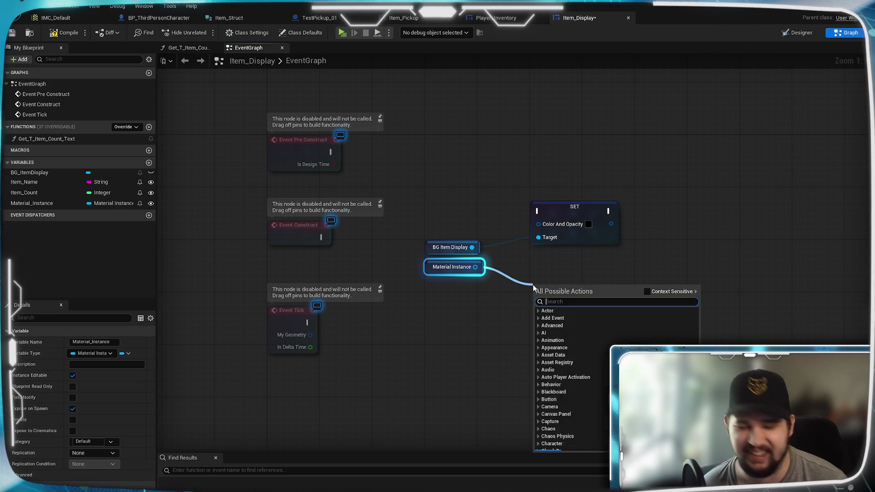
# Step: Add a Get Parameter Info node fed by the Material Instance getter
pyautogui.write('get color')
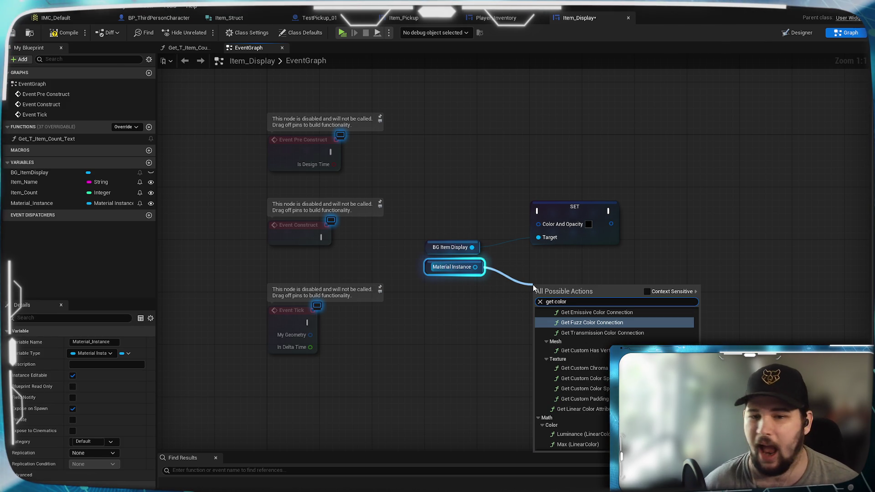
pyautogui.click(656, 294)
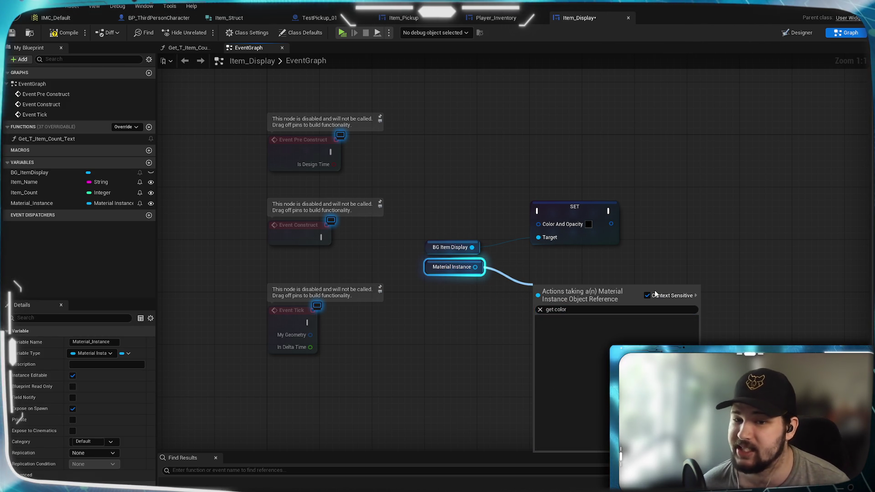
pyautogui.press('BackSpace')
pyautogui.press('BackSpace')
pyautogui.press('BackSpace')
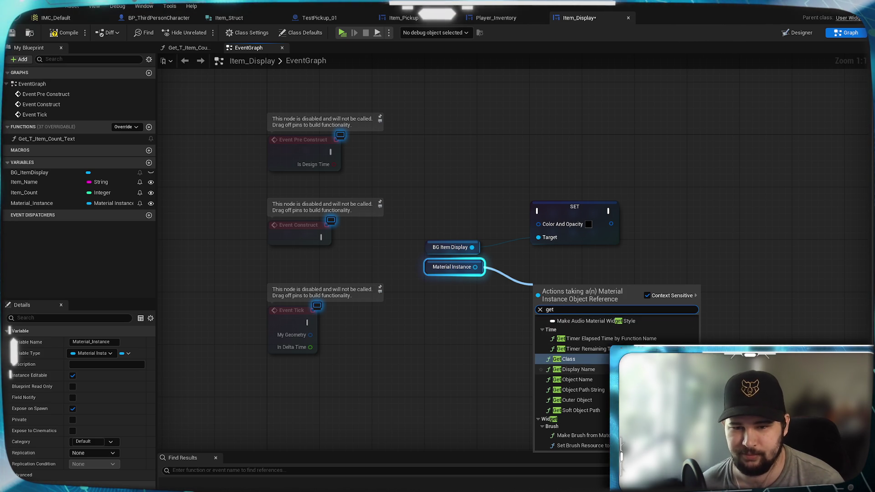
pyautogui.scroll(2, 571, 374)
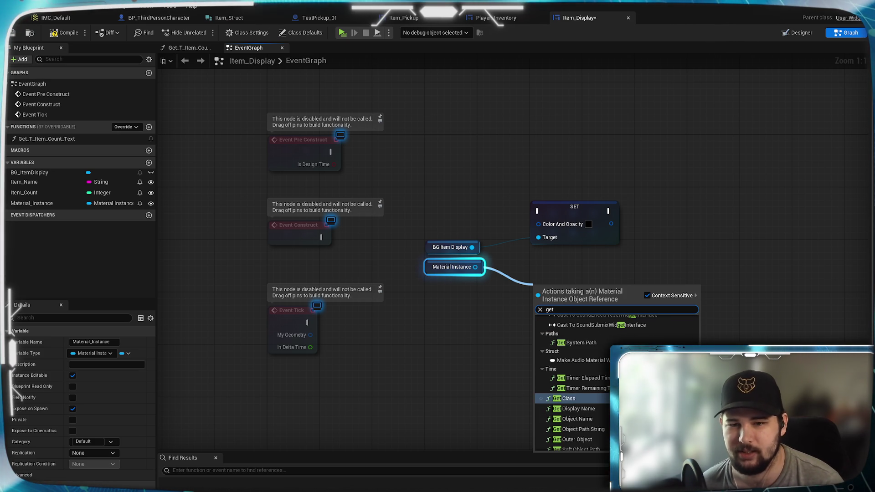
pyautogui.scroll(4, 570, 401)
pyautogui.scroll(5, 572, 383)
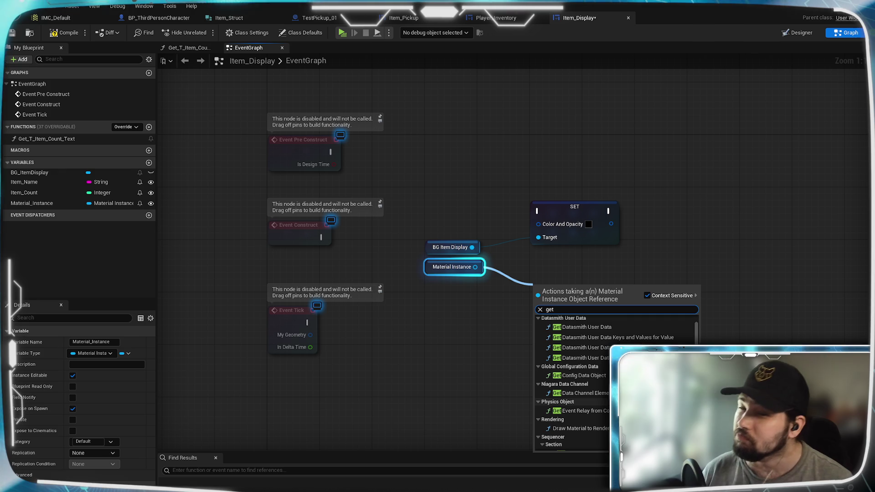
pyautogui.scroll(1, 572, 383)
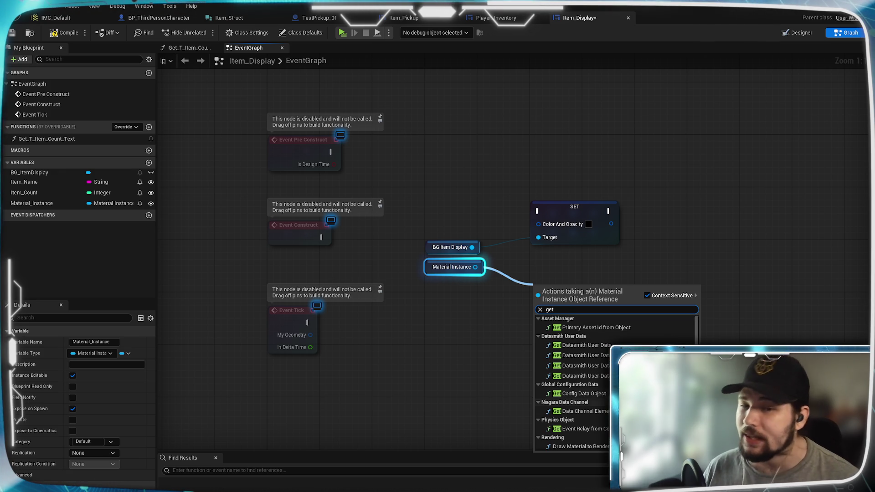
pyautogui.click(646, 296)
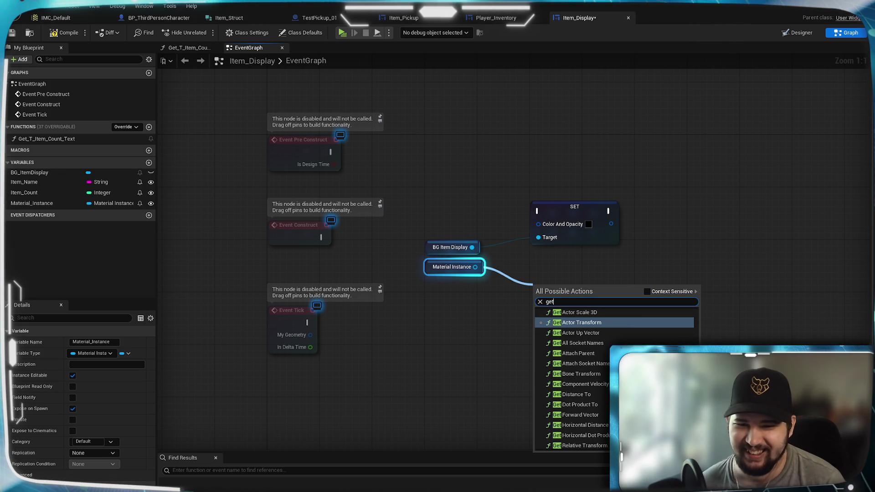
pyautogui.write('param')
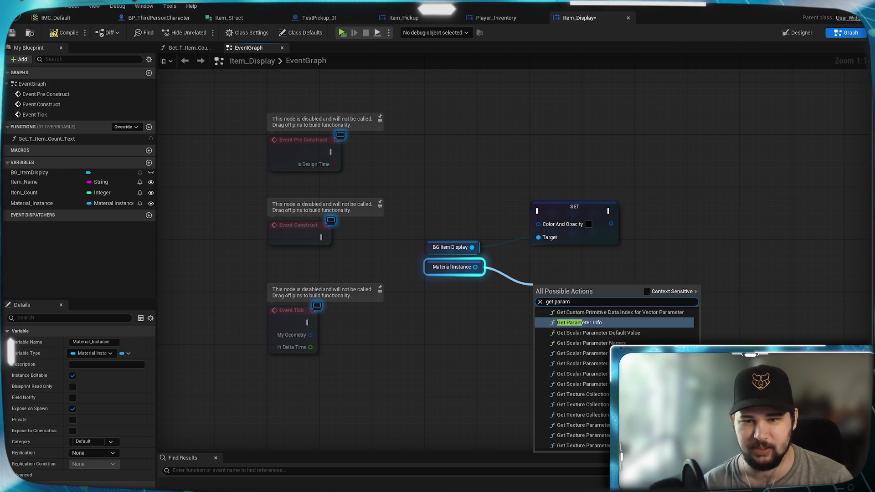
pyautogui.scroll(1, 594, 380)
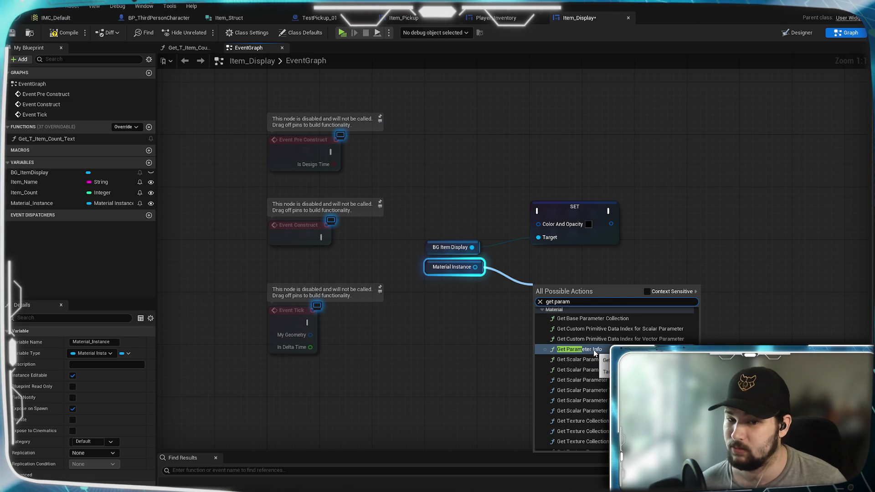
pyautogui.click(594, 349)
pyautogui.moveTo(604, 296)
pyautogui.mouseDown()
pyautogui.moveTo(602, 268)
pyautogui.moveTo(600, 279)
pyautogui.moveTo(608, 277)
pyautogui.mouseUp()
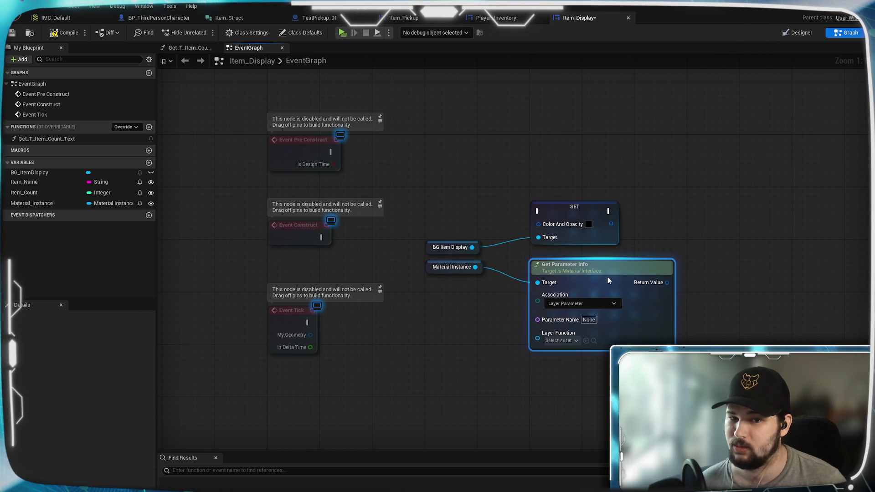
pyautogui.click(713, 218)
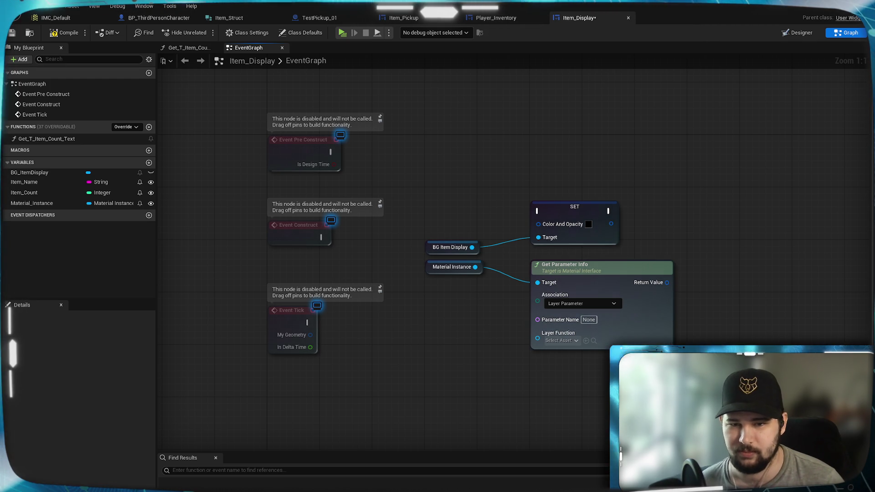
# Step: Browse the Layer Function assets and project materials, then close the M_Basic material editor
pyautogui.click(568, 341)
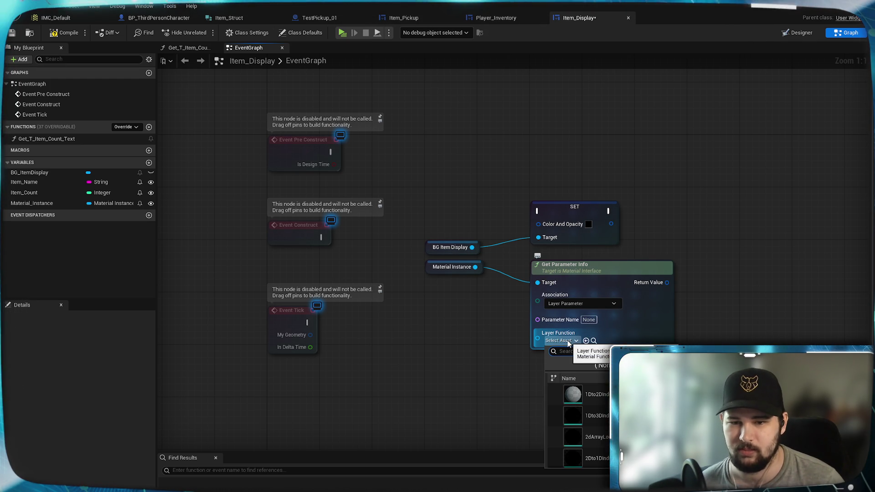
pyautogui.click(444, 374)
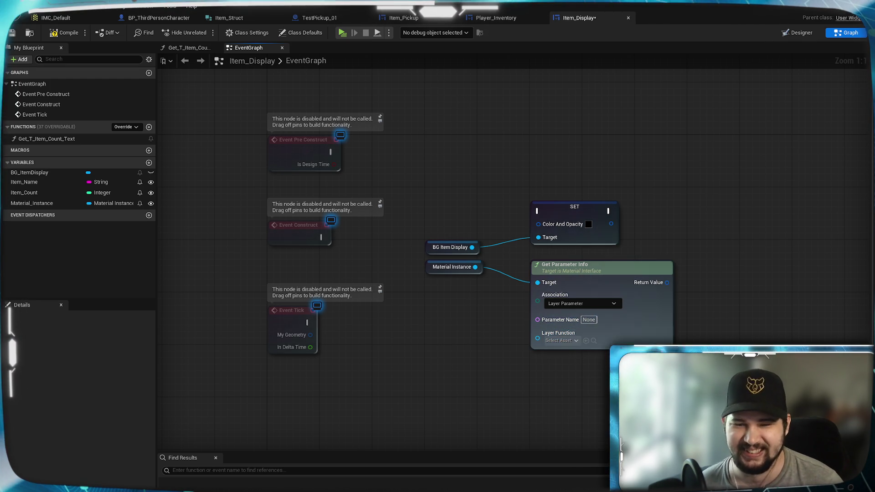
pyautogui.hotkey('ctrl', 'space')
pyautogui.hotkey('ctrl', 'space')
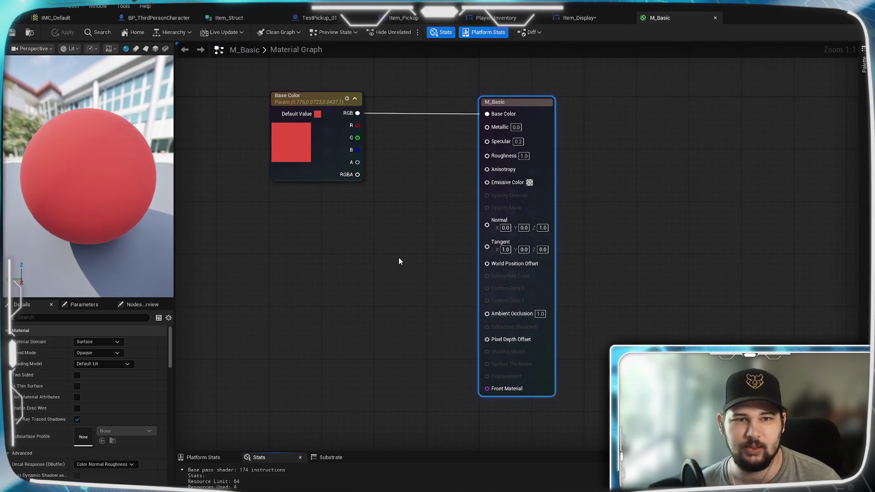
pyautogui.moveTo(398, 258); pyautogui.dragTo(546, 313)
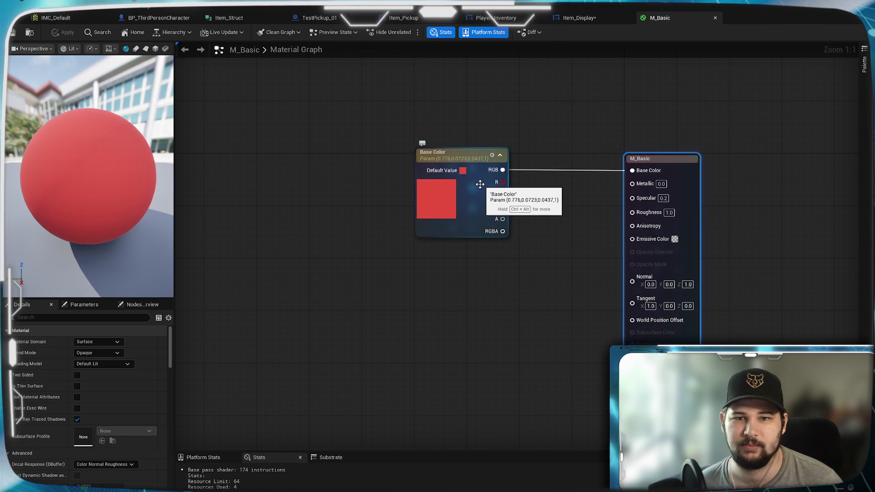
pyautogui.click(716, 18)
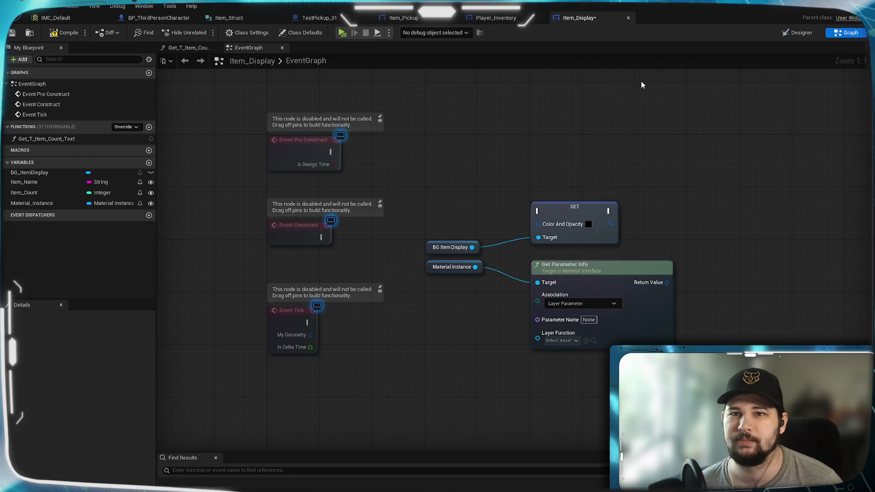
# Step: Set Get Parameter Info's association to Global Parameter and its parameter name to Base Color
pyautogui.click(590, 320)
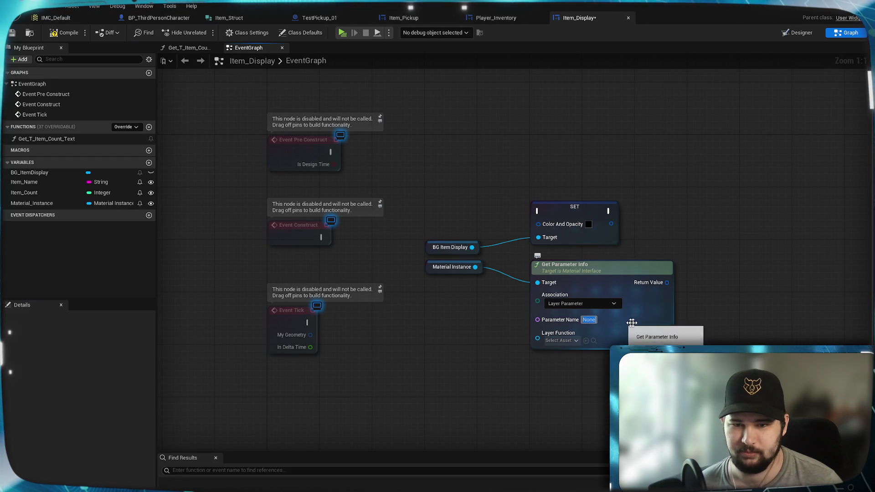
pyautogui.click(606, 304)
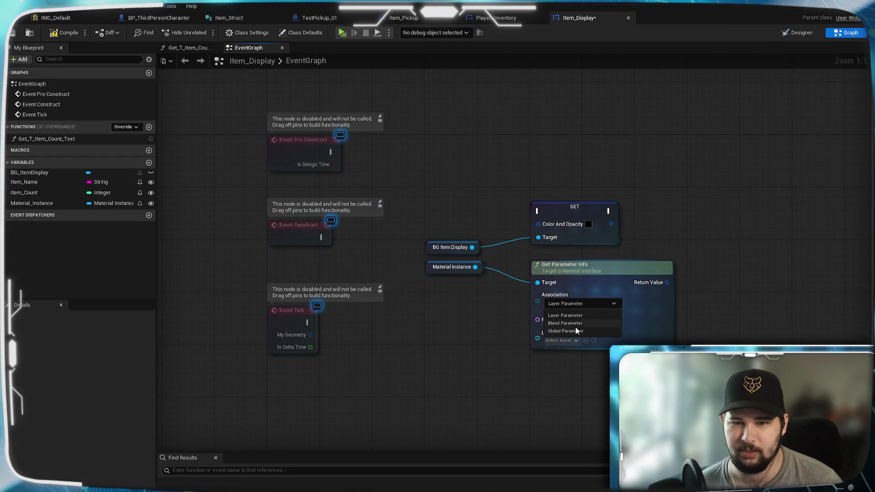
pyautogui.press('Escape')
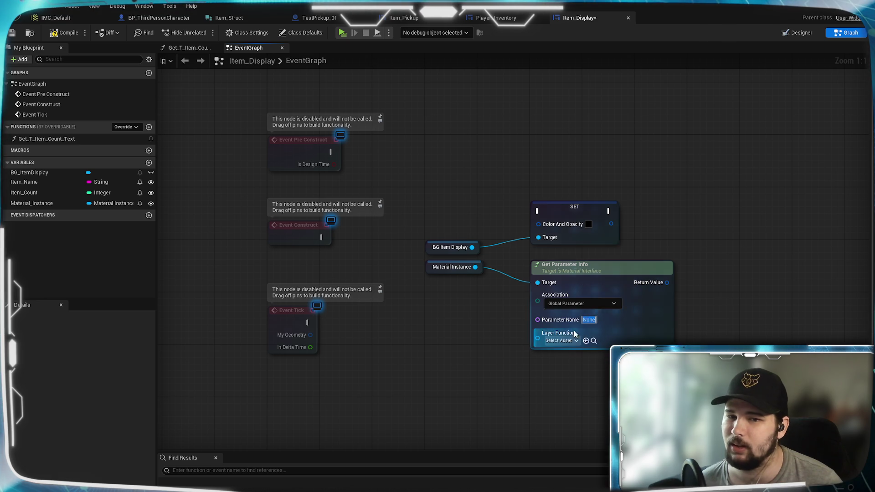
pyautogui.click(610, 304)
pyautogui.click(568, 326)
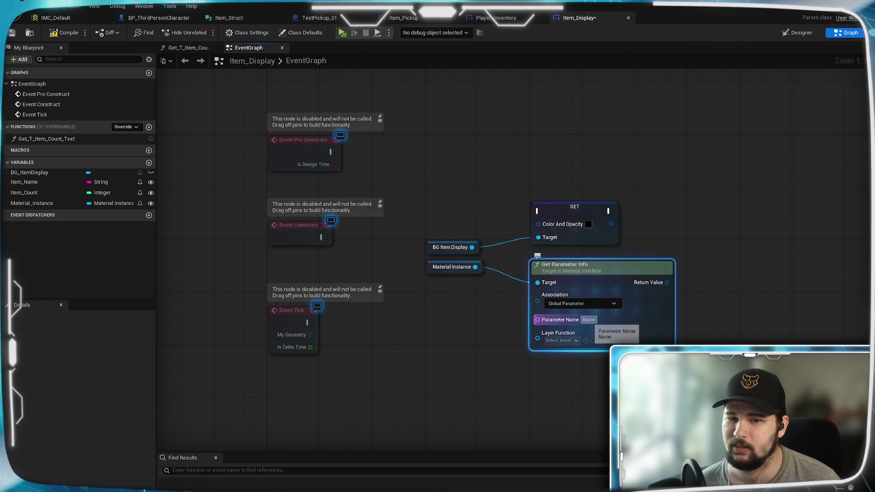
pyautogui.write('Base Color')
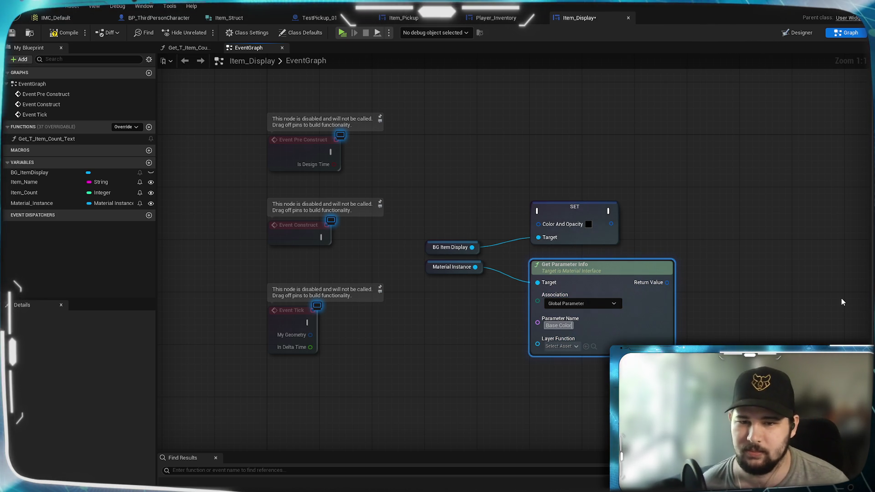
pyautogui.click(802, 304)
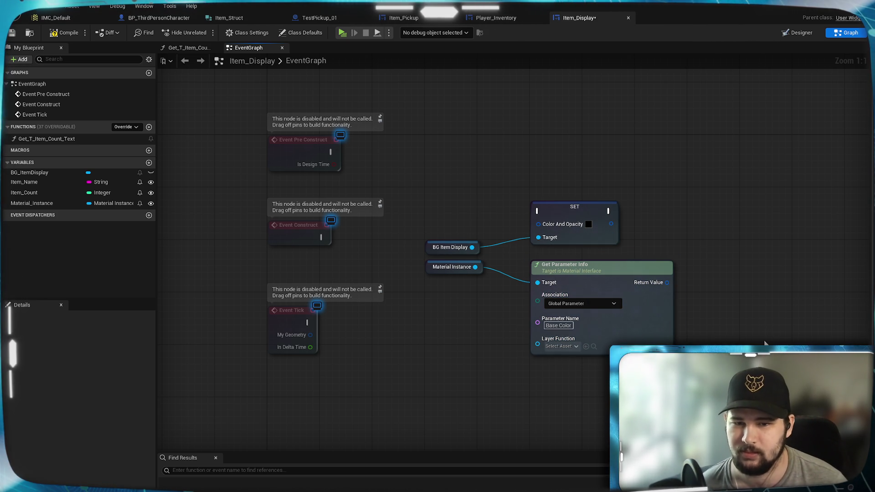
# Step: Split the Return Value pin into name, association and index outputs
pyautogui.rightClick(666, 285)
pyautogui.click(682, 319)
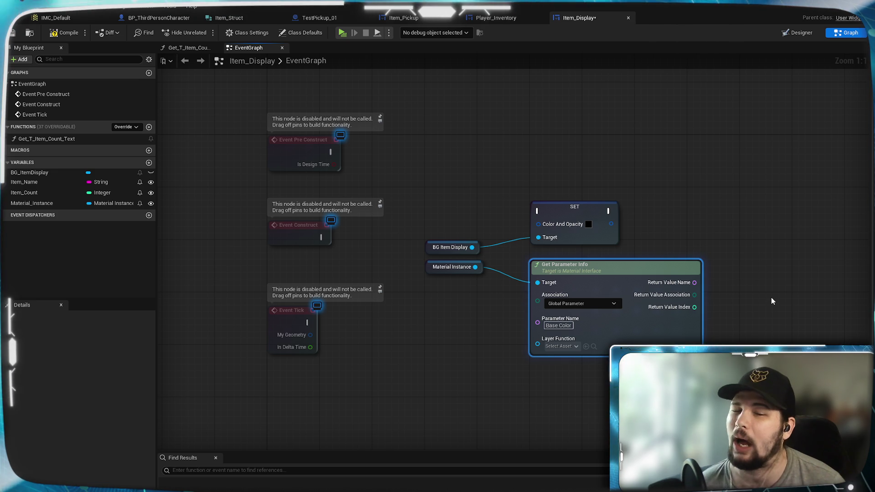
pyautogui.click(758, 319)
pyautogui.moveTo(570, 416); pyautogui.dragTo(562, 306)
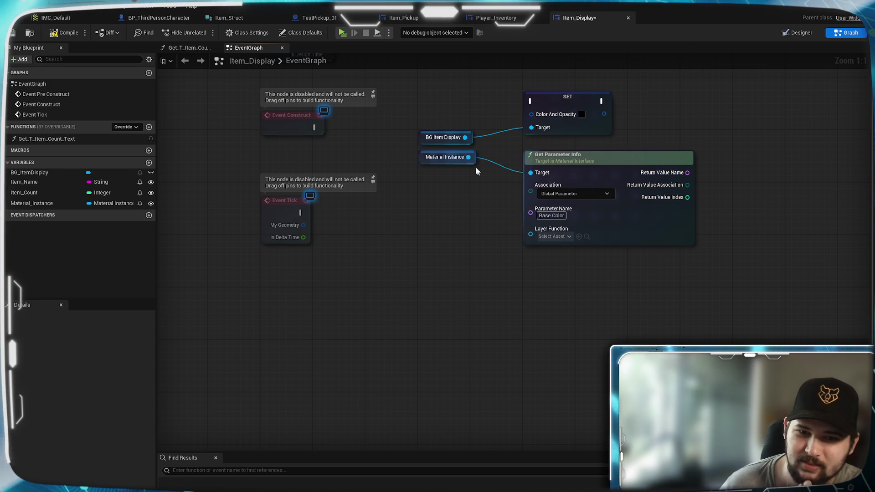
pyautogui.moveTo(468, 157); pyautogui.dragTo(554, 284)
# Step: Add a Get Base Parameter Collection node from the Material Instance output, then delete it
pyautogui.write('get pa')
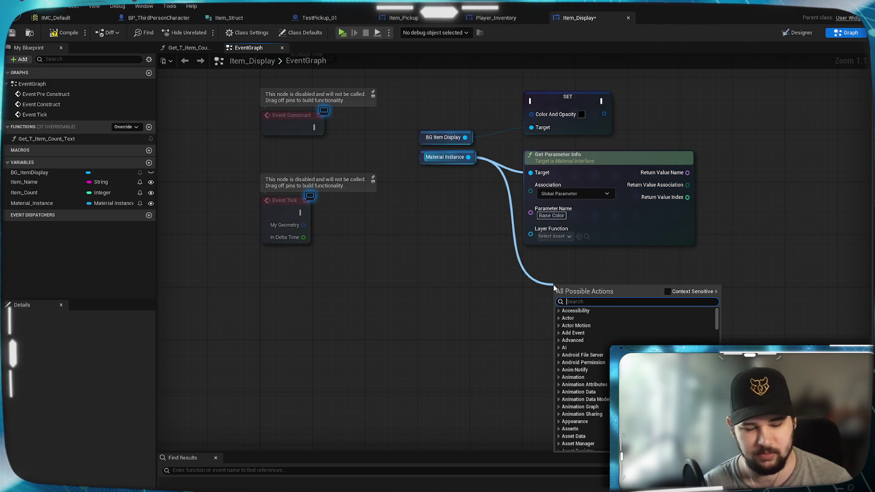
pyautogui.write('rameter')
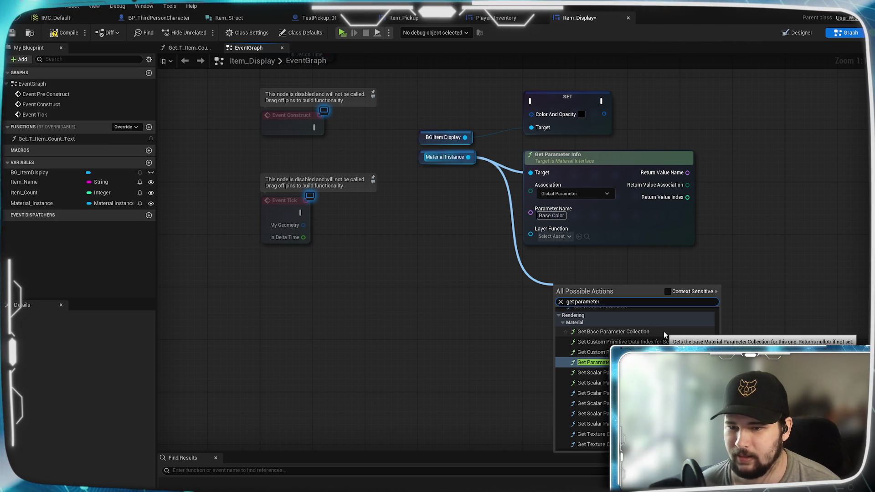
pyautogui.click(663, 331)
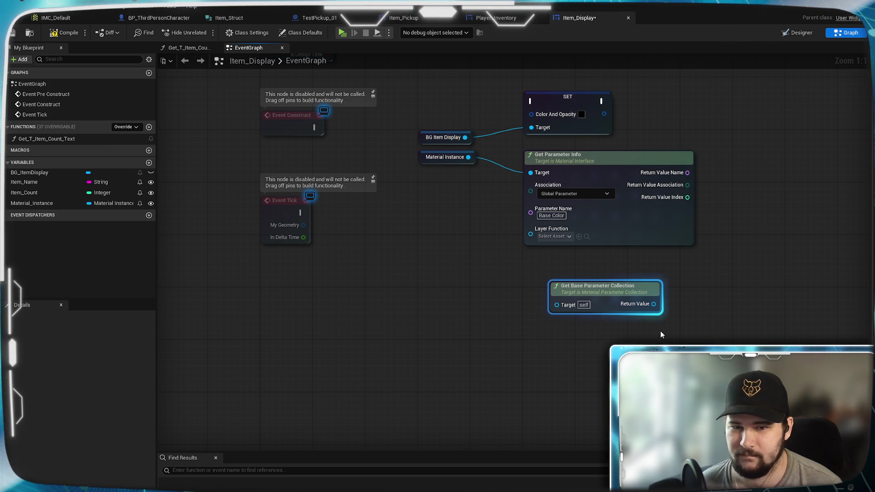
pyautogui.press('Delete')
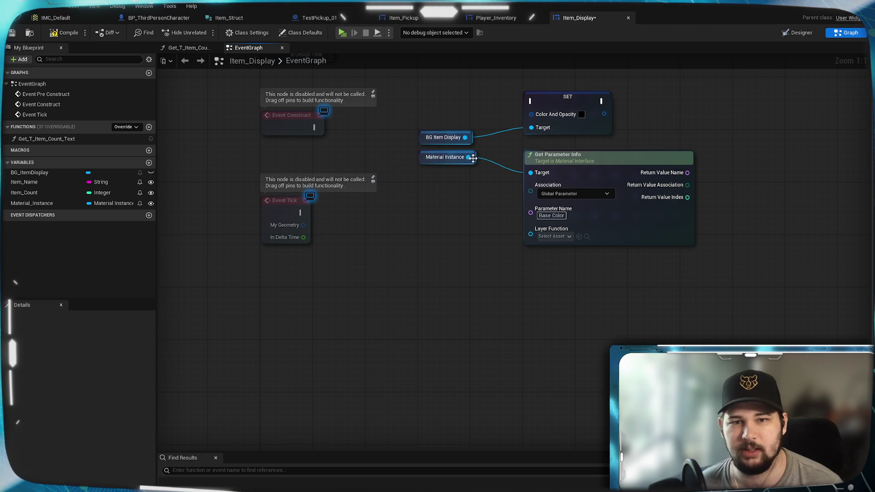
# Step: Search 'get param' from the Material Instance output and browse the parameter actions list
pyautogui.moveTo(476, 176); pyautogui.dragTo(539, 295)
pyautogui.write('get')
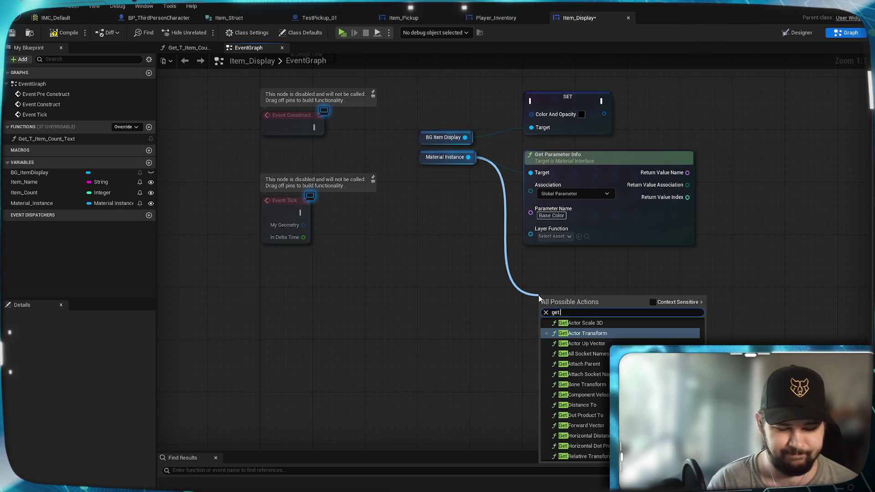
pyautogui.write(' param')
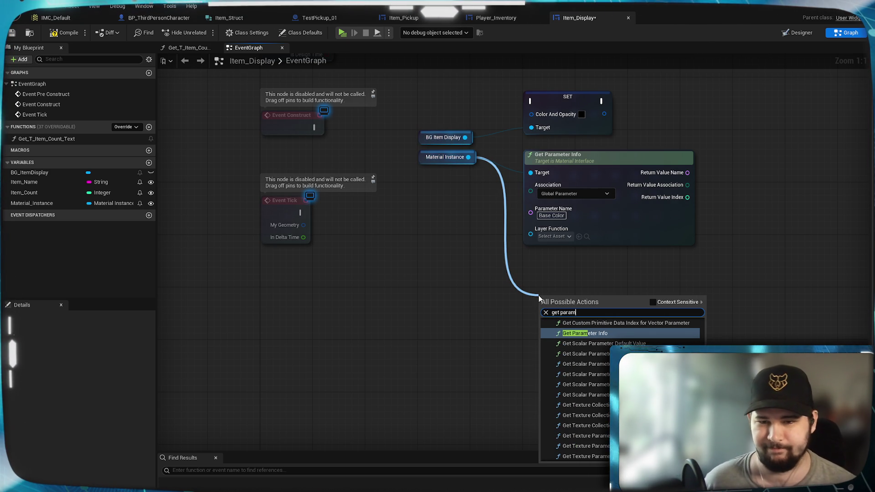
pyautogui.scroll(-3, 620, 380)
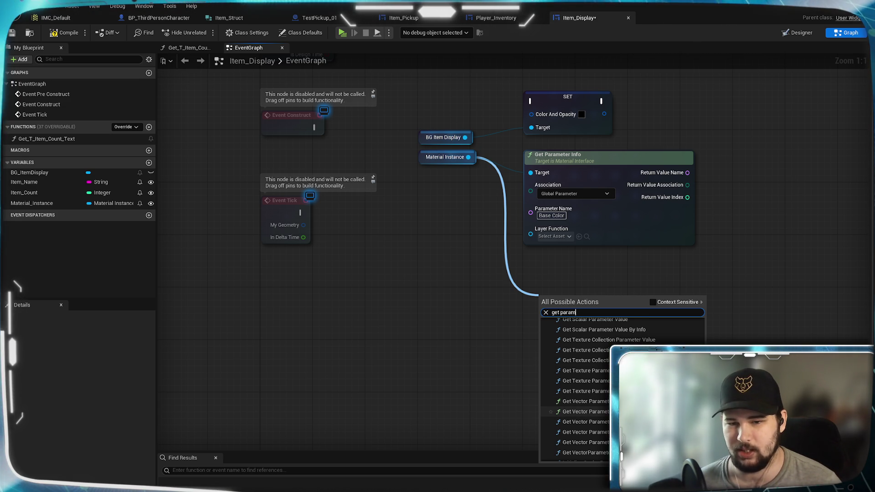
pyautogui.scroll(5, 579, 388)
pyautogui.scroll(-10, 577, 387)
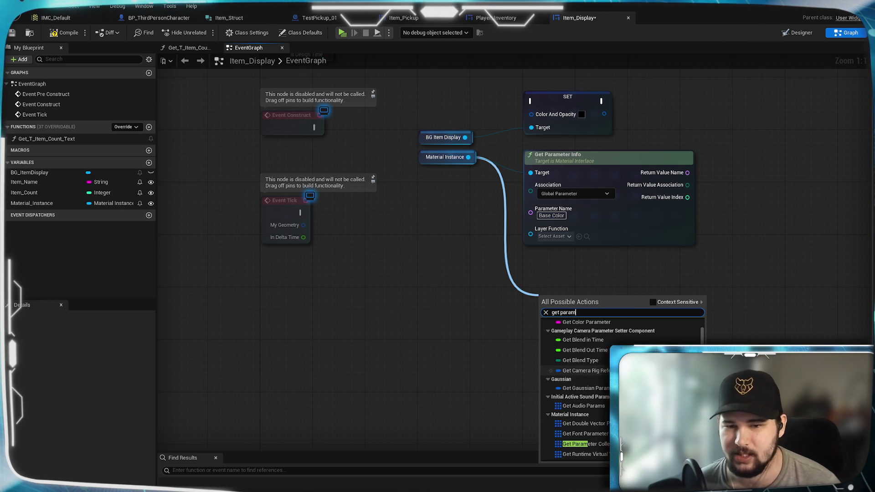
pyautogui.scroll(-2, 597, 392)
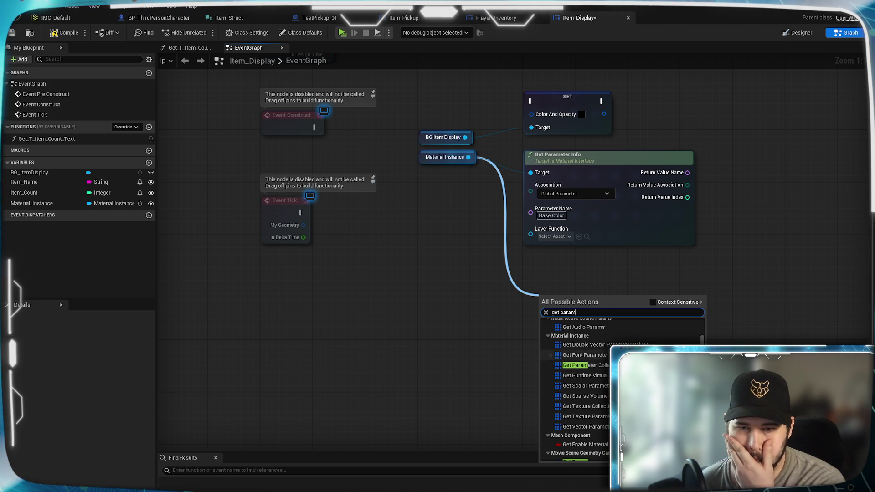
pyautogui.scroll(10, 576, 392)
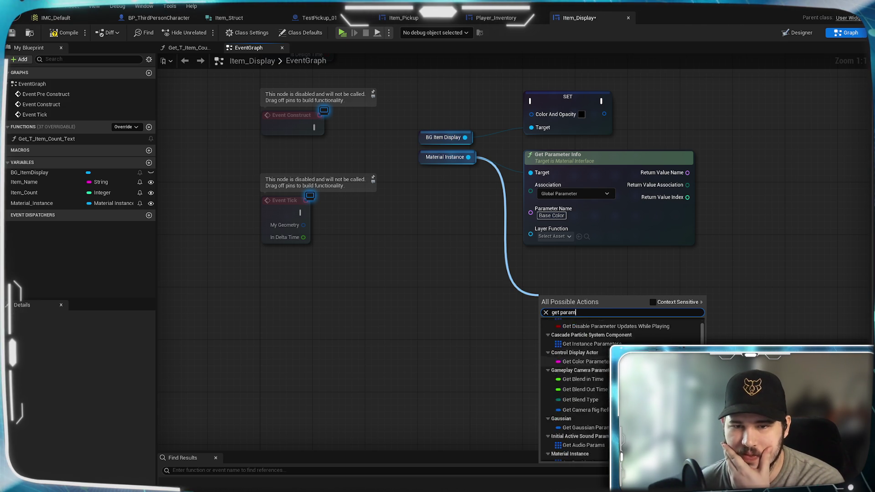
pyautogui.scroll(-10, 596, 392)
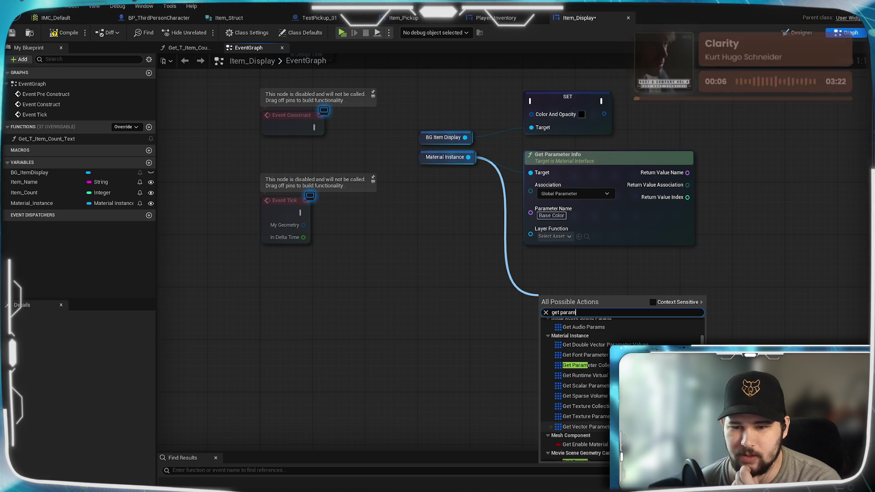
# Step: Add a Get Vector Parameter Values node with an array GET element node
pyautogui.click(583, 427)
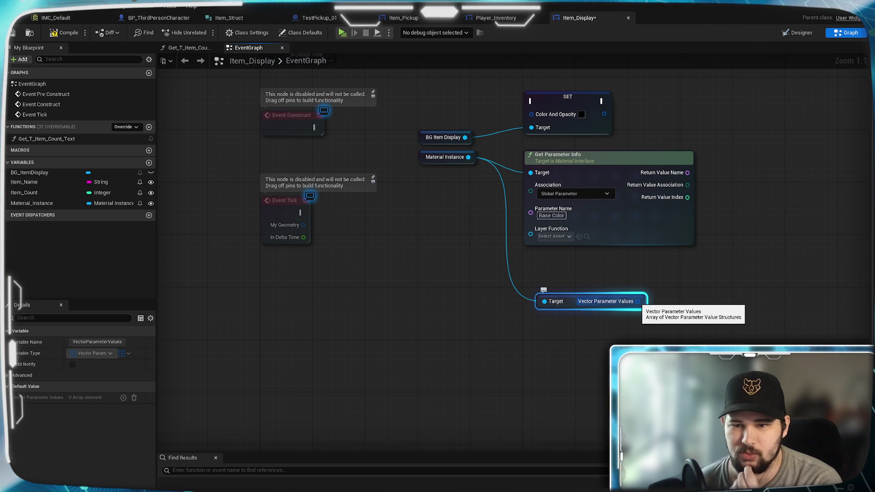
pyautogui.moveTo(638, 301)
pyautogui.mouseDown()
pyautogui.moveTo(662, 301)
pyautogui.moveTo(638, 302)
pyautogui.mouseUp()
pyautogui.rightClick(638, 303)
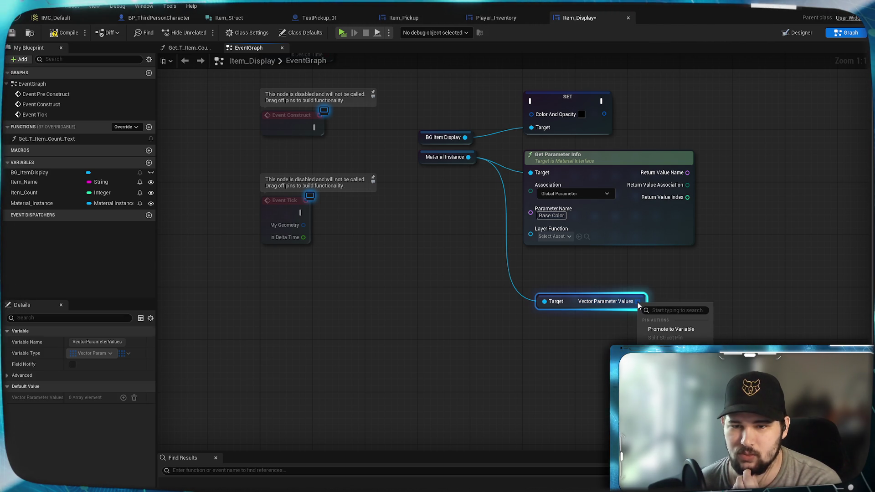
pyautogui.click(626, 327)
pyautogui.moveTo(638, 301); pyautogui.dragTo(664, 301)
pyautogui.write('get')
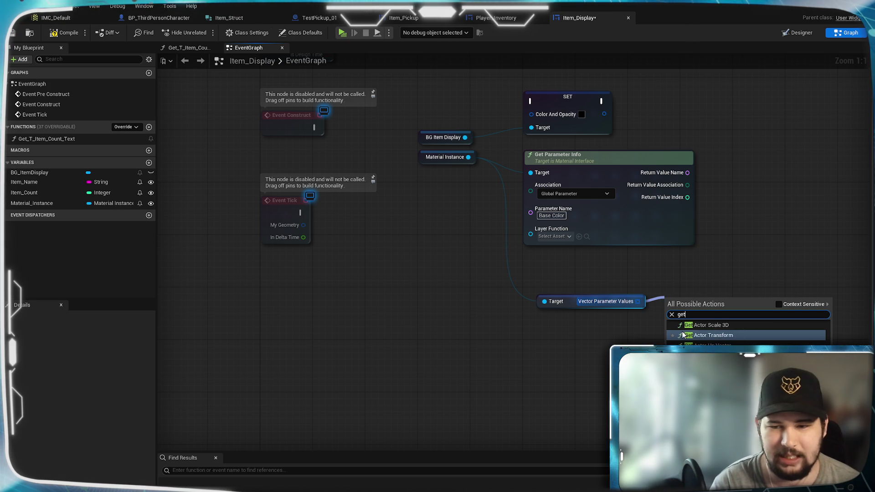
pyautogui.click(779, 305)
pyautogui.press('Return')
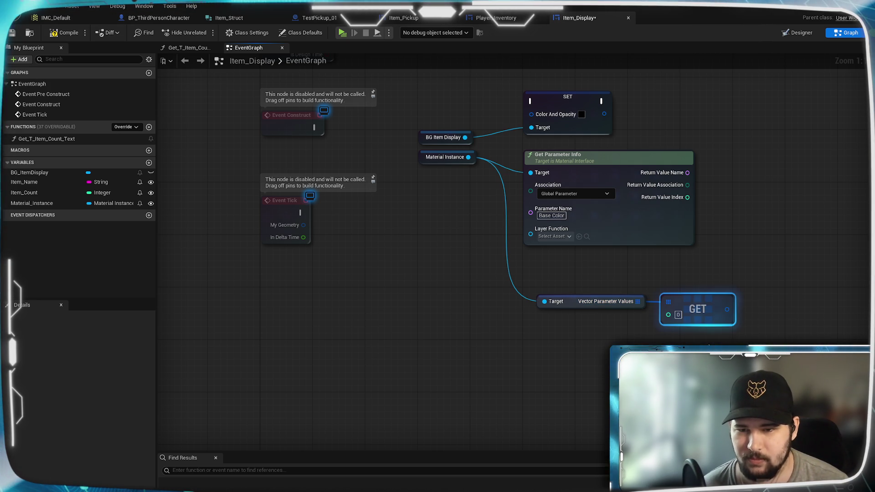
pyautogui.moveTo(714, 349); pyautogui.dragTo(540, 384)
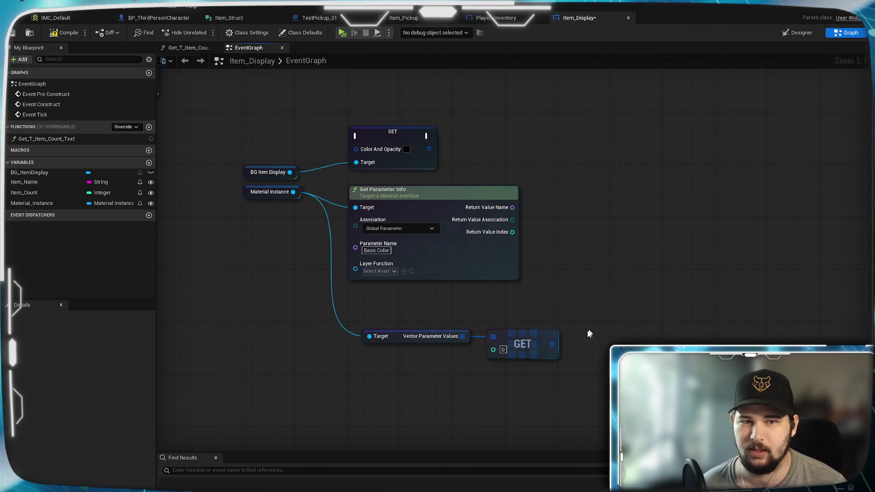
# Step: Split the GET element and connect Parameter Value to Color And Opacity, then compile
pyautogui.moveTo(550, 344)
pyautogui.mouseDown()
pyautogui.moveTo(367, 228)
pyautogui.moveTo(351, 151)
pyautogui.moveTo(360, 149)
pyautogui.mouseUp()
pyautogui.click(609, 308)
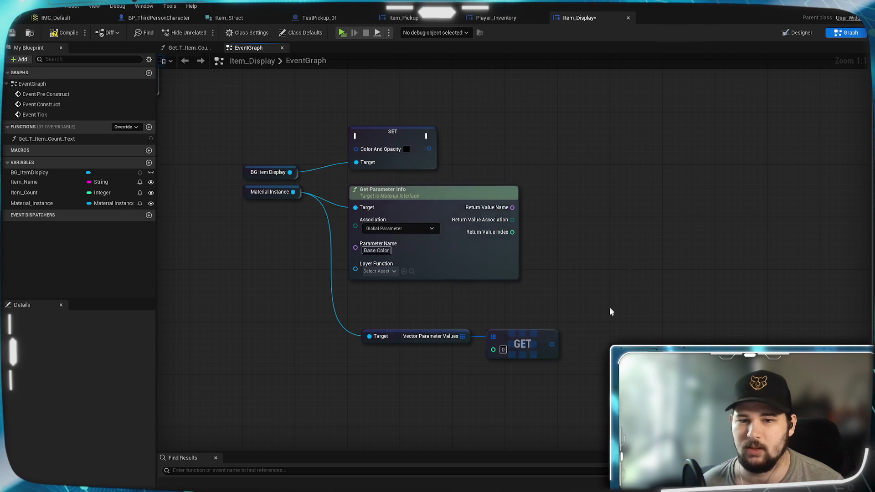
pyautogui.rightClick(551, 345)
pyautogui.click(576, 383)
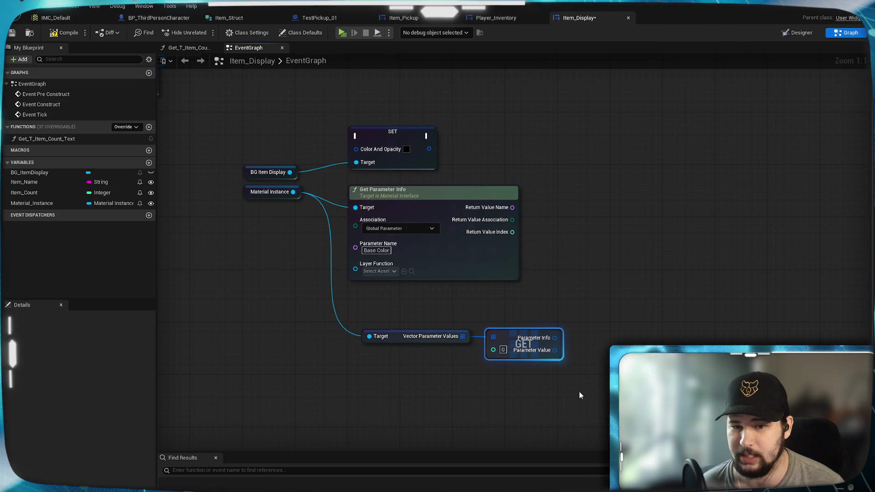
pyautogui.moveTo(555, 350)
pyautogui.mouseDown()
pyautogui.moveTo(519, 215)
pyautogui.moveTo(357, 149)
pyautogui.mouseUp()
pyautogui.moveTo(562, 303)
pyautogui.mouseDown()
pyautogui.moveTo(761, 283)
pyautogui.moveTo(708, 311)
pyautogui.mouseUp()
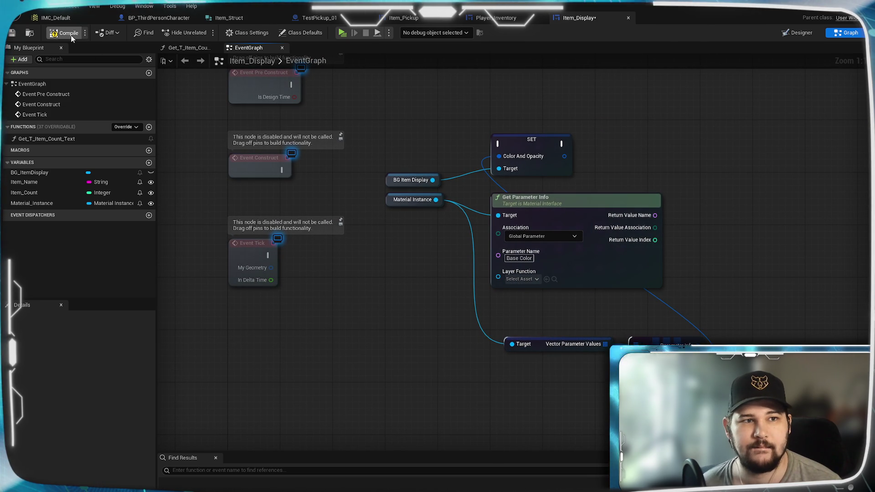
pyautogui.click(12, 33)
# Step: Remove Get Parameter Info, run SET from Event Construct, and save Item_Display
pyautogui.moveTo(552, 248); pyautogui.dragTo(579, 269)
pyautogui.click(602, 223)
pyautogui.press('Delete')
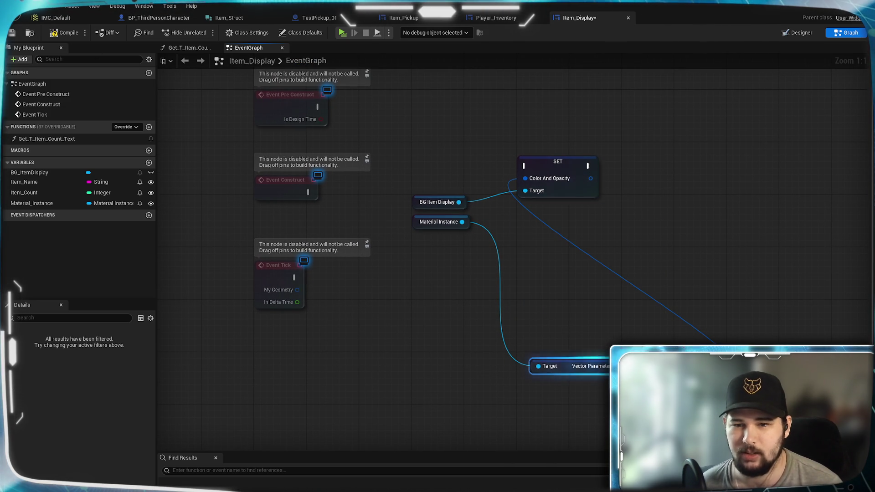
pyautogui.hotkey('ctrl', 'z')
pyautogui.hotkey('ctrl', 'z')
pyautogui.hotkey('ctrl', 'z')
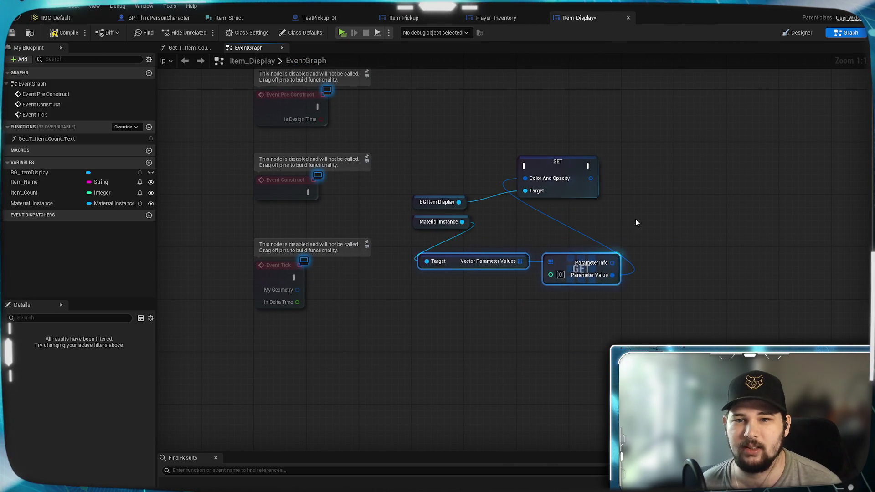
pyautogui.moveTo(487, 208); pyautogui.dragTo(531, 284)
pyautogui.moveTo(354, 268); pyautogui.dragTo(569, 242)
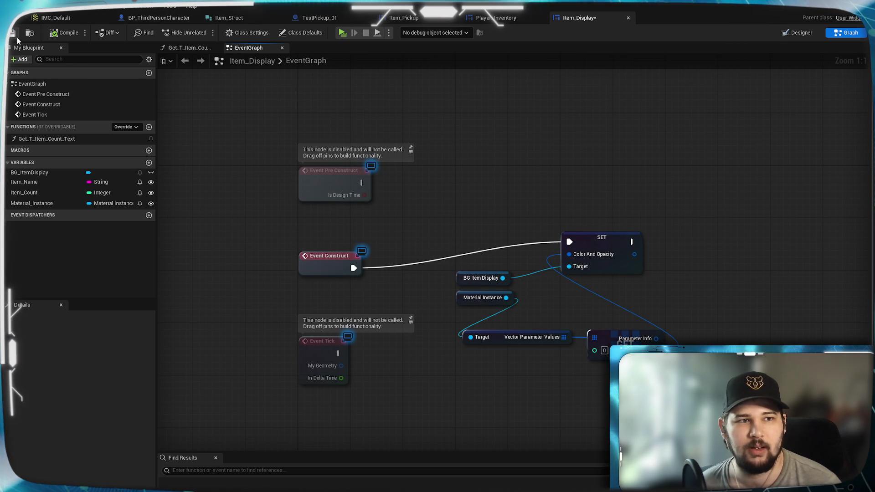
pyautogui.hotkey('ctrl', 's')
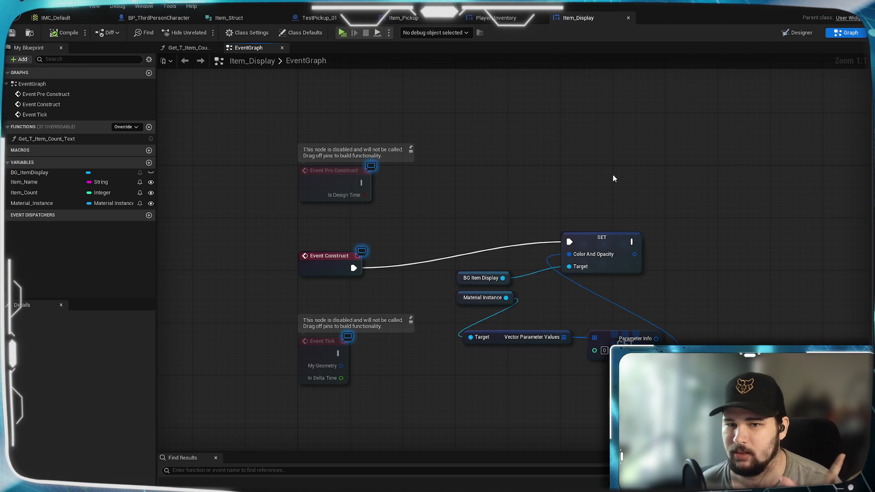
pyautogui.click(341, 33)
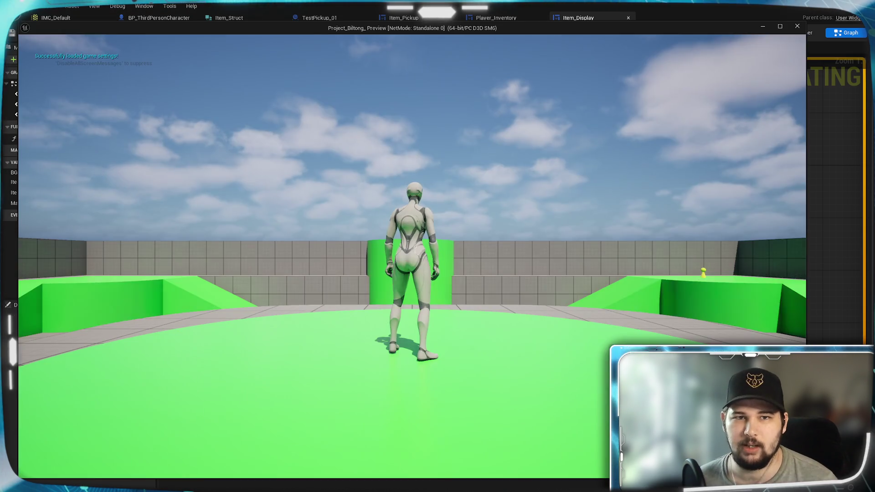
pyautogui.press('w')
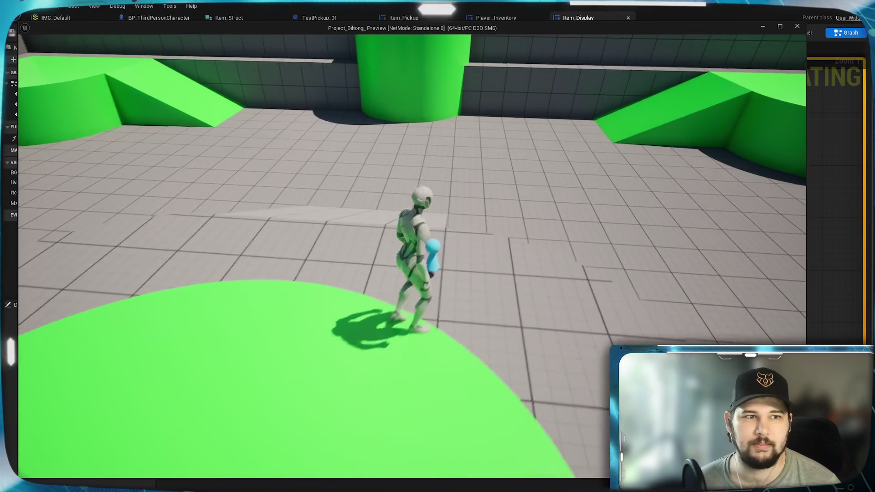
pyautogui.press('w')
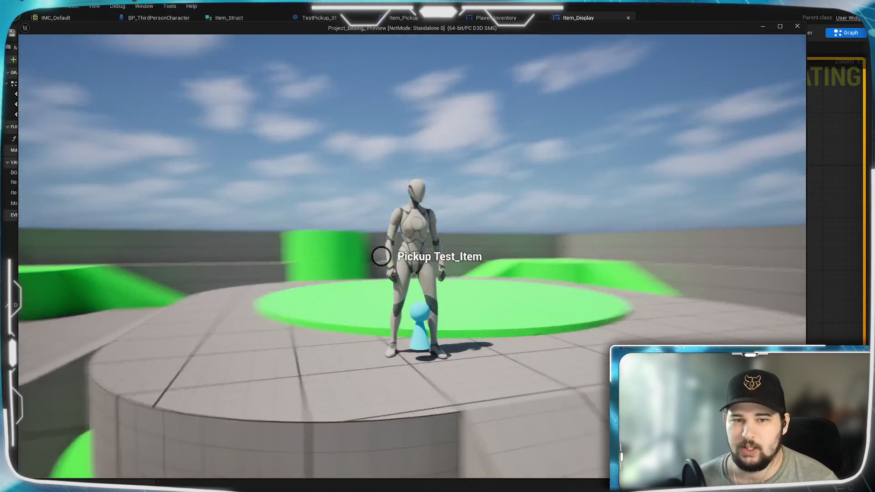
pyautogui.press('e')
pyautogui.press('Tab')
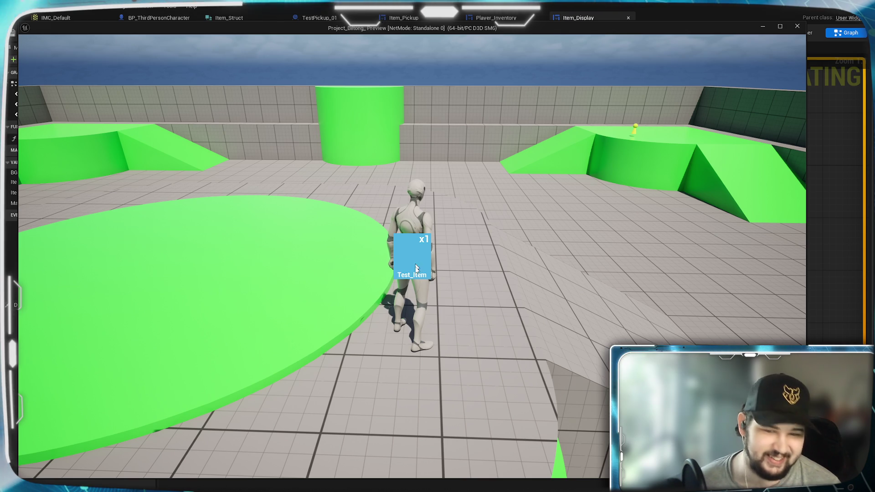
pyautogui.press('Tab')
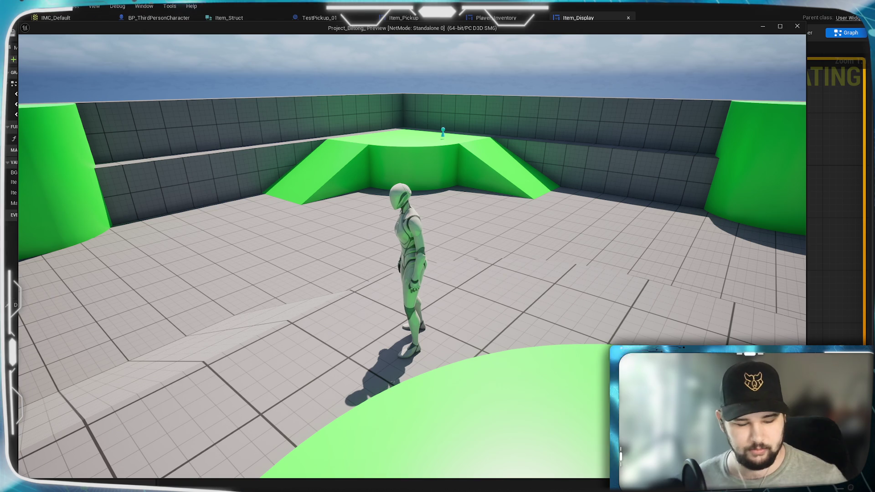
pyautogui.press('w')
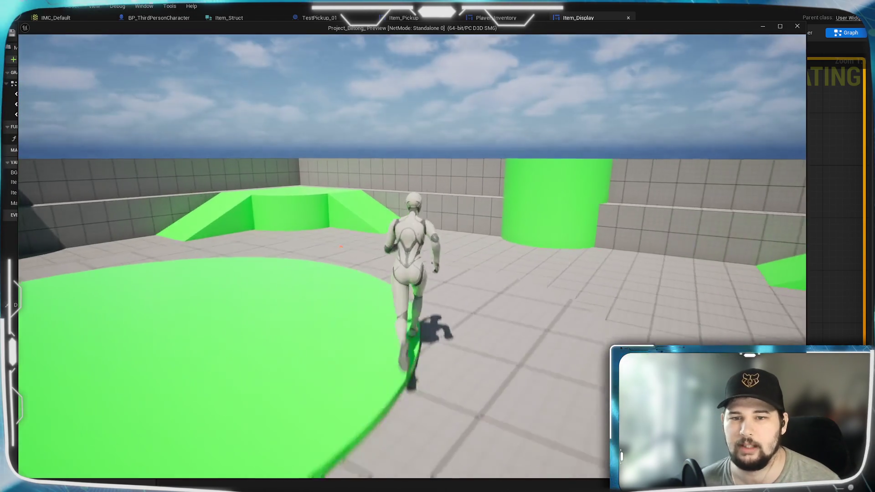
pyautogui.press('w')
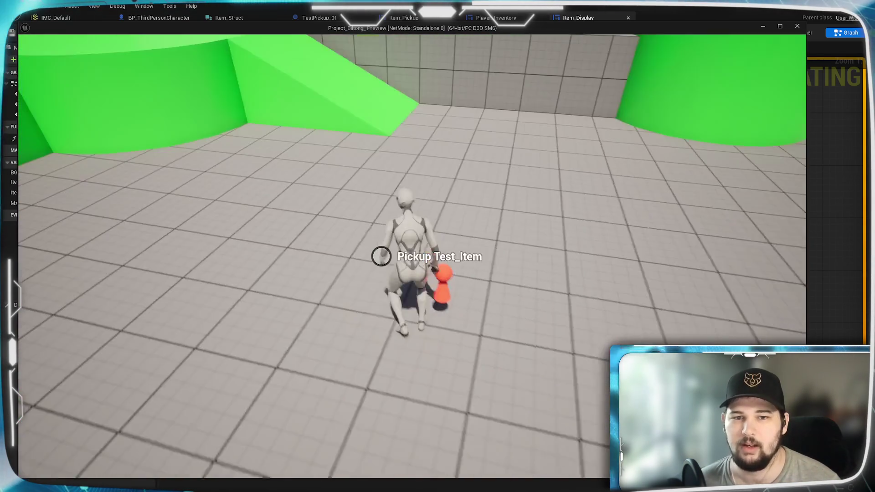
pyautogui.press('w')
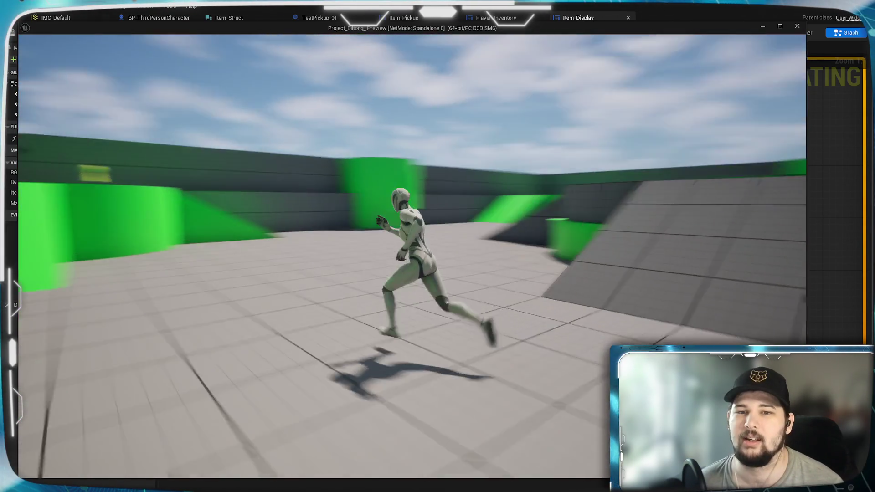
pyautogui.press('w')
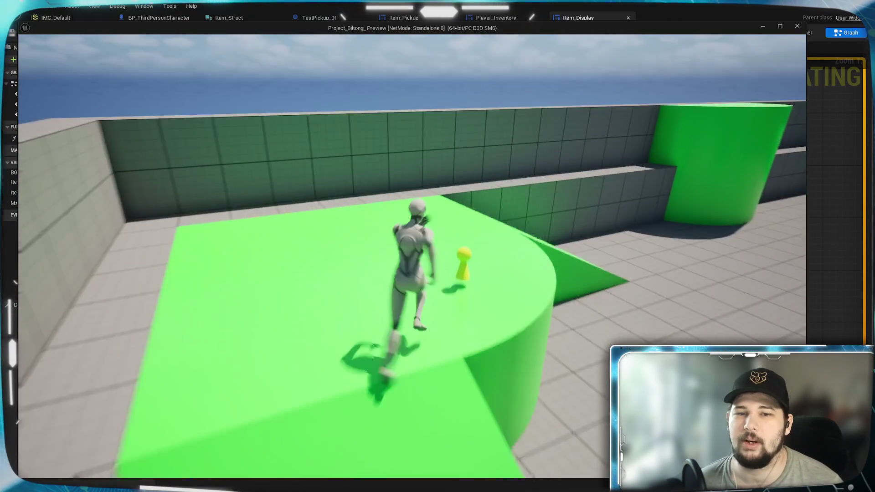
pyautogui.press('e')
pyautogui.press('w')
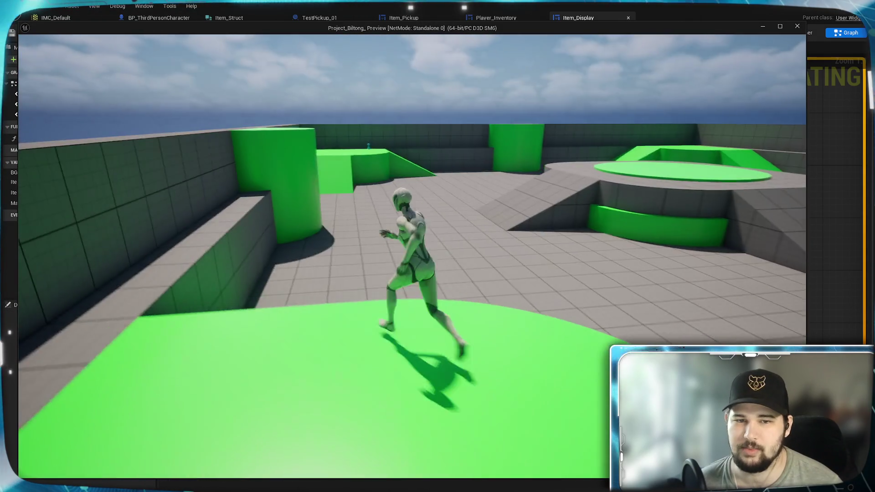
pyautogui.press('w')
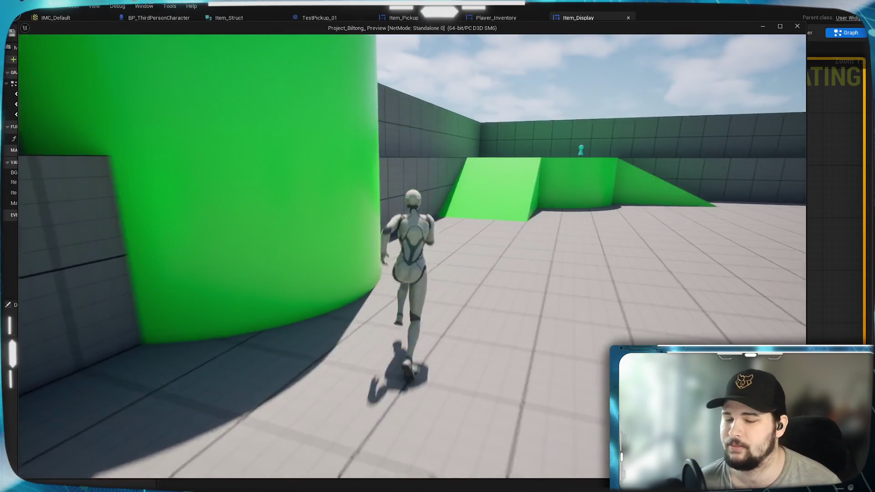
pyautogui.press('w')
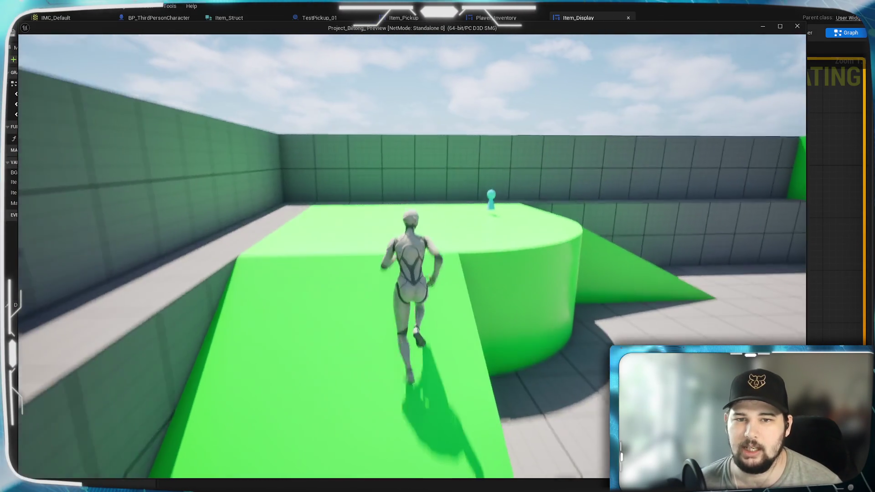
pyautogui.press('w')
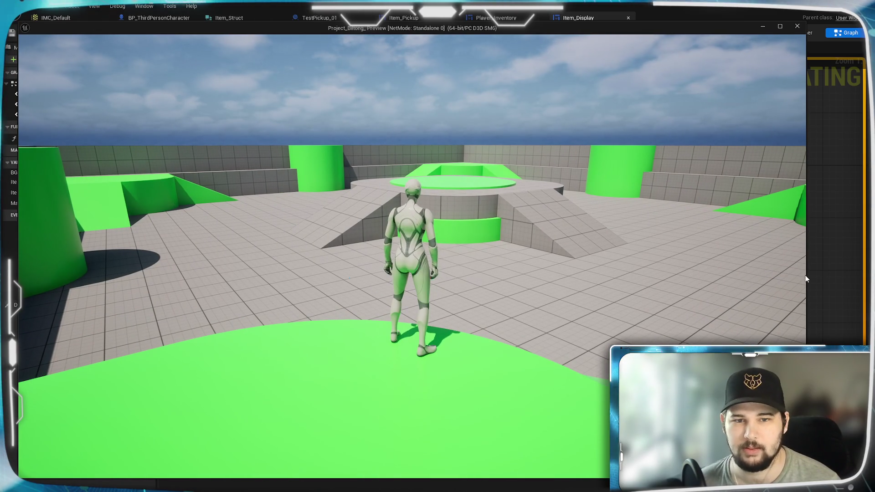
pyautogui.press('i')
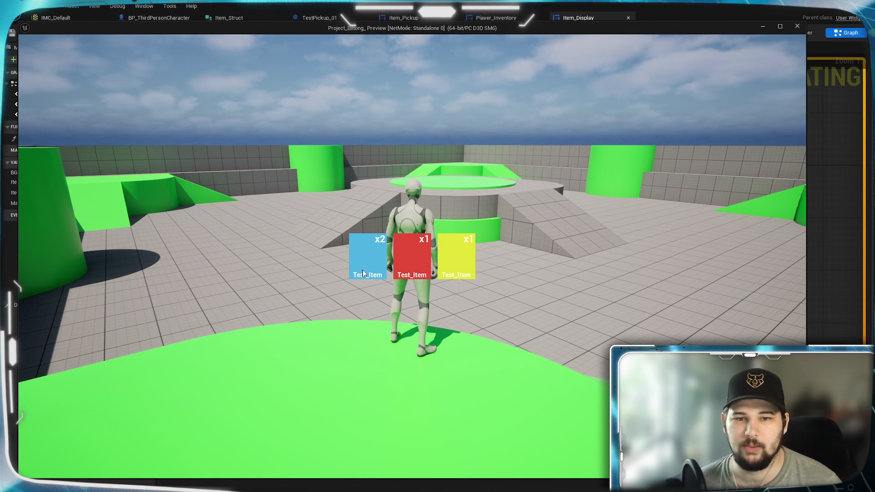
pyautogui.press('i')
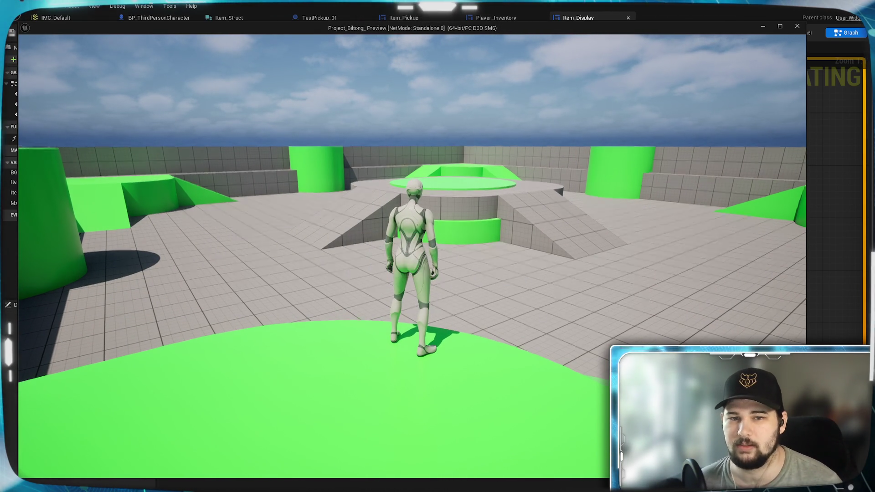
pyautogui.press('w')
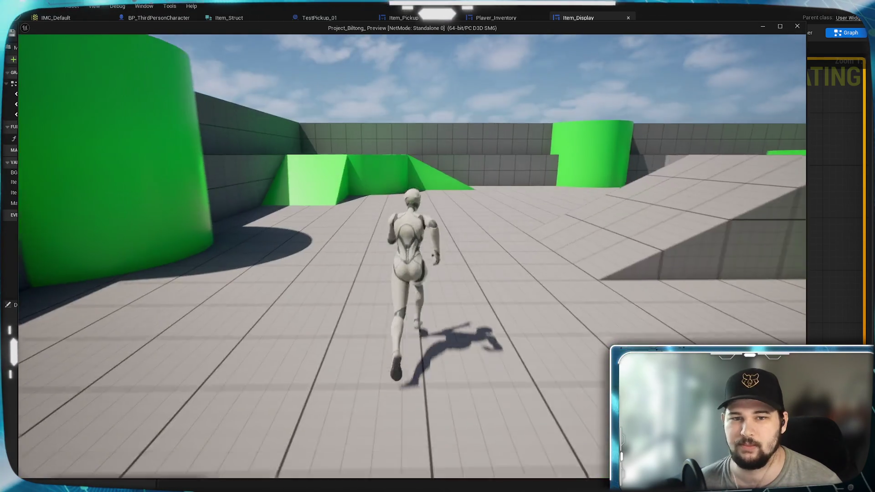
pyautogui.press('i')
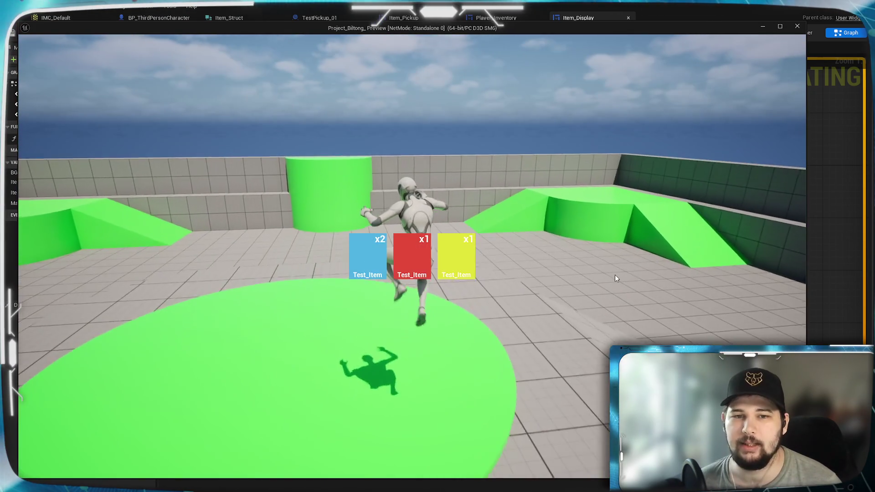
pyautogui.press('i')
pyautogui.press('w')
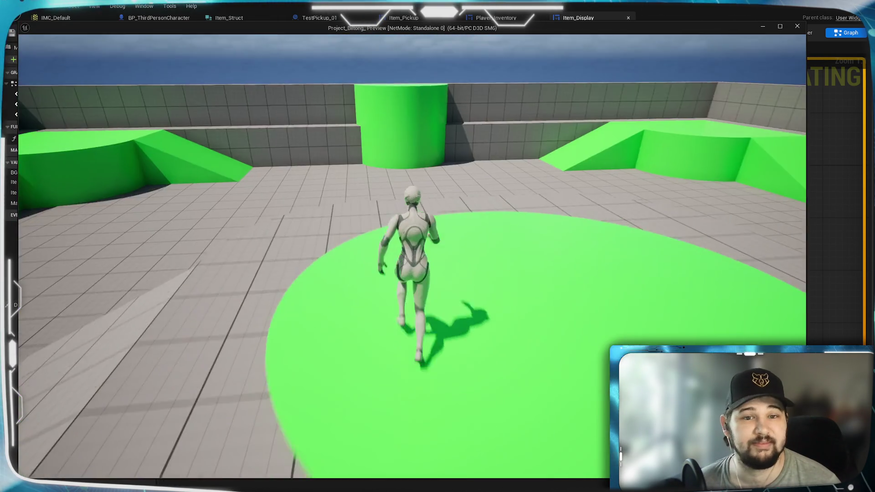
pyautogui.press('i')
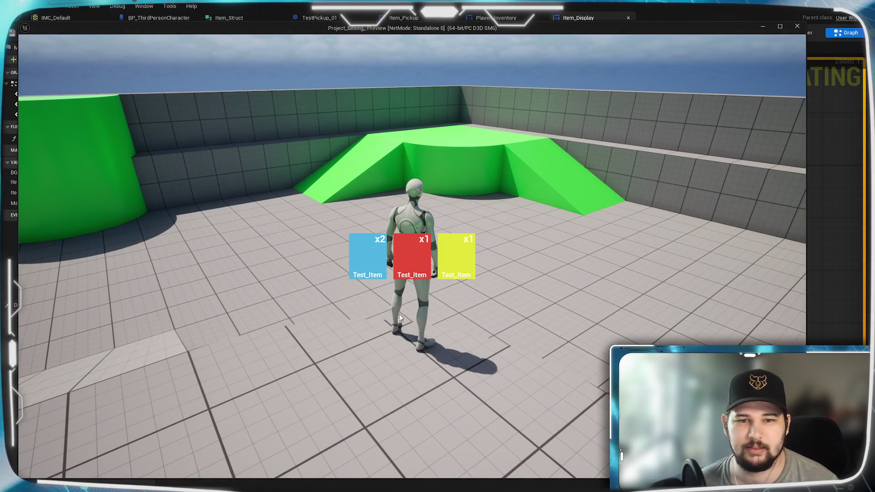
pyautogui.press('i')
pyautogui.press('w')
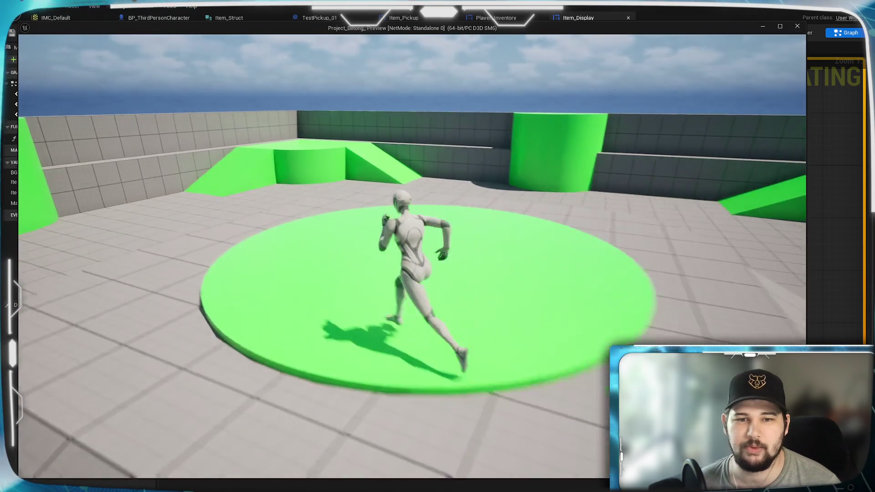
pyautogui.press('i')
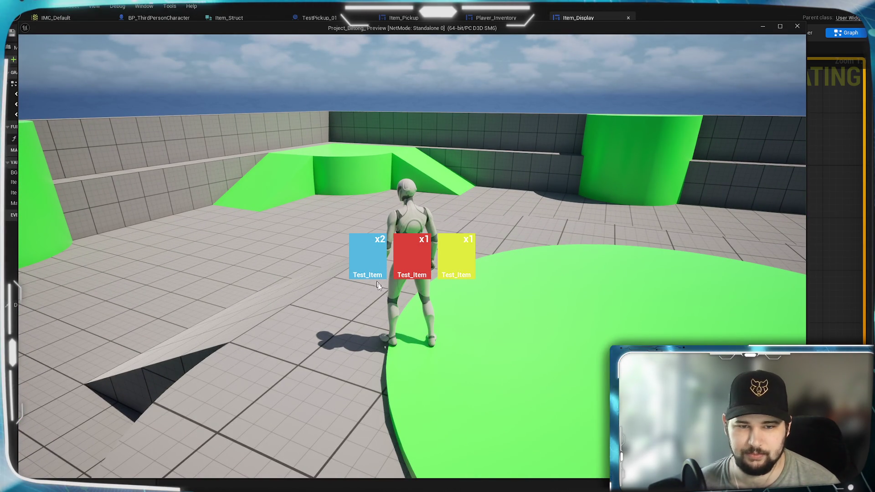
pyautogui.press('i')
pyautogui.press('w')
pyautogui.press('space')
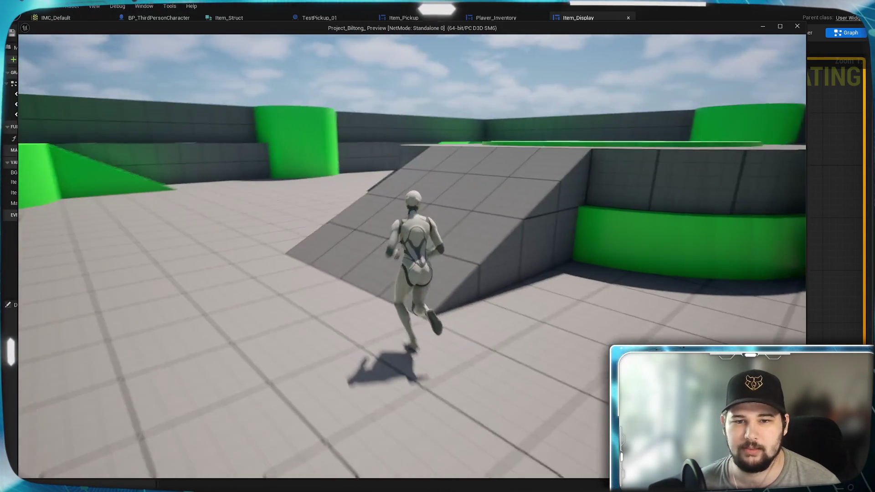
pyautogui.press('i')
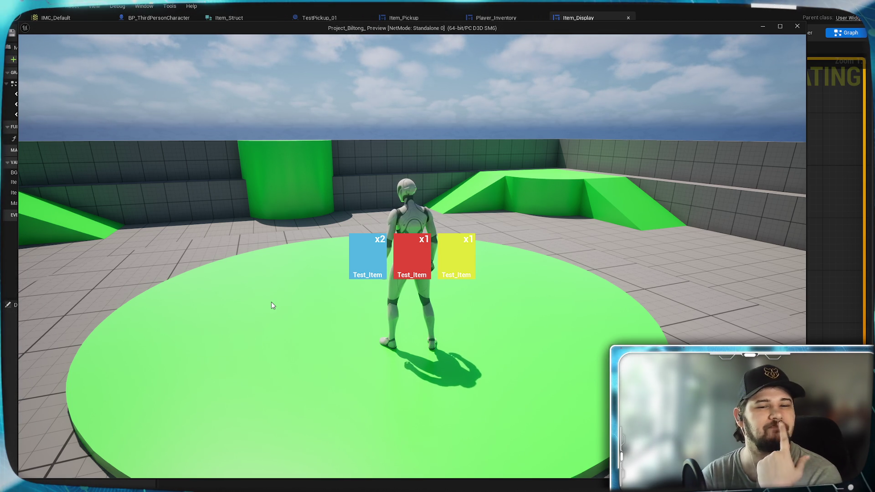
pyautogui.press('Escape')
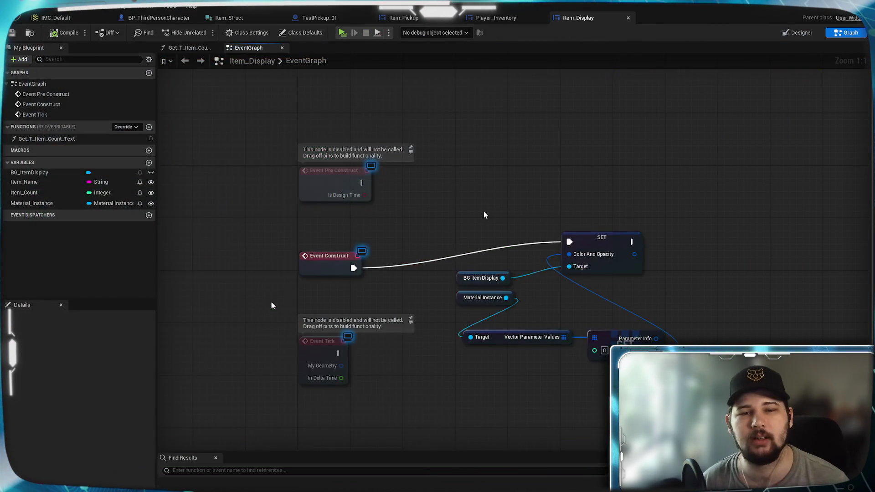
# Step: Align SET with Event Construct, move Event Tick down and Material Instance under BG Item Display
pyautogui.moveTo(587, 149)
pyautogui.mouseDown()
pyautogui.moveTo(588, 174)
pyautogui.moveTo(604, 178)
pyautogui.moveTo(487, 200)
pyautogui.moveTo(613, 224)
pyautogui.mouseUp()
pyautogui.moveTo(472, 189); pyautogui.dragTo(546, 191)
pyautogui.moveTo(501, 263)
pyautogui.mouseDown()
pyautogui.moveTo(582, 254)
pyautogui.moveTo(382, 249)
pyautogui.mouseUp()
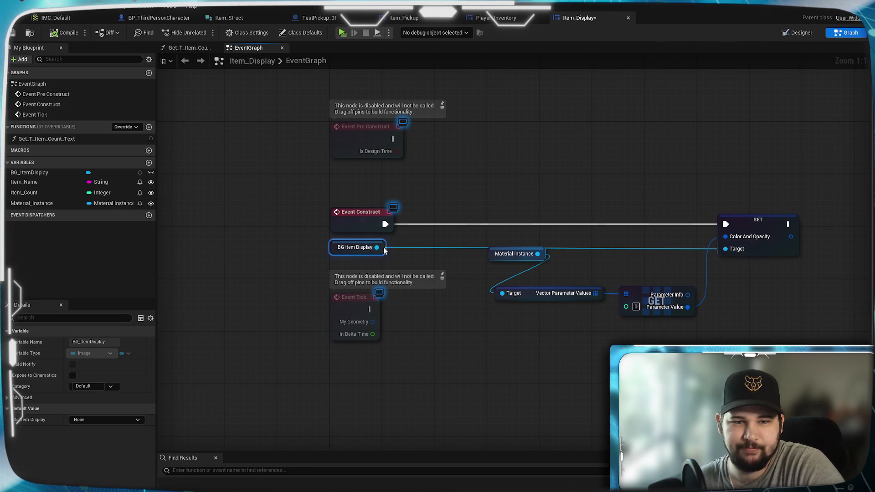
pyautogui.moveTo(366, 298); pyautogui.dragTo(357, 343)
pyautogui.click(437, 301)
pyautogui.moveTo(518, 258)
pyautogui.mouseDown()
pyautogui.moveTo(487, 276)
pyautogui.moveTo(360, 271)
pyautogui.moveTo(455, 242)
pyautogui.mouseUp()
# Step: Insert an Is Valid check between Event Construct and SET for the material instance
pyautogui.write('is va')
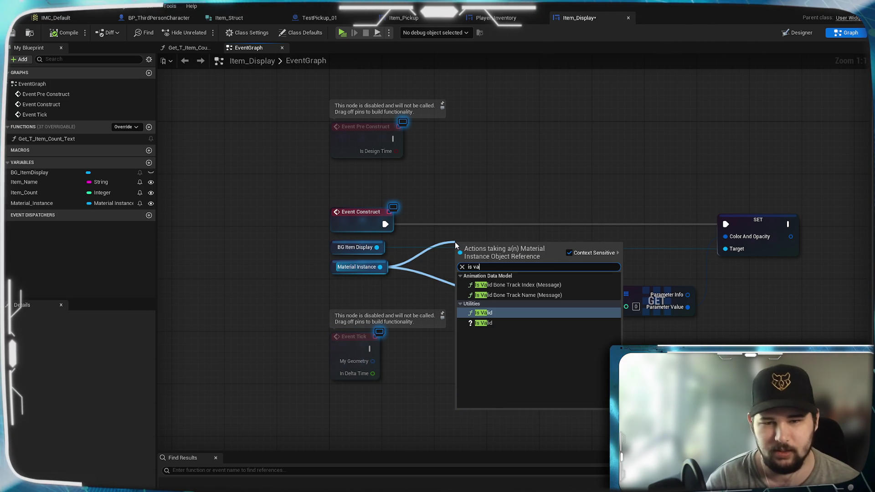
pyautogui.click(501, 321)
pyautogui.moveTo(500, 243)
pyautogui.mouseDown()
pyautogui.moveTo(499, 220)
pyautogui.moveTo(478, 215)
pyautogui.mouseUp()
pyautogui.moveTo(385, 223); pyautogui.dragTo(442, 224)
pyautogui.moveTo(516, 224)
pyautogui.mouseDown()
pyautogui.moveTo(636, 231)
pyautogui.moveTo(725, 224)
pyautogui.mouseUp()
# Step: Tidy the Vector Parameter Values, GET and SET nodes, then compile and save Item_Display
pyautogui.moveTo(552, 301); pyautogui.dragTo(494, 267)
pyautogui.moveTo(646, 291); pyautogui.dragTo(581, 255)
pyautogui.click(498, 377)
pyautogui.moveTo(741, 223); pyautogui.dragTo(667, 222)
pyautogui.click(662, 195)
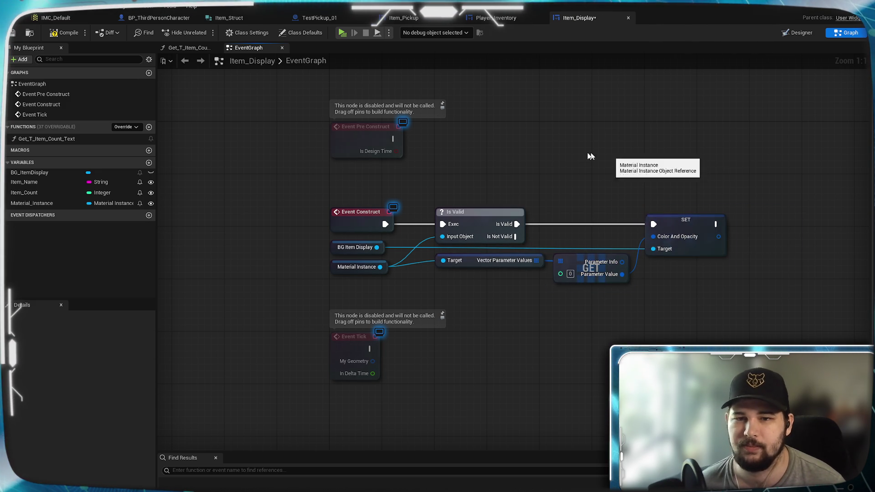
pyautogui.click(63, 32)
pyautogui.click(11, 33)
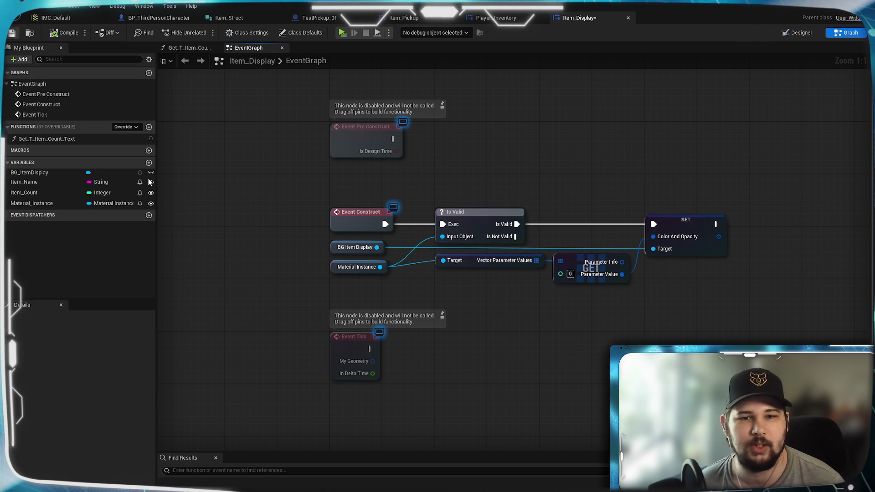
# Step: Switch from Item_Display to the TestPickup_01 event graph
pyautogui.moveTo(611, 166)
pyautogui.mouseDown()
pyautogui.moveTo(447, 209)
pyautogui.moveTo(546, 187)
pyautogui.mouseUp()
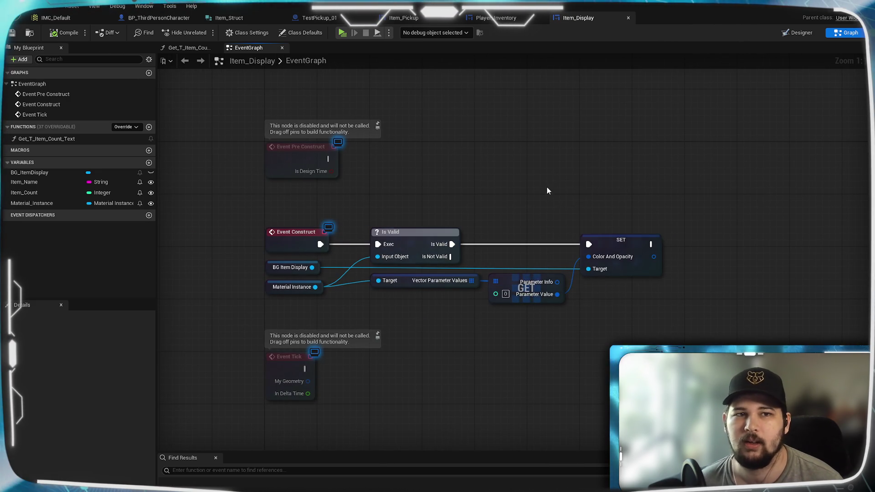
pyautogui.moveTo(468, 156); pyautogui.dragTo(474, 133)
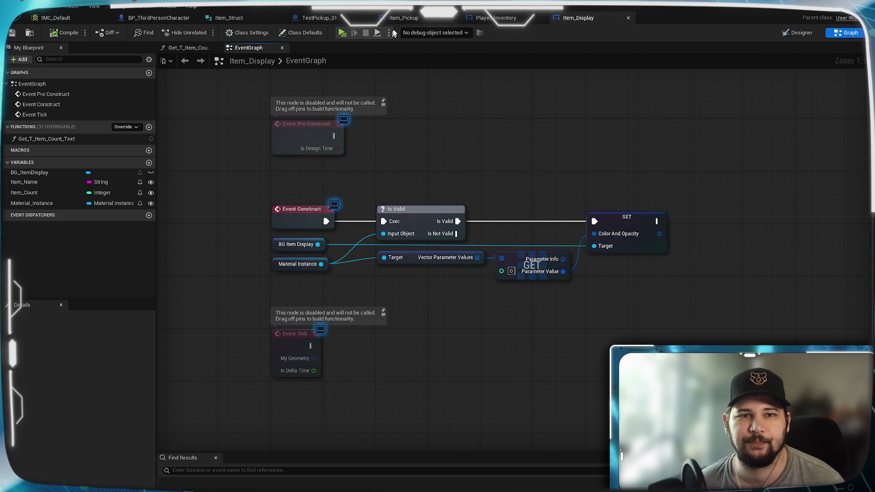
pyautogui.click(336, 21)
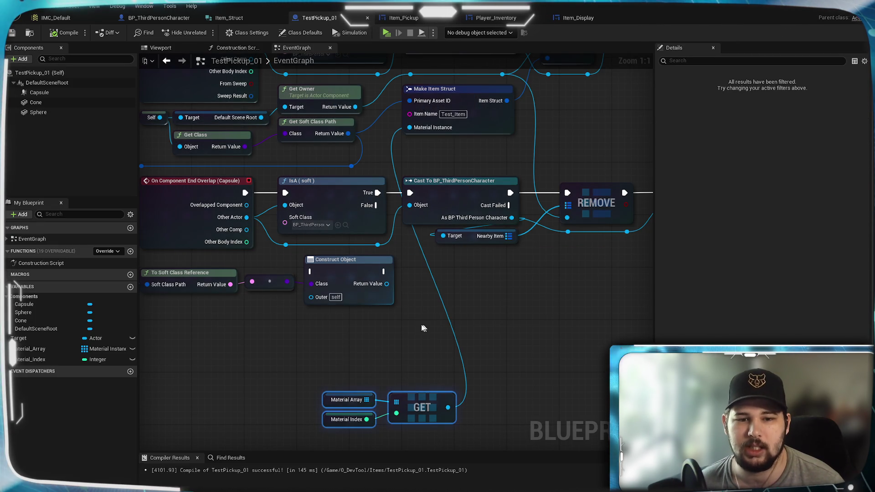
# Step: Review TestPickup_01's Begin Overlap event and BP_ThirdPersonCharacter's interact logic
pyautogui.moveTo(413, 301); pyautogui.dragTo(542, 348)
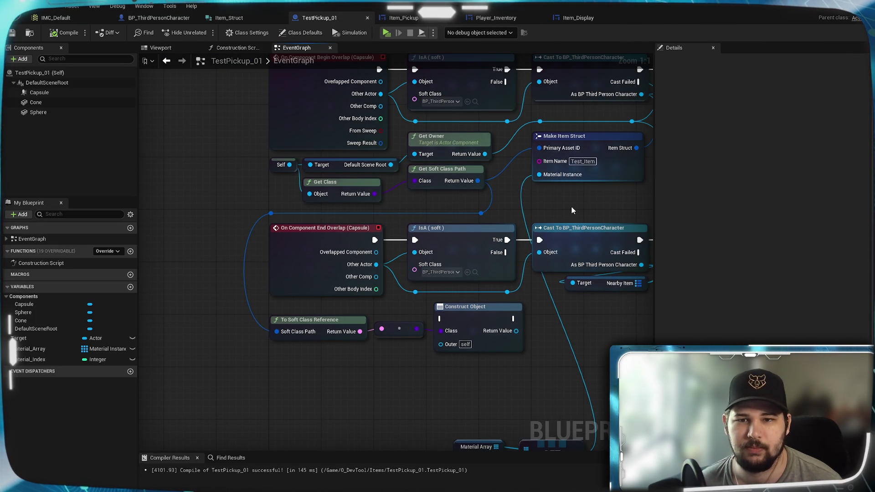
pyautogui.moveTo(572, 201); pyautogui.dragTo(516, 191)
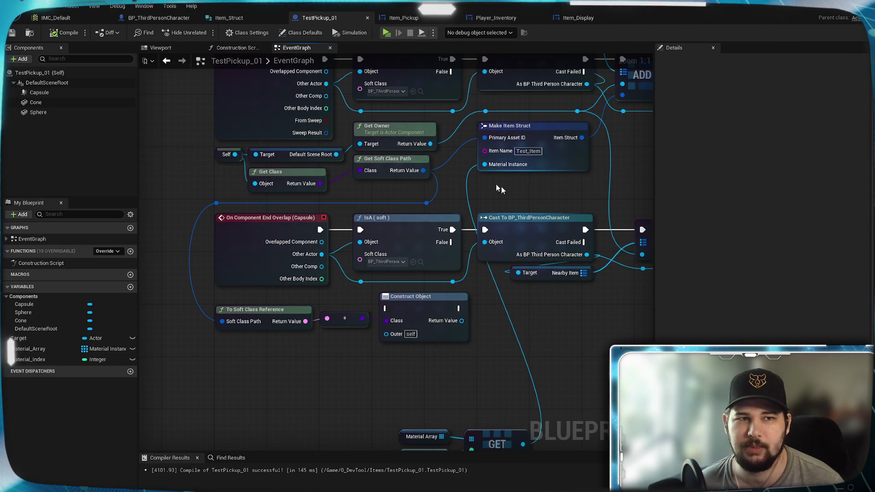
pyautogui.click(152, 18)
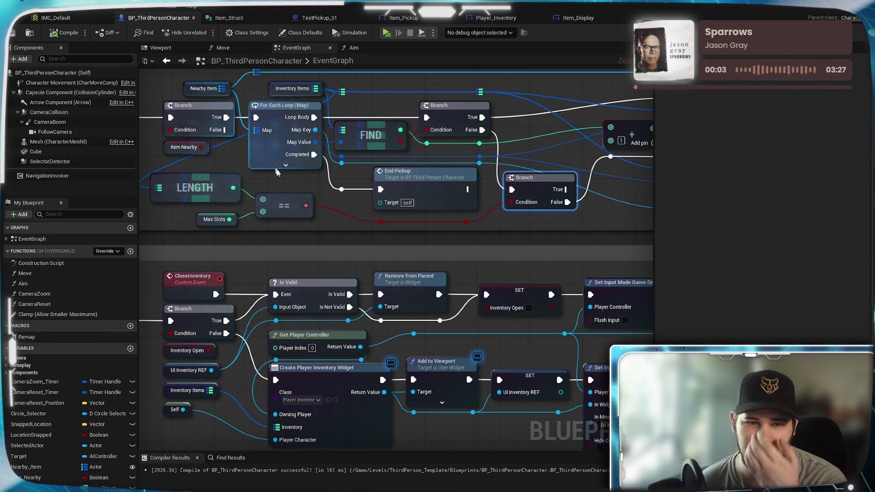
pyautogui.moveTo(334, 232)
pyautogui.mouseDown()
pyautogui.moveTo(344, 295)
pyautogui.moveTo(417, 315)
pyautogui.mouseUp()
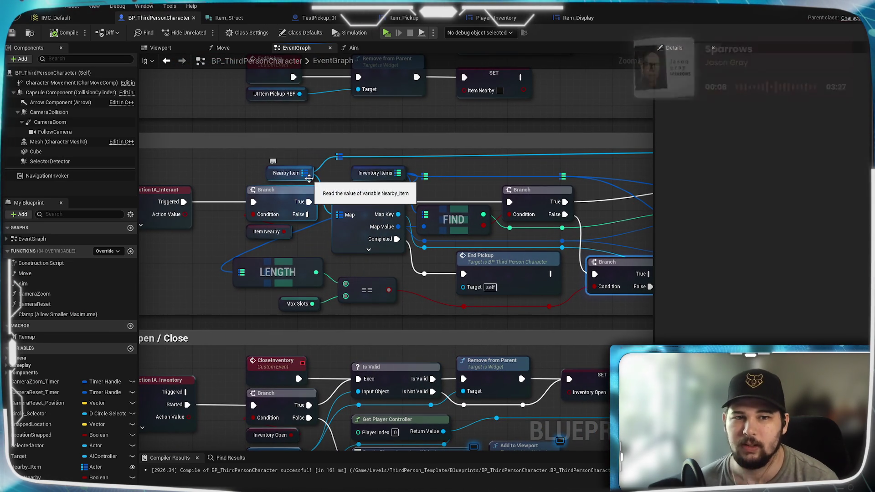
pyautogui.click(316, 18)
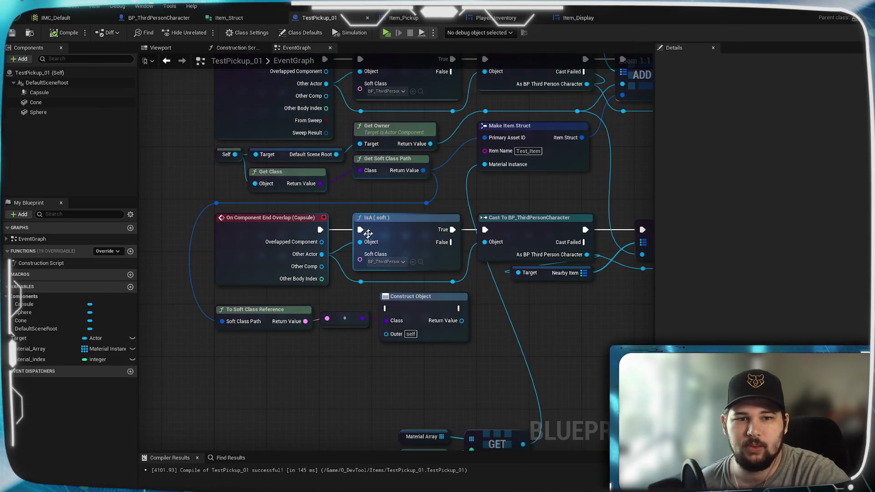
# Step: Survey the pickup graph's End Overlap section, GET node, Get Owner and Make Item Struct
pyautogui.moveTo(433, 248)
pyautogui.mouseDown()
pyautogui.moveTo(438, 291)
pyautogui.moveTo(416, 271)
pyautogui.mouseUp()
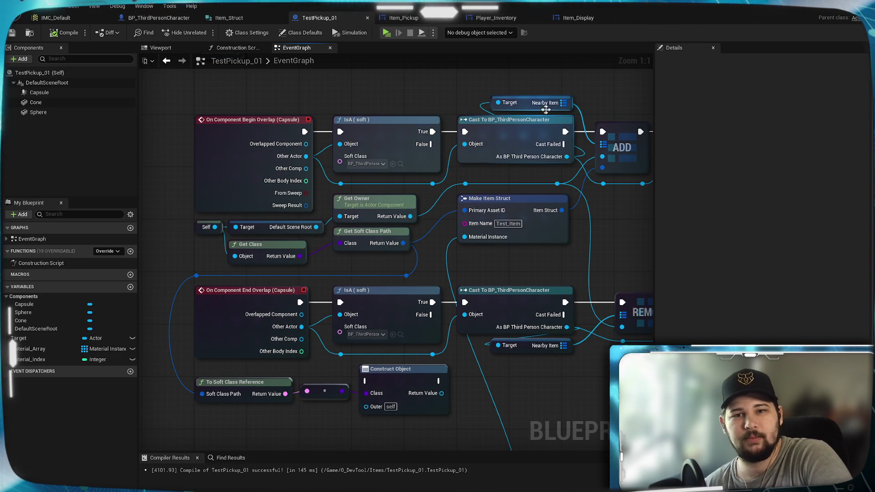
pyautogui.scroll(-1, 401, 232)
pyautogui.moveTo(486, 261); pyautogui.dragTo(393, 302)
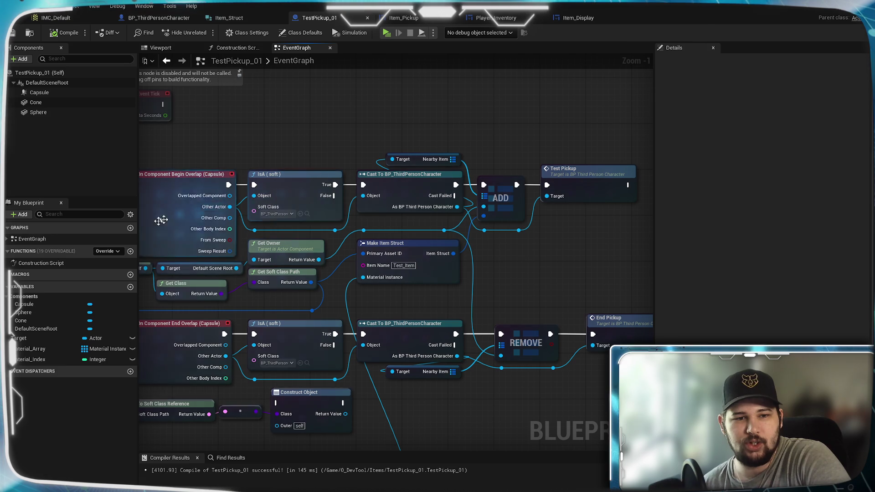
pyautogui.moveTo(603, 173)
pyautogui.mouseDown()
pyautogui.moveTo(607, 147)
pyautogui.moveTo(662, 54)
pyautogui.mouseUp()
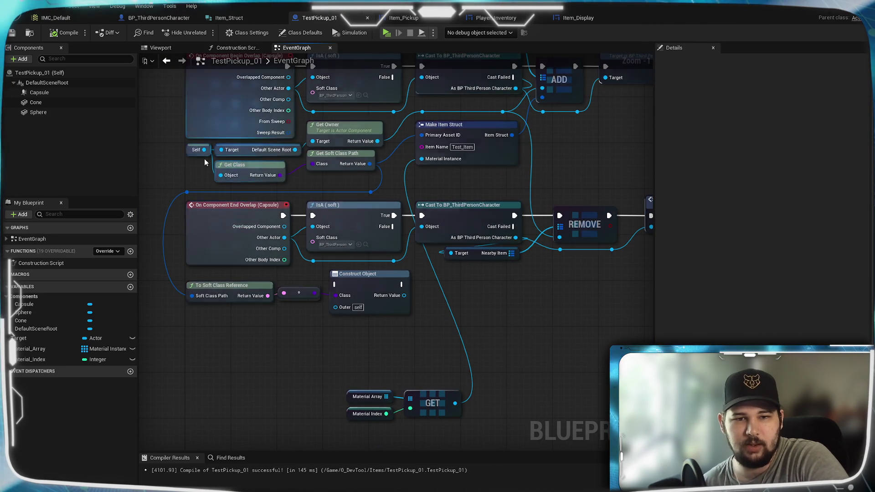
pyautogui.press('Home')
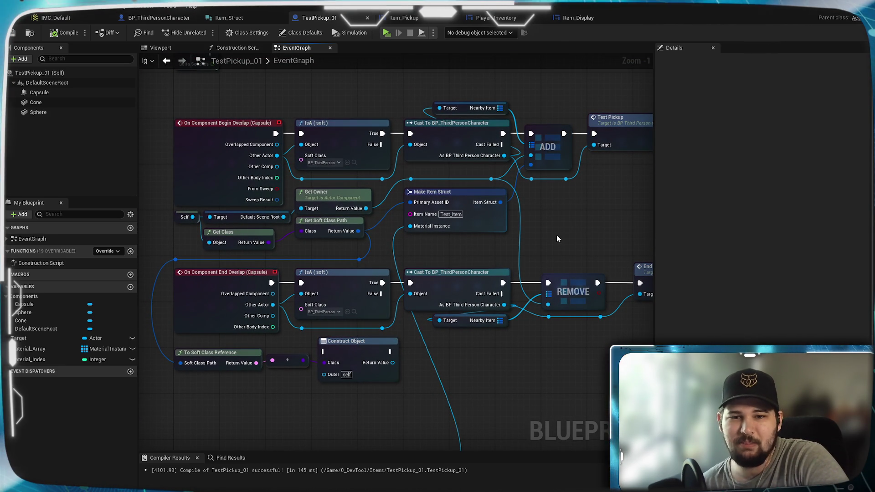
pyautogui.scroll(-2, 538, 236)
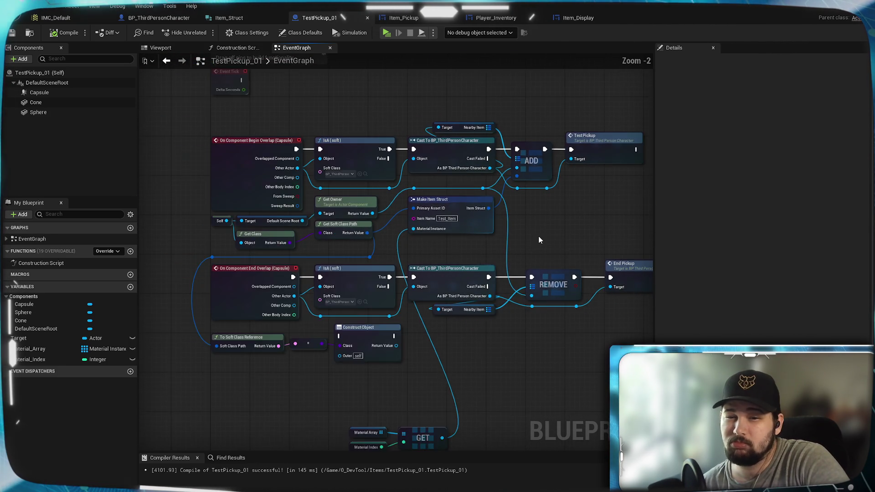
pyautogui.scroll(2, 537, 236)
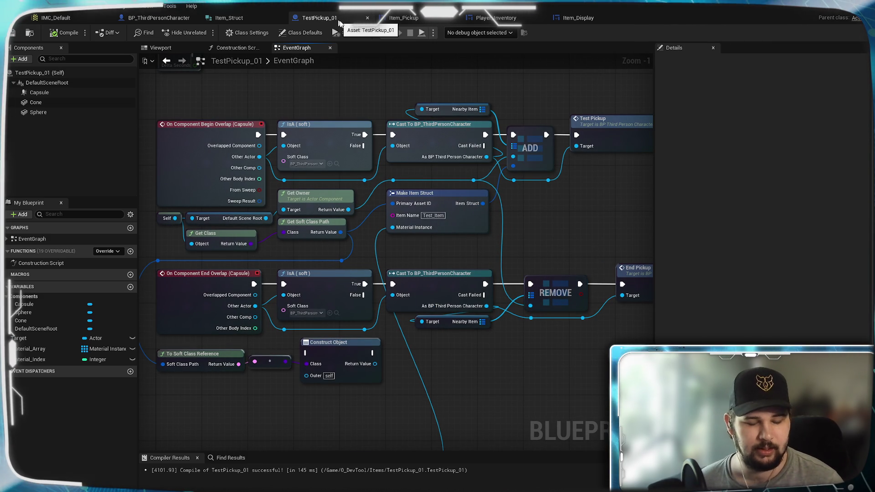
pyautogui.moveTo(560, 230)
pyautogui.mouseDown()
pyautogui.moveTo(444, 224)
pyautogui.moveTo(613, 212)
pyautogui.moveTo(600, 227)
pyautogui.mouseUp()
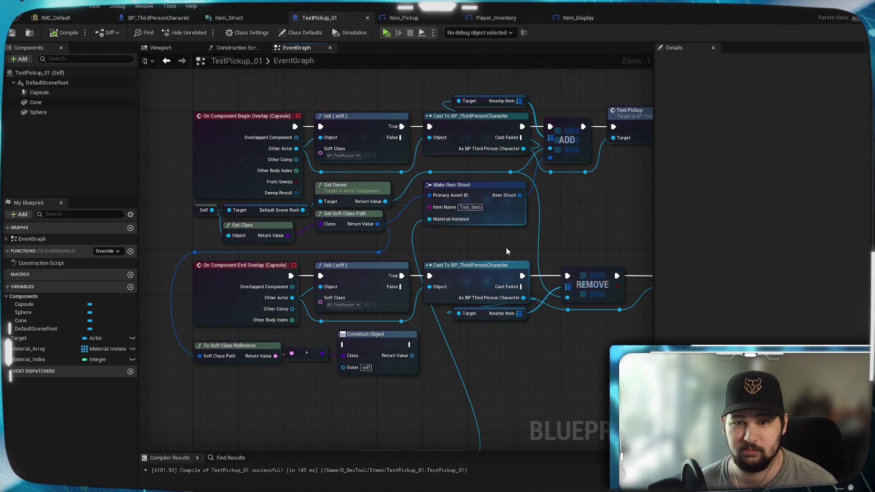
pyautogui.moveTo(505, 252); pyautogui.dragTo(482, 261)
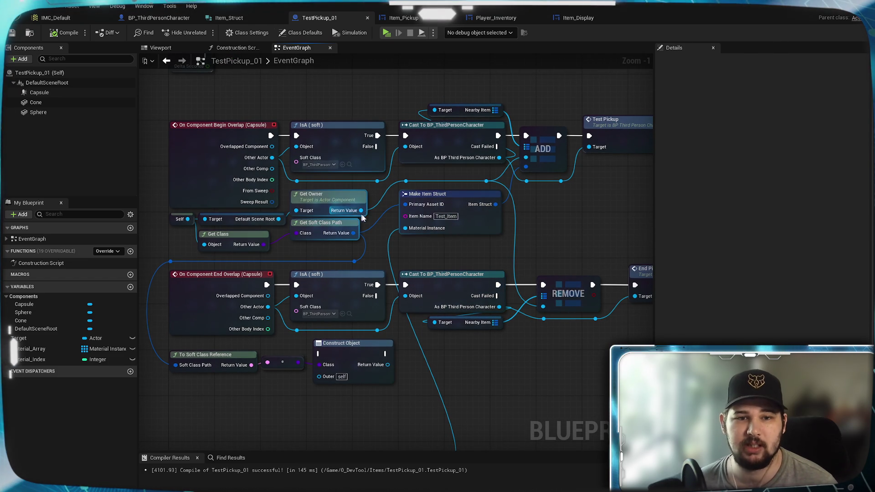
pyautogui.scroll(1, 355, 214)
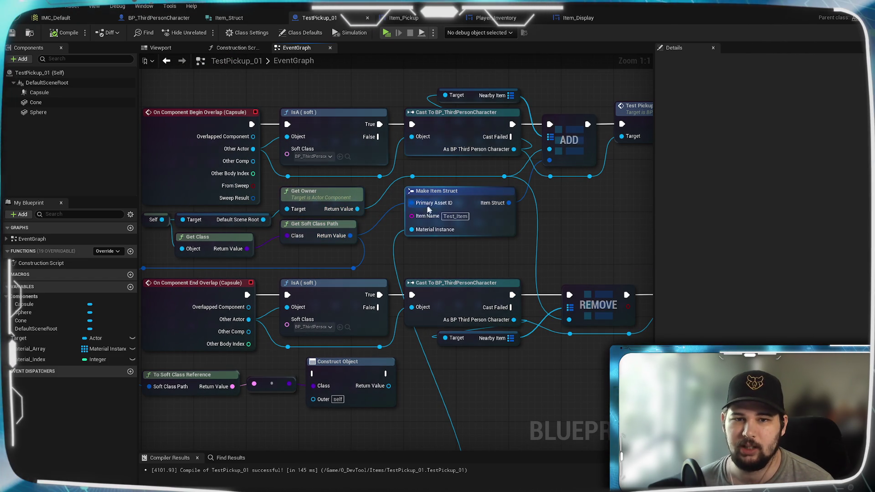
pyautogui.moveTo(419, 255)
pyautogui.mouseDown()
pyautogui.moveTo(463, 248)
pyautogui.moveTo(443, 242)
pyautogui.mouseUp()
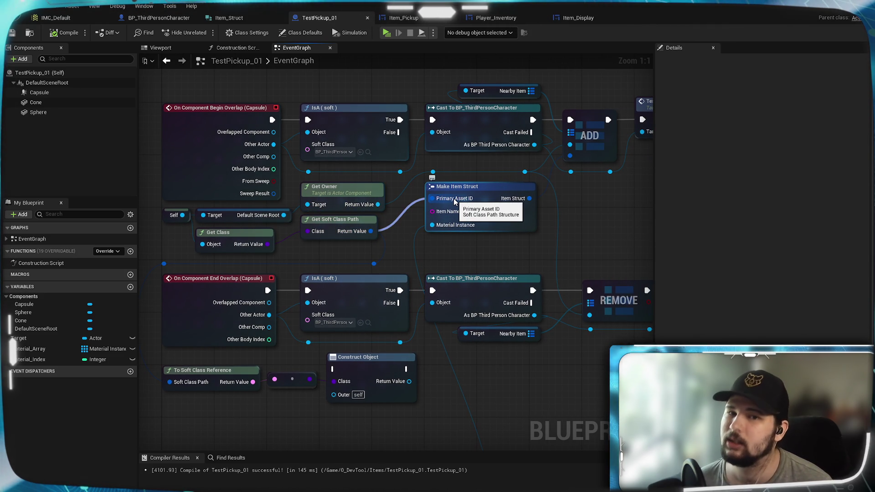
# Step: Test wiring the soft class path into Primary Asset ID, then start renaming that Item_Struct member
pyautogui.moveTo(474, 204); pyautogui.dragTo(453, 202)
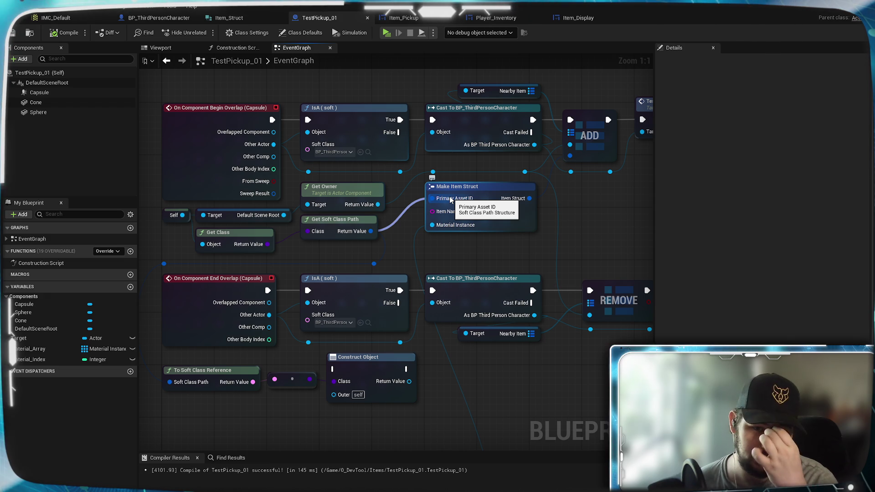
pyautogui.moveTo(450, 200); pyautogui.dragTo(450, 200)
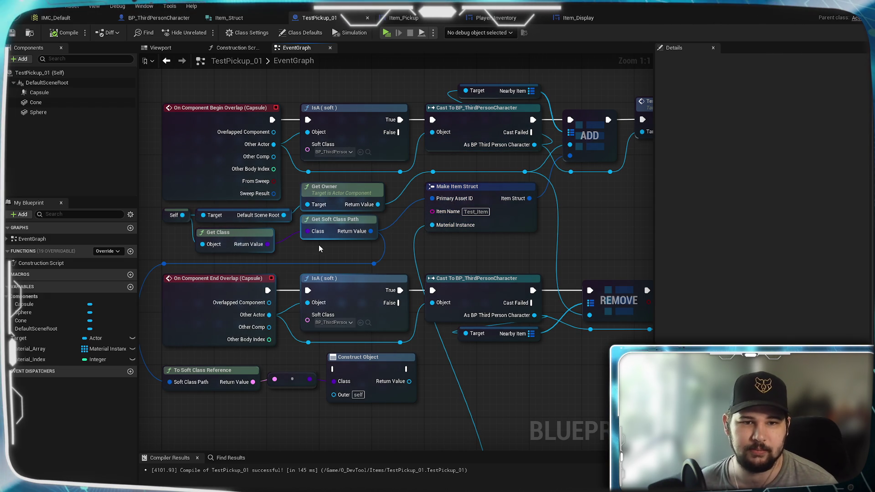
pyautogui.moveTo(371, 231); pyautogui.dragTo(453, 201)
pyautogui.click(348, 220)
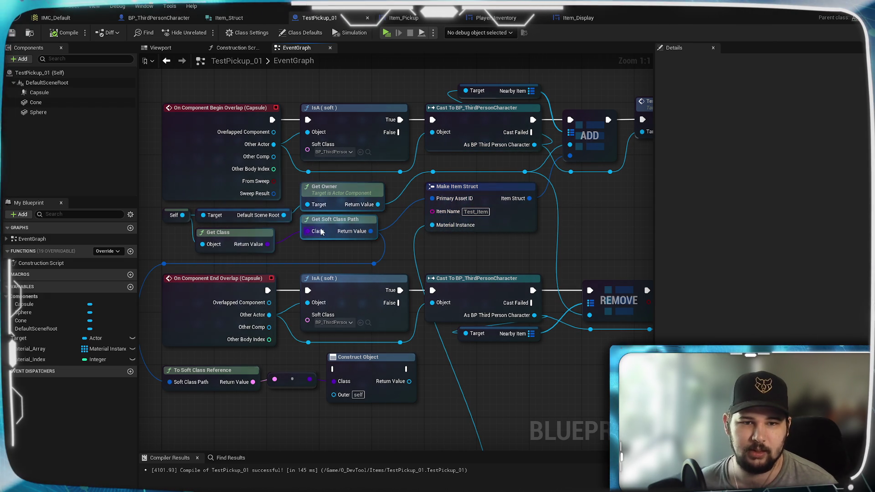
pyautogui.click(460, 189)
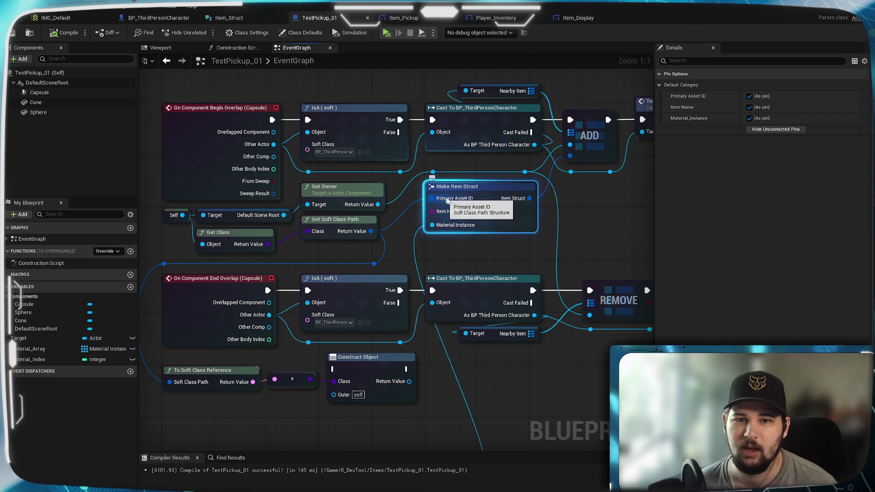
pyautogui.click(228, 18)
pyautogui.click(34, 80)
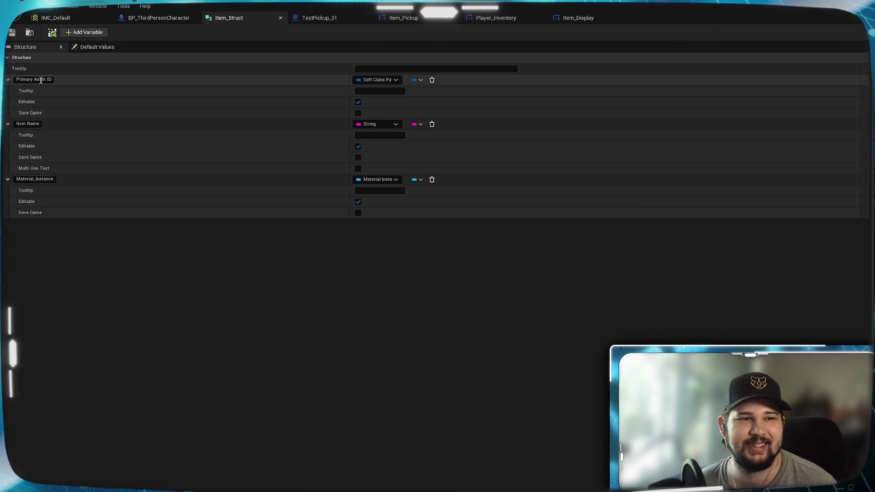
# Step: Rename the member Soft Class Path, save BP_ThirdPersonCharacter, then compile and save TestPickup_01
pyautogui.write('S')
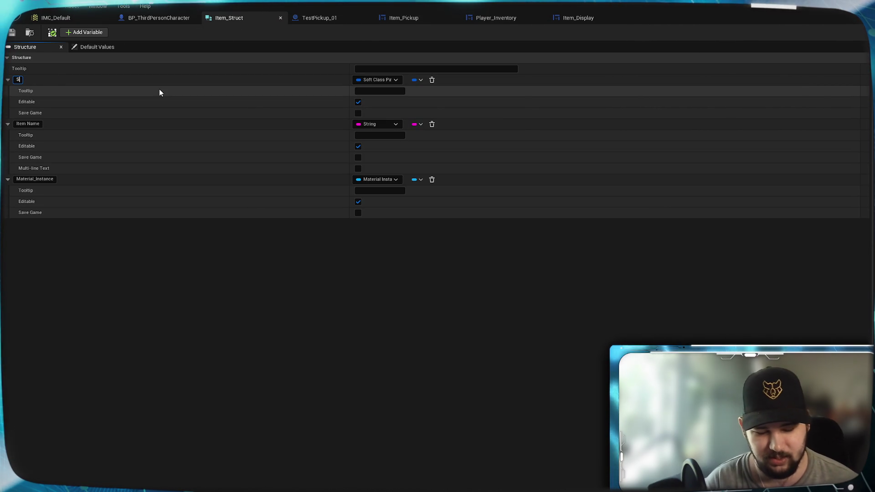
pyautogui.write('oft Class Path')
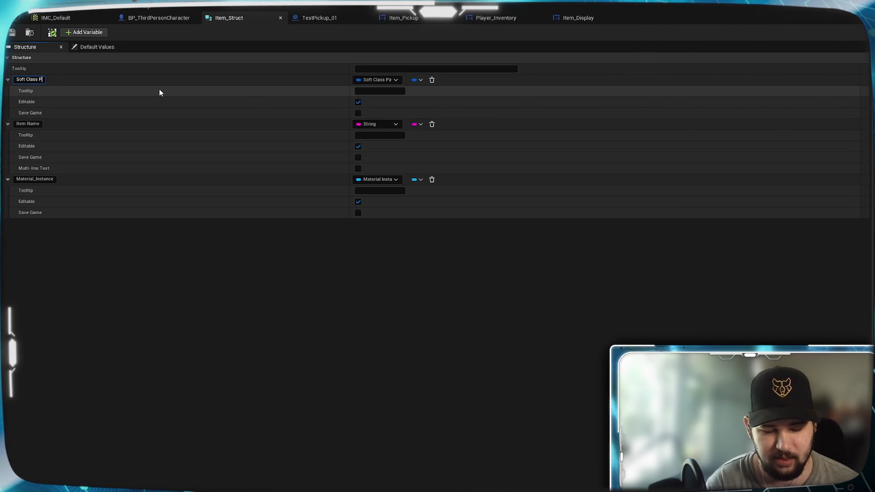
pyautogui.press('Return')
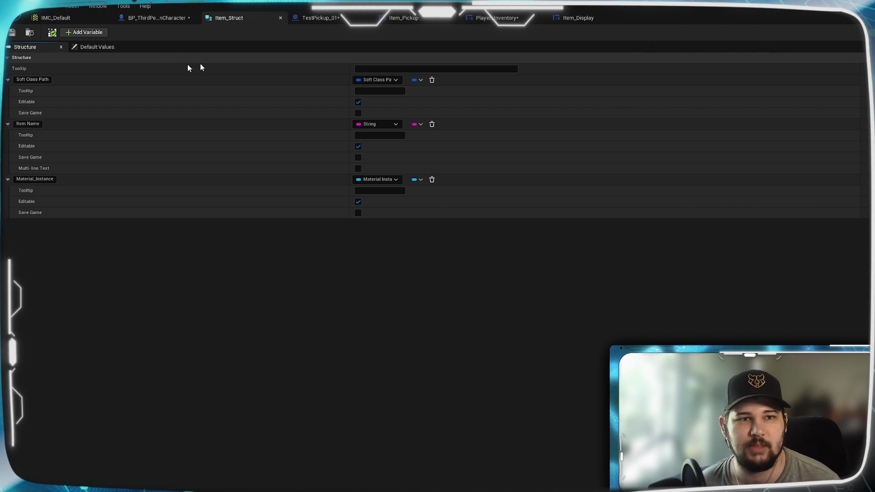
pyautogui.click(157, 18)
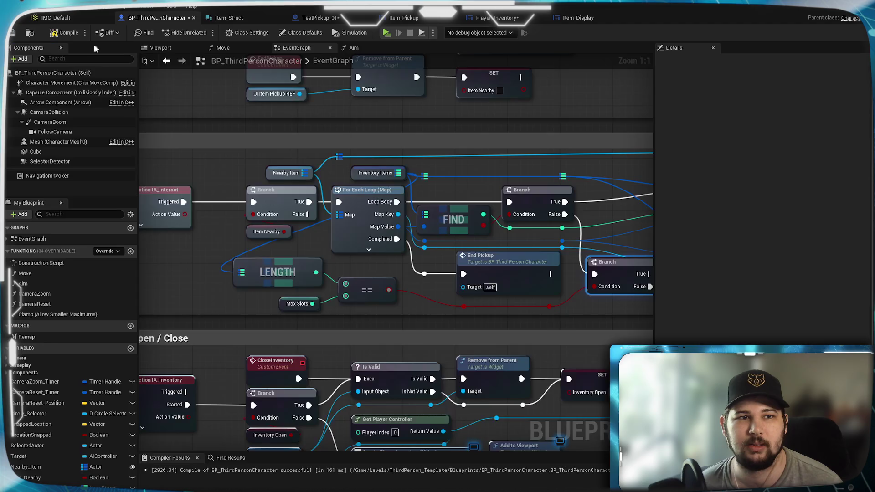
pyautogui.hotkey('ctrl', 's')
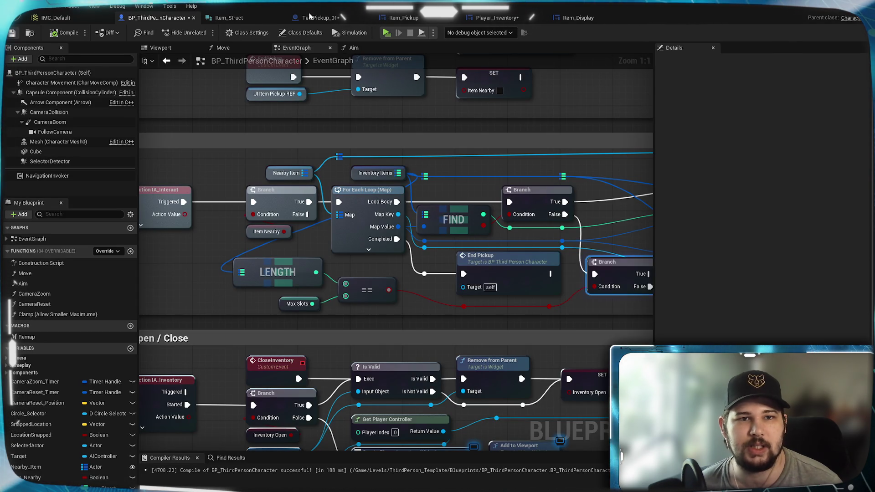
pyautogui.click(319, 17)
pyautogui.click(63, 38)
pyautogui.hotkey('ctrl', 's')
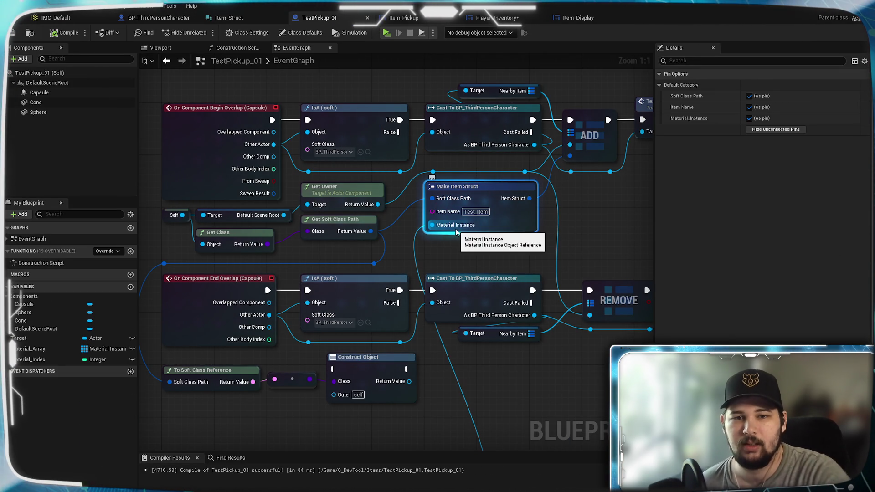
# Step: Move the Material Array, Material Index and GET nodes near the overlap logic and save
pyautogui.moveTo(496, 245)
pyautogui.mouseDown()
pyautogui.moveTo(483, 232)
pyautogui.moveTo(472, 237)
pyautogui.mouseUp()
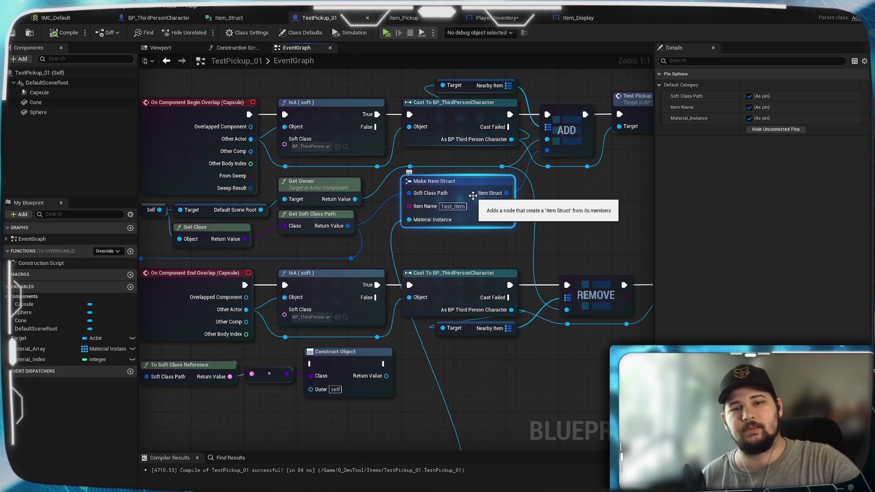
pyautogui.scroll(-1, 471, 243)
pyautogui.moveTo(471, 242)
pyautogui.mouseDown()
pyautogui.moveTo(446, 64)
pyautogui.moveTo(462, 139)
pyautogui.mouseUp()
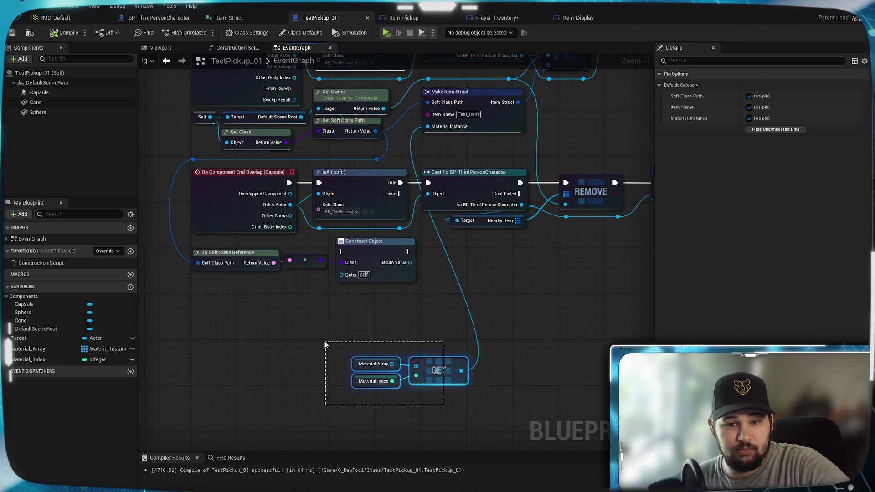
pyautogui.moveTo(443, 404); pyautogui.dragTo(326, 345)
pyautogui.moveTo(444, 360)
pyautogui.mouseDown()
pyautogui.moveTo(424, 310)
pyautogui.moveTo(449, 309)
pyautogui.moveTo(482, 329)
pyautogui.mouseUp()
pyautogui.click(449, 309)
pyautogui.scroll(-1, 448, 309)
pyautogui.scroll(2, 487, 222)
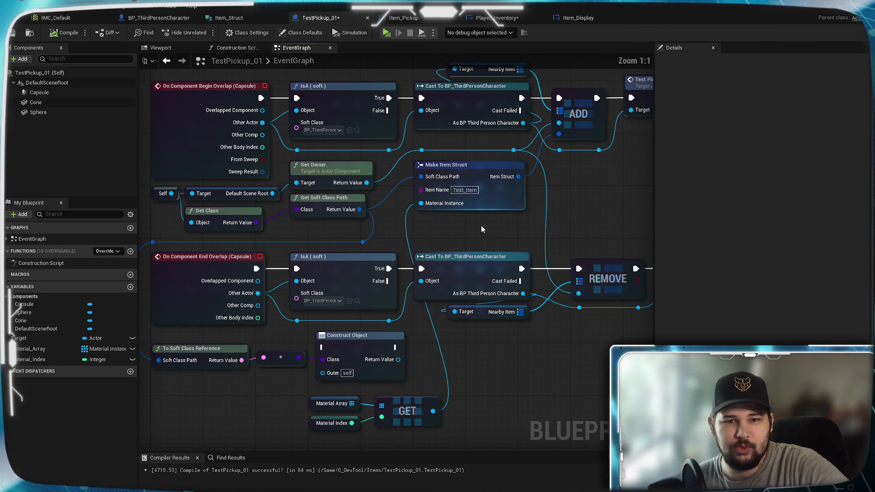
pyautogui.hotkey('ctrl', 's')
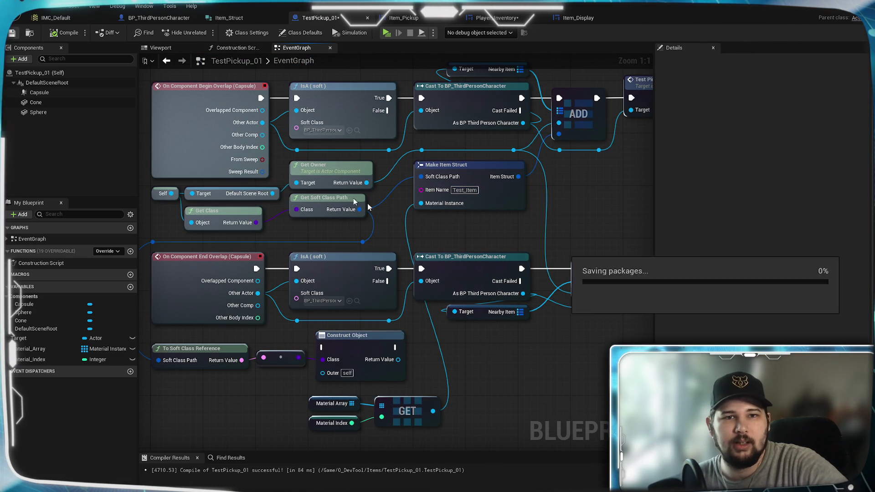
# Step: Pan and zoom out to review the End Pickup and GET nodes
pyautogui.moveTo(466, 245)
pyautogui.mouseDown()
pyautogui.moveTo(350, 312)
pyautogui.moveTo(551, 259)
pyautogui.moveTo(526, 242)
pyautogui.moveTo(510, 179)
pyautogui.moveTo(507, 247)
pyautogui.moveTo(319, 266)
pyautogui.moveTo(498, 257)
pyautogui.moveTo(547, 242)
pyautogui.moveTo(468, 275)
pyautogui.mouseUp()
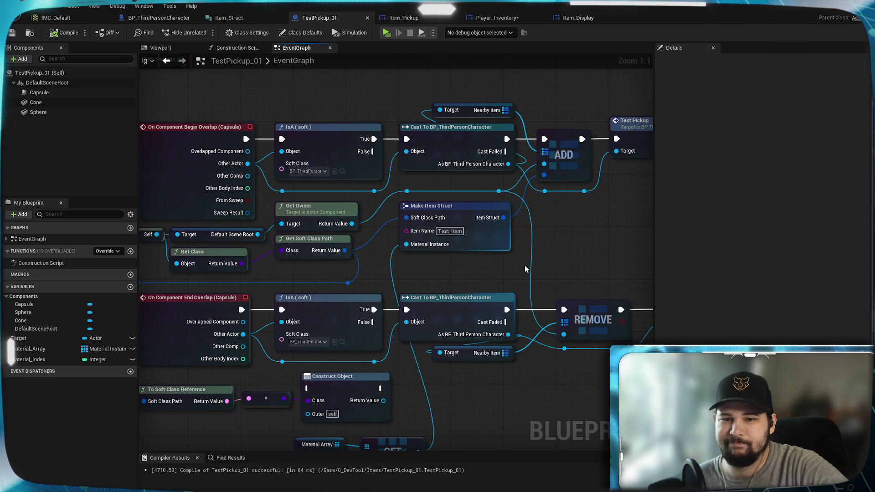
pyautogui.scroll(-3, 525, 269)
pyautogui.moveTo(525, 269)
pyautogui.mouseDown()
pyautogui.moveTo(344, 252)
pyautogui.moveTo(456, 227)
pyautogui.moveTo(427, 231)
pyautogui.mouseUp()
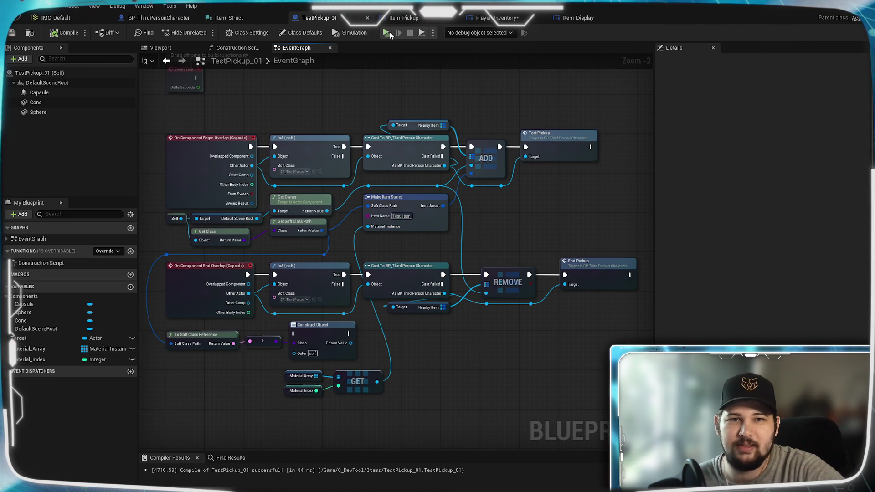
pyautogui.click(390, 32)
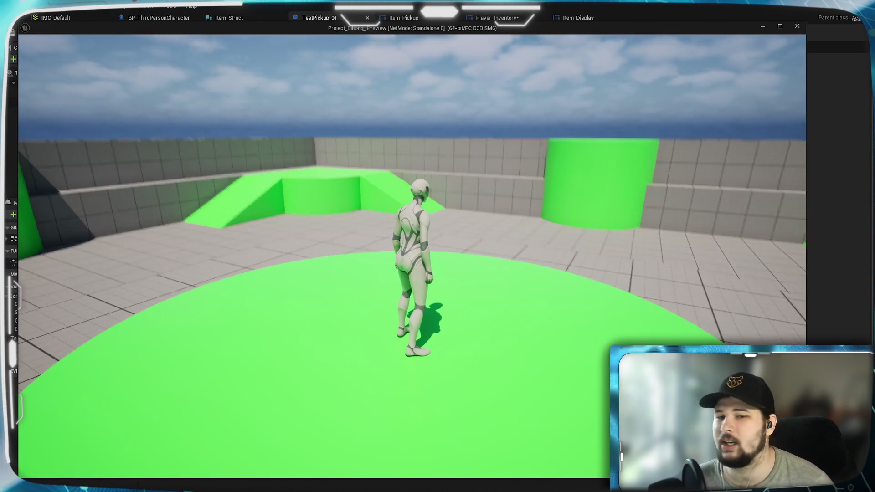
pyautogui.press('s')
pyautogui.press('w')
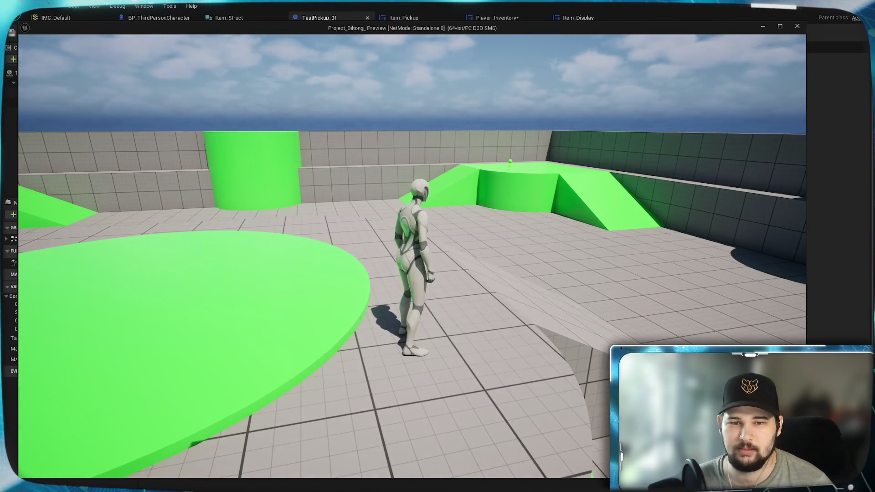
pyautogui.moveTo(437, 247)
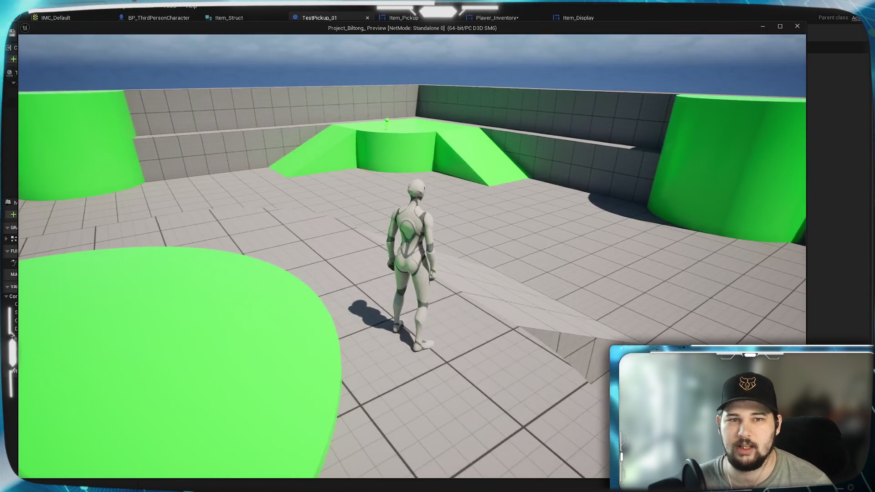
pyautogui.press('w')
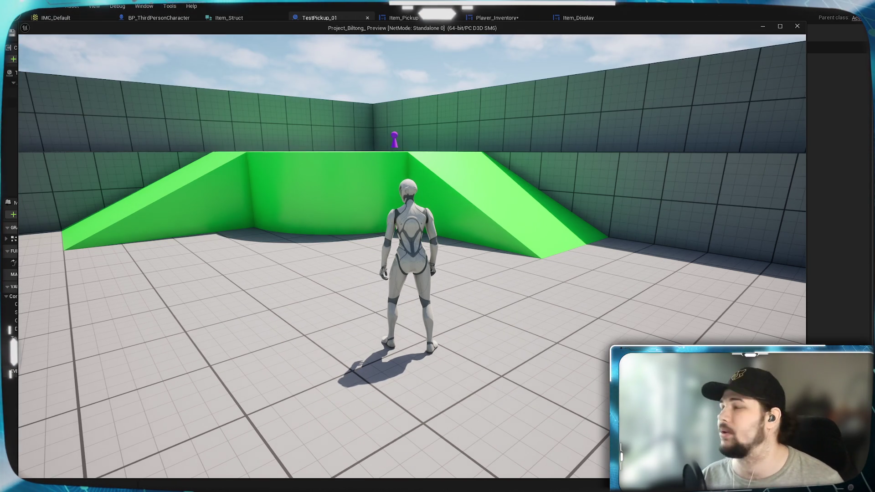
pyautogui.press('w')
pyautogui.press('space')
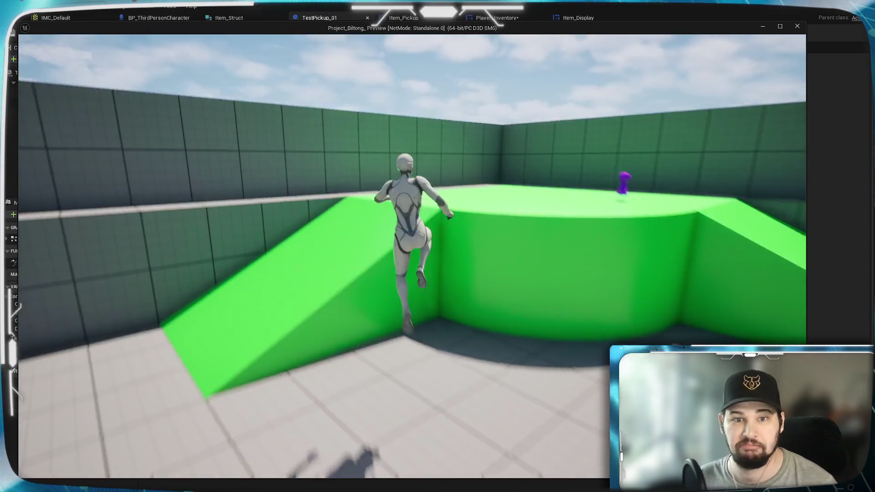
pyautogui.press('w')
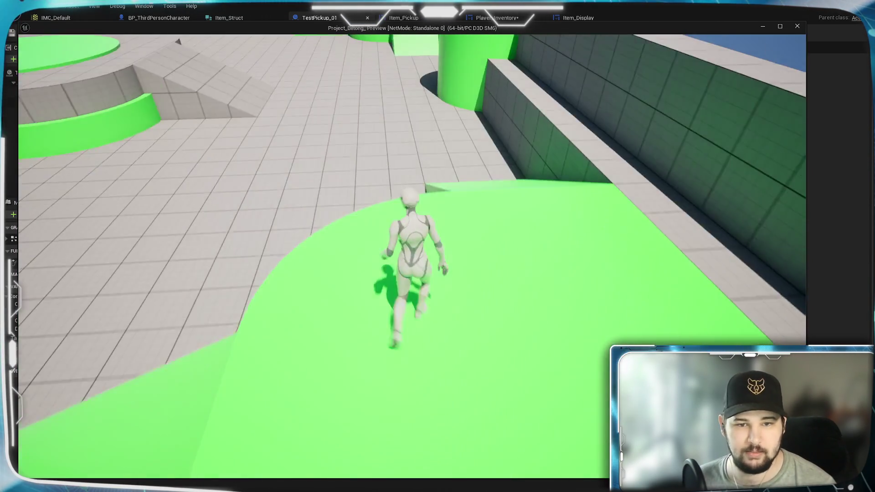
pyautogui.press('w')
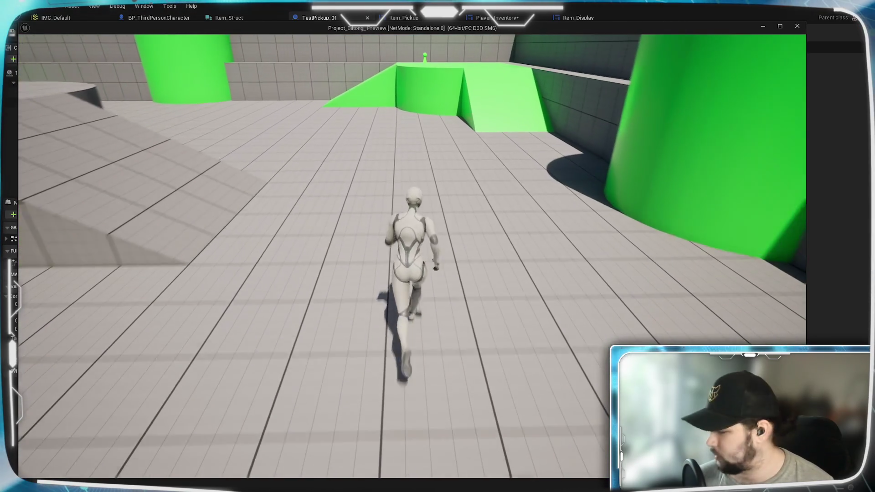
pyautogui.press('w')
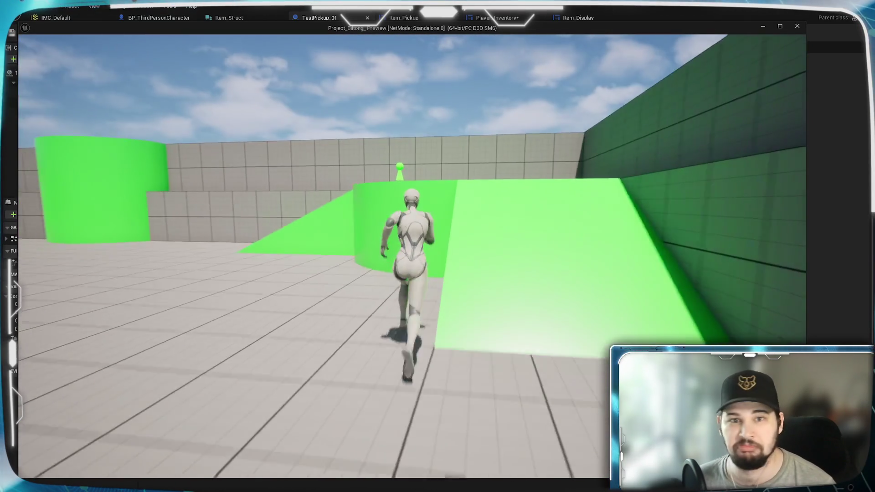
pyautogui.press('space')
pyautogui.press('w')
pyautogui.press('w')
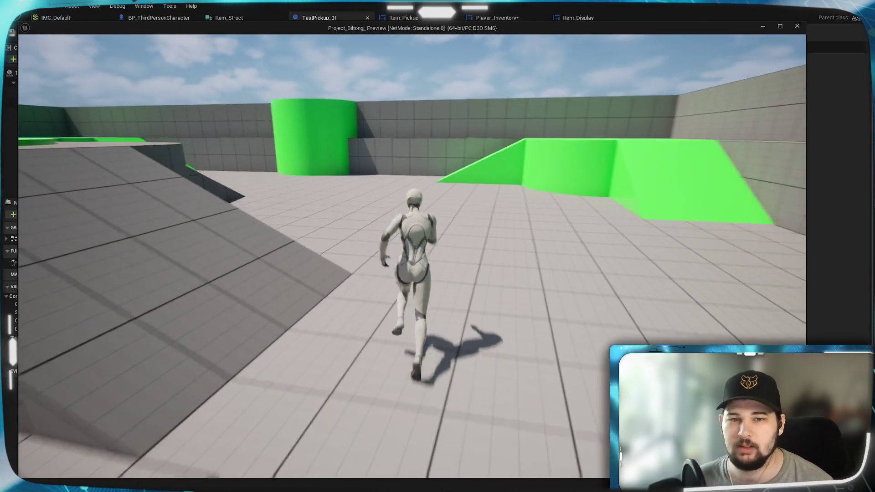
pyautogui.press('w')
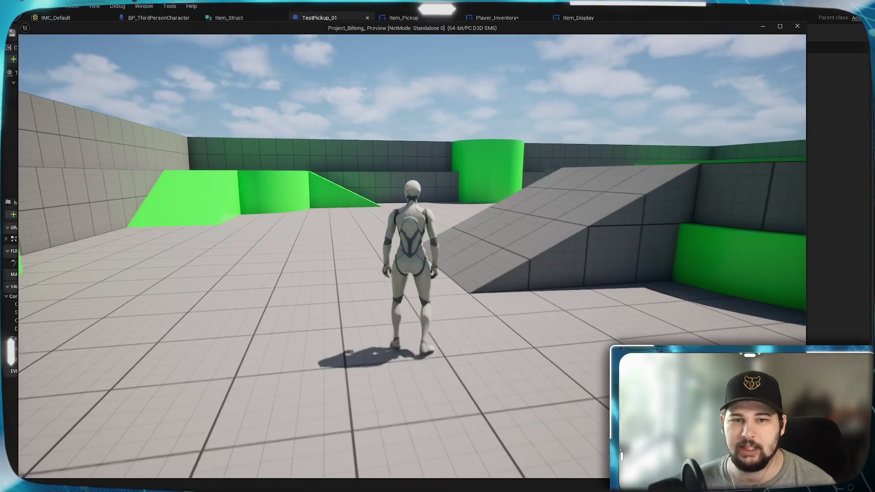
pyautogui.press('i')
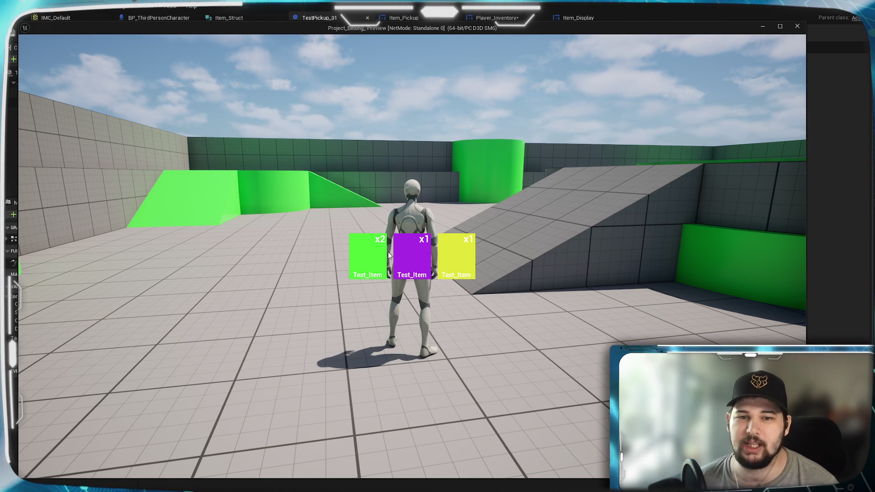
pyautogui.press('i')
pyautogui.press('w')
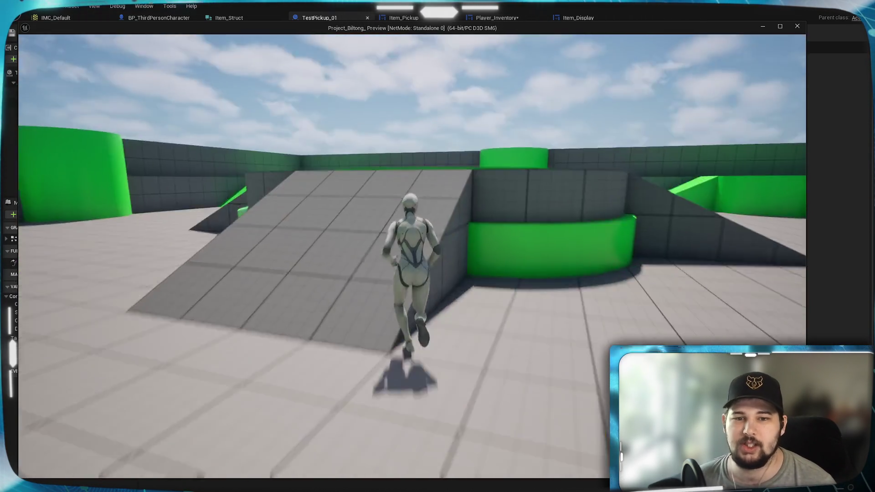
pyautogui.press('space')
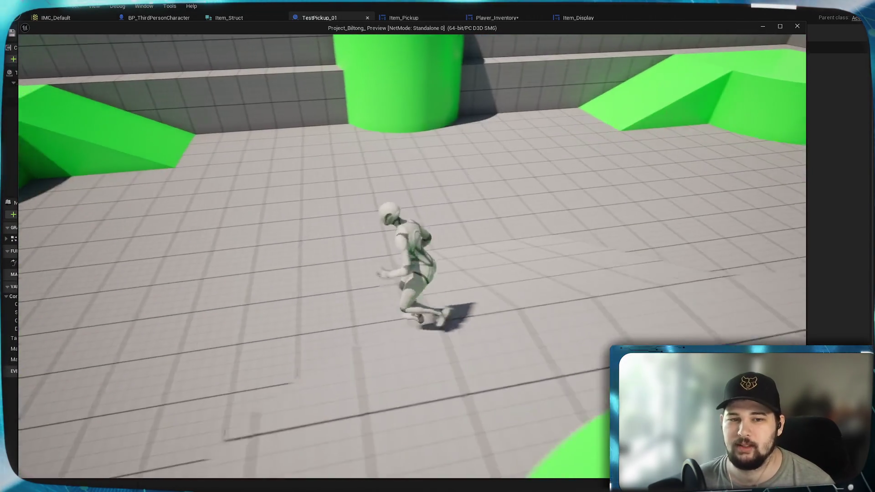
pyautogui.press('space')
pyautogui.press('space')
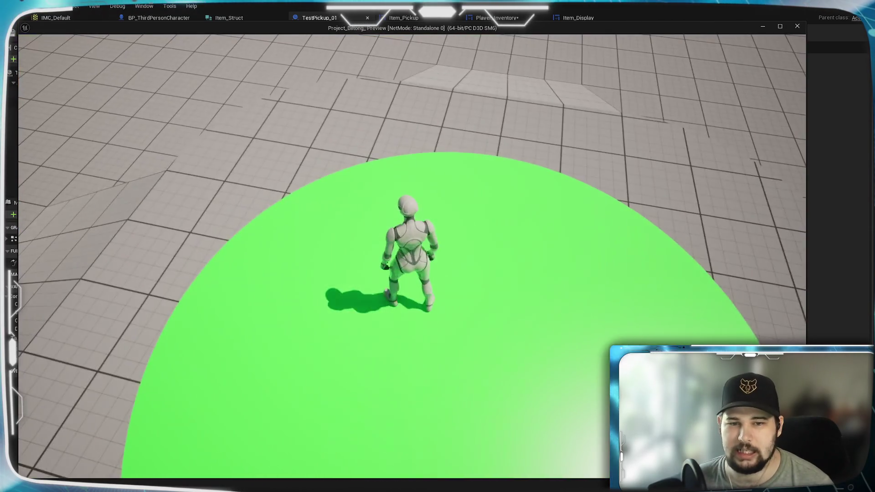
pyautogui.press('Escape')
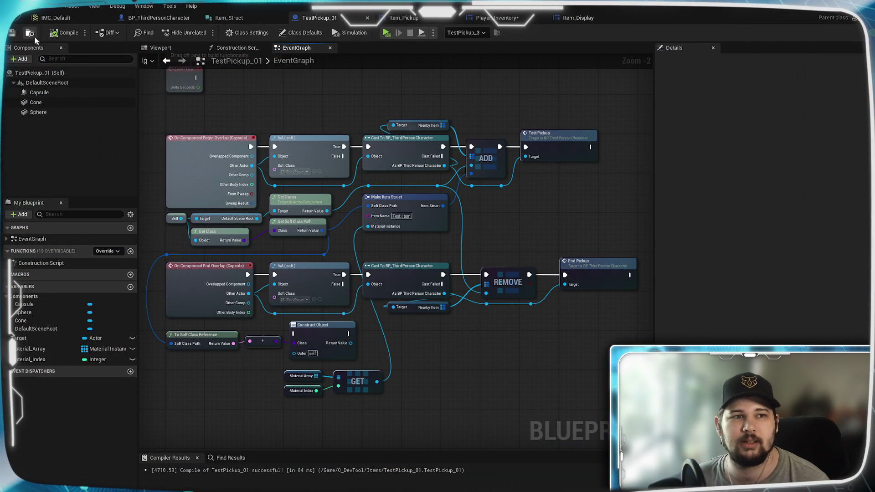
# Step: Go to the Player_Inventory event graph and frame the For Each Loop and Add Child nodes
pyautogui.click(546, 21)
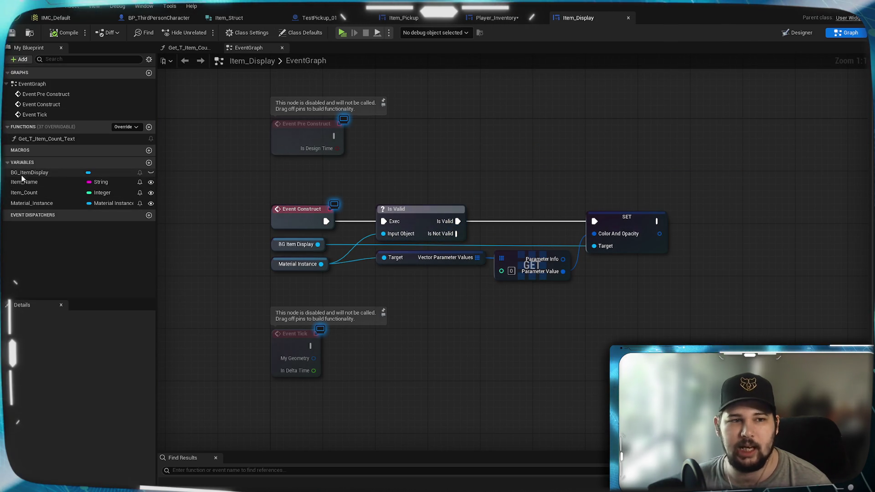
pyautogui.click(495, 17)
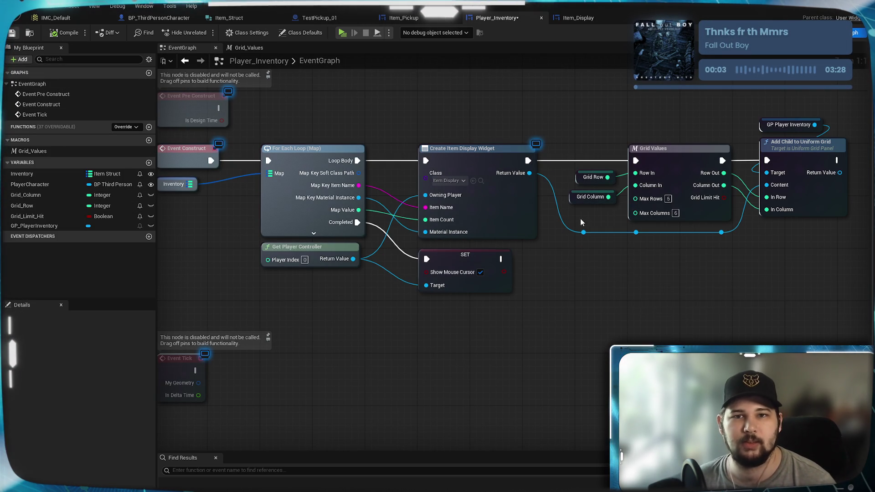
pyautogui.moveTo(556, 318)
pyautogui.mouseDown()
pyautogui.moveTo(704, 312)
pyautogui.moveTo(492, 324)
pyautogui.moveTo(603, 319)
pyautogui.mouseUp()
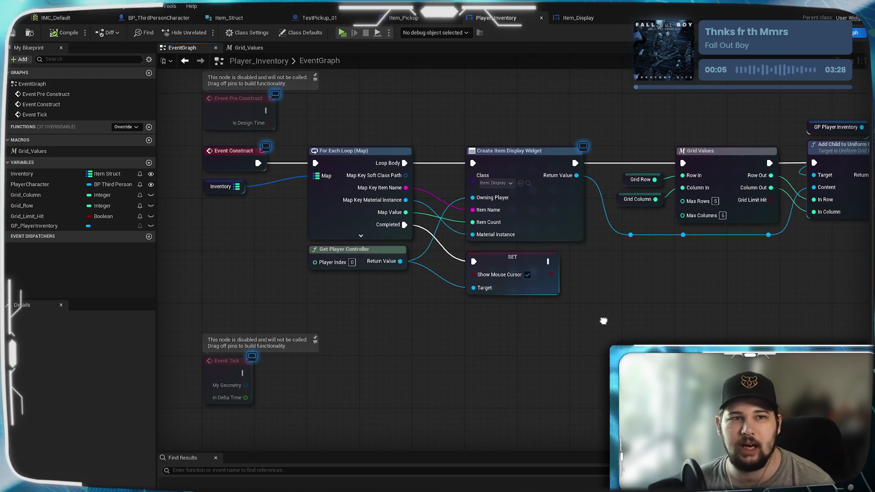
pyautogui.moveTo(667, 292)
pyautogui.mouseDown()
pyautogui.moveTo(608, 309)
pyautogui.moveTo(626, 308)
pyautogui.mouseUp()
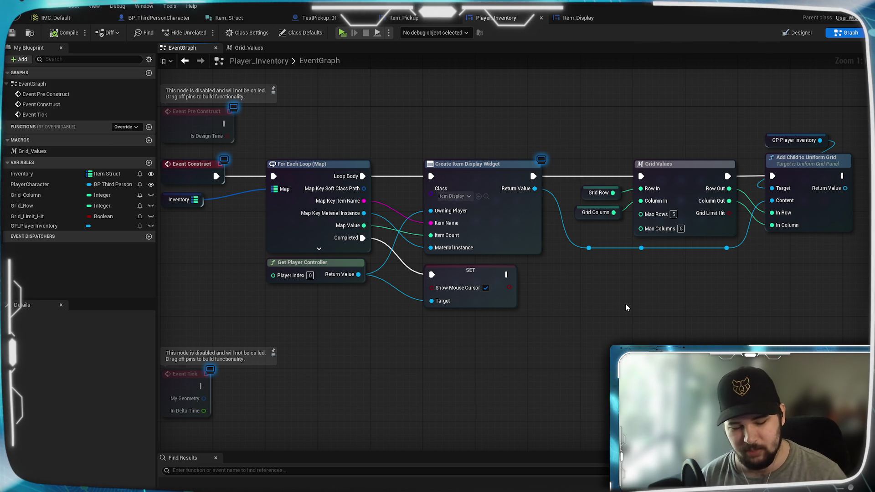
pyautogui.rightClick(383, 326)
# Step: Add a Set Row (Grid Slot) node from the widget reroute, searching 'row' with context sensitivity off
pyautogui.click(314, 338)
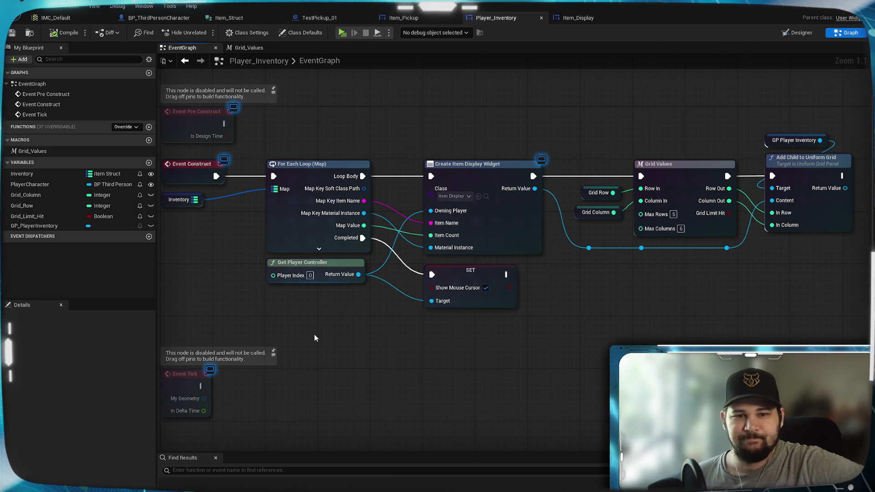
pyautogui.moveTo(354, 301)
pyautogui.mouseDown()
pyautogui.moveTo(384, 338)
pyautogui.moveTo(368, 348)
pyautogui.moveTo(354, 342)
pyautogui.moveTo(364, 314)
pyautogui.moveTo(358, 324)
pyautogui.mouseUp()
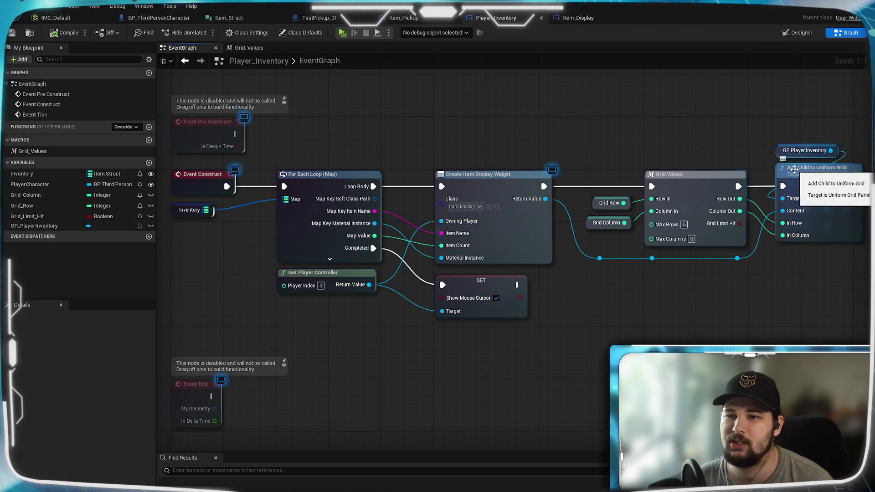
pyautogui.moveTo(795, 169); pyautogui.dragTo(675, 169)
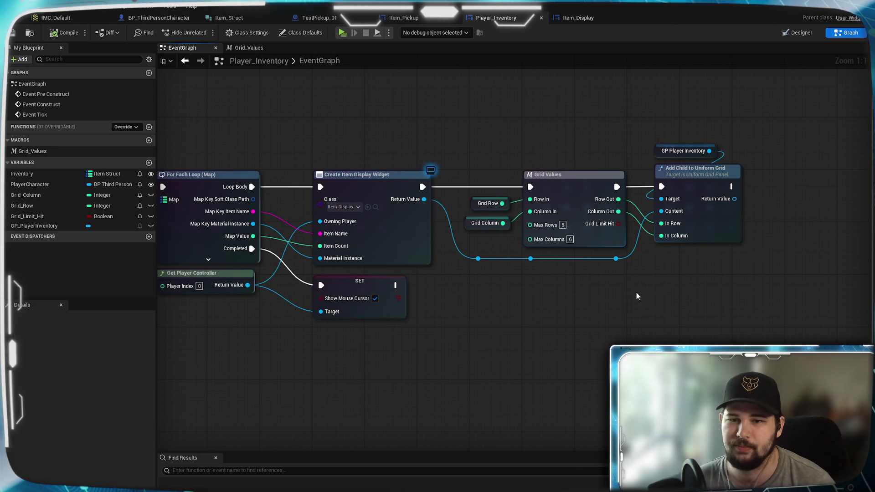
pyautogui.moveTo(548, 313)
pyautogui.mouseDown()
pyautogui.moveTo(771, 297)
pyautogui.moveTo(531, 281)
pyautogui.mouseUp()
pyautogui.moveTo(599, 226); pyautogui.dragTo(621, 317)
pyautogui.write('row')
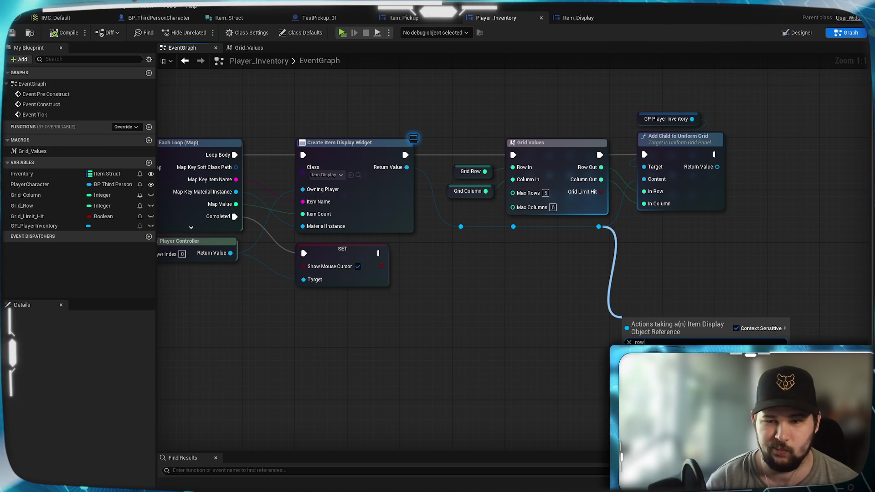
pyautogui.click(736, 328)
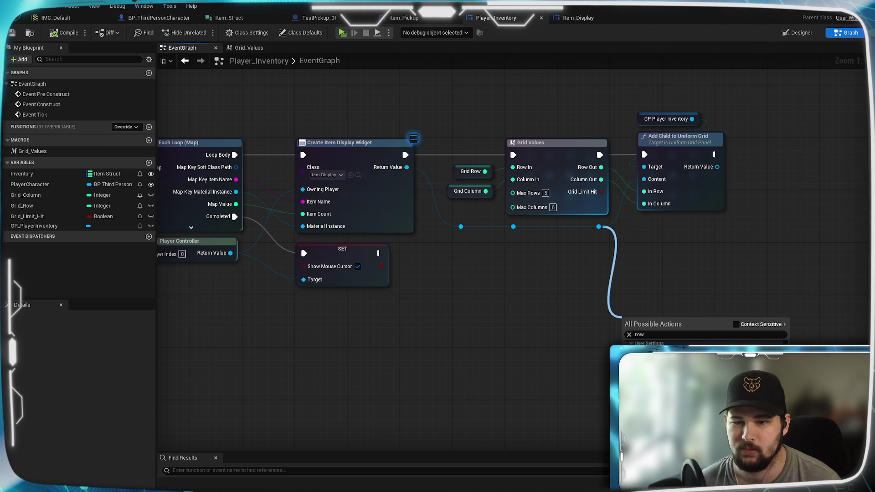
pyautogui.click(657, 360)
pyautogui.click(720, 275)
# Step: Wire Add Child's output into Set Row and move it beside Add Child to Uniform Grid
pyautogui.moveTo(717, 166)
pyautogui.mouseDown()
pyautogui.moveTo(630, 297)
pyautogui.moveTo(634, 315)
pyautogui.moveTo(709, 268)
pyautogui.moveTo(673, 311)
pyautogui.mouseUp()
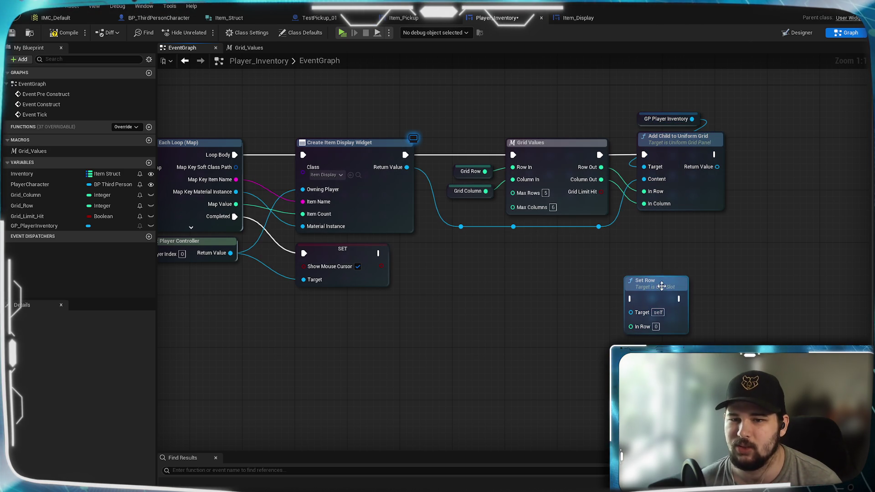
pyautogui.moveTo(662, 277); pyautogui.dragTo(694, 251)
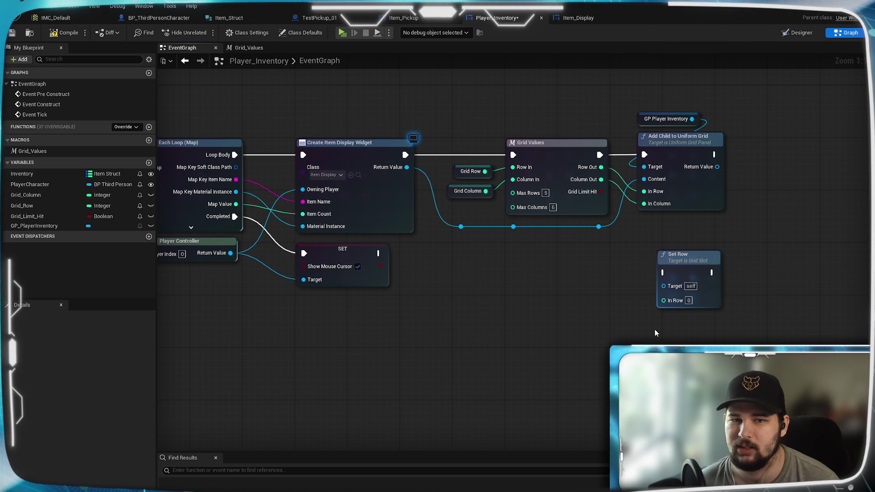
pyautogui.moveTo(598, 226); pyautogui.dragTo(433, 316)
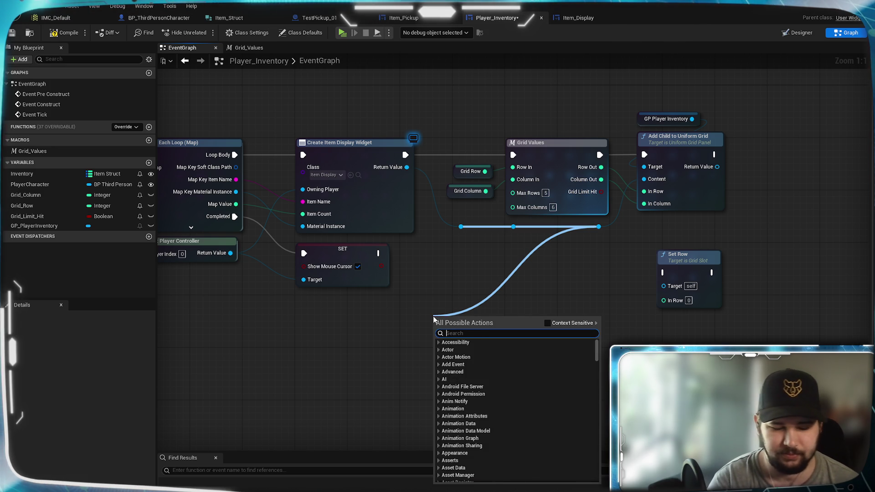
# Step: Search 'get grid' and browse the action list for grid-slot getters
pyautogui.write('get grid')
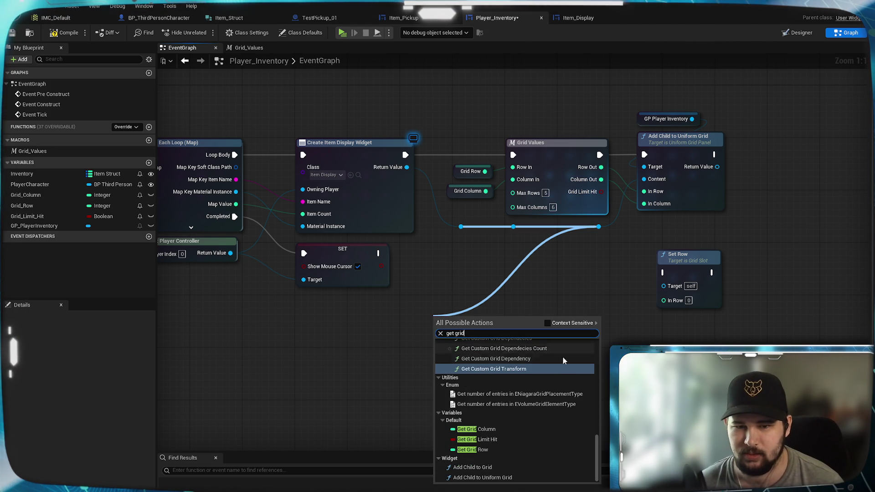
pyautogui.scroll(2, 557, 368)
pyautogui.scroll(-2, 554, 361)
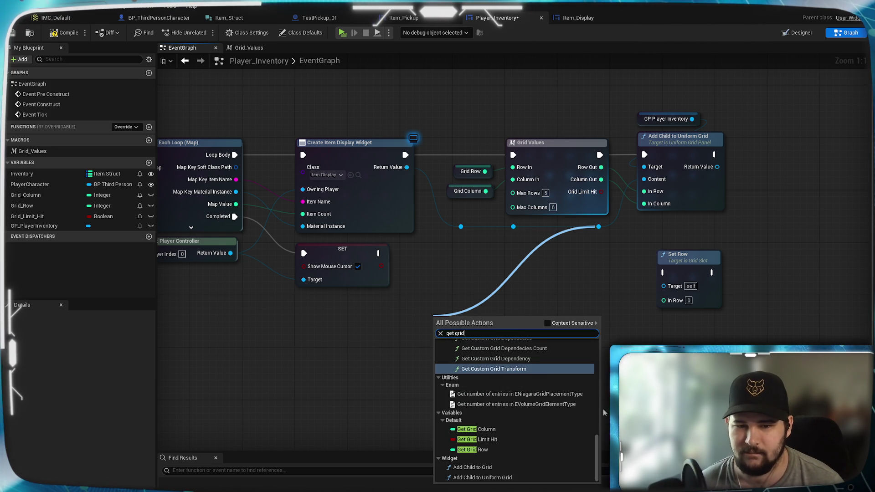
pyautogui.scroll(3, 565, 401)
pyautogui.scroll(-3, 575, 427)
pyautogui.scroll(3, 576, 427)
pyautogui.scroll(5, 575, 427)
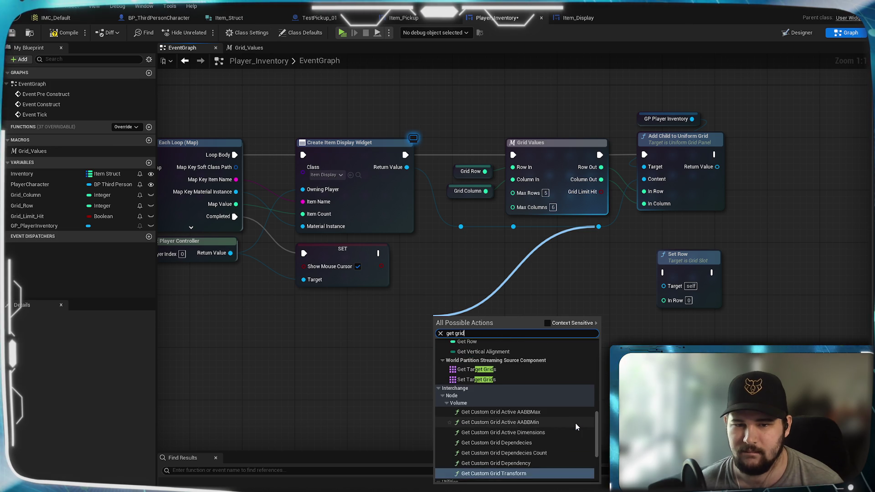
pyautogui.scroll(1, 575, 427)
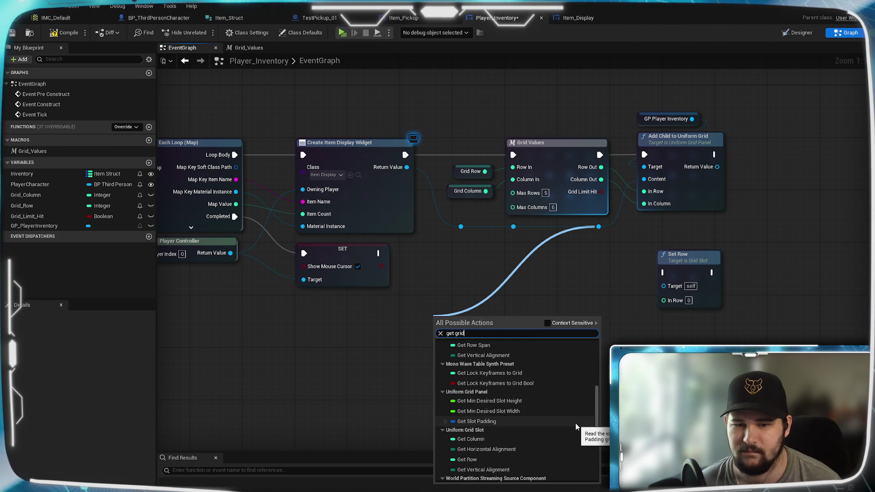
pyautogui.scroll(5, 575, 427)
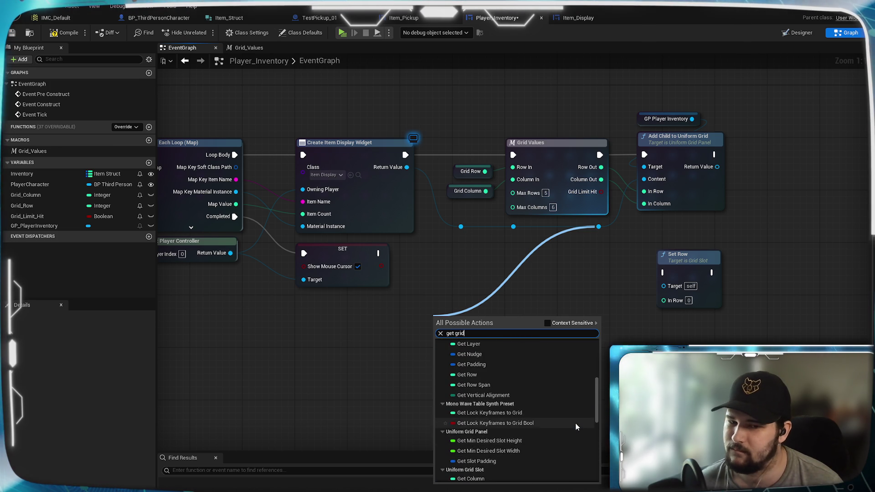
pyautogui.scroll(1, 576, 427)
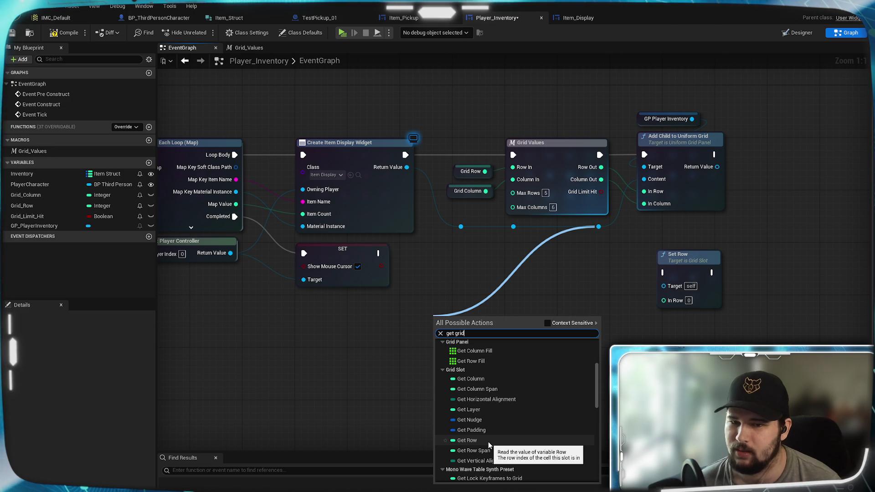
pyautogui.scroll(5, 489, 420)
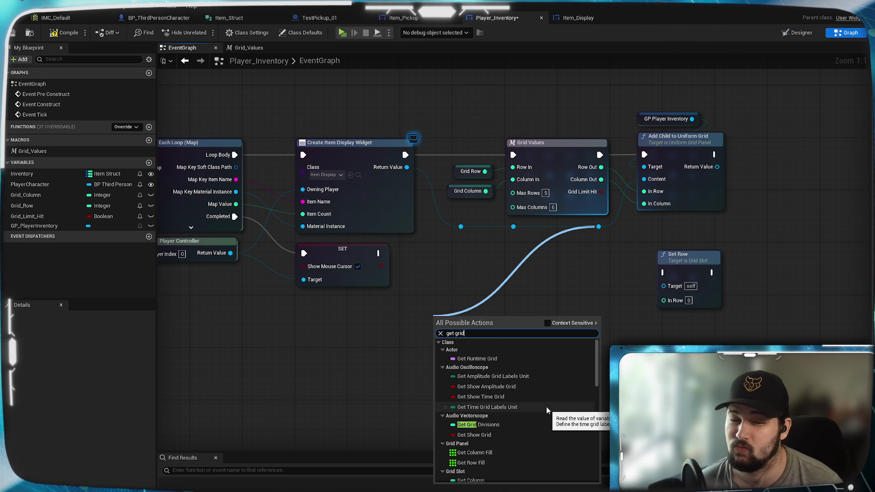
pyautogui.scroll(-1, 546, 410)
pyautogui.scroll(-3, 546, 407)
# Step: Add a Grid Slot Get Row node below Grid Values, then pull a wire from Add Child's result
pyautogui.click(497, 441)
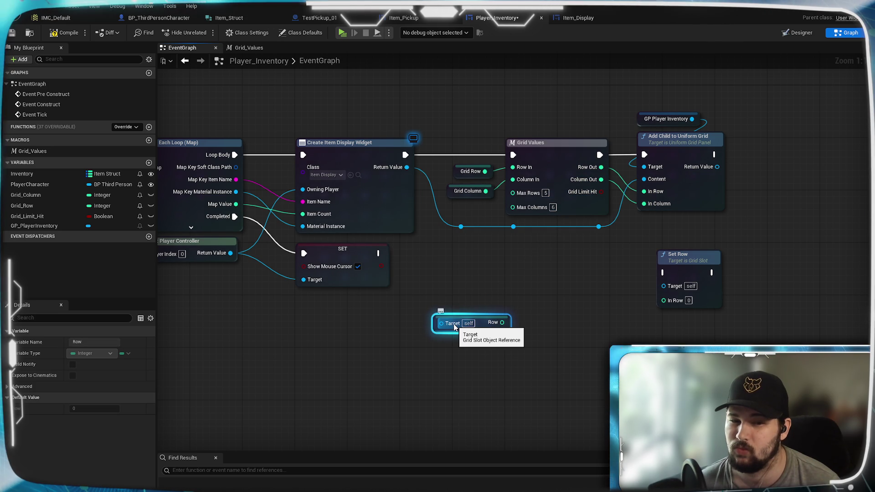
pyautogui.moveTo(491, 315); pyautogui.dragTo(570, 275)
pyautogui.click(500, 347)
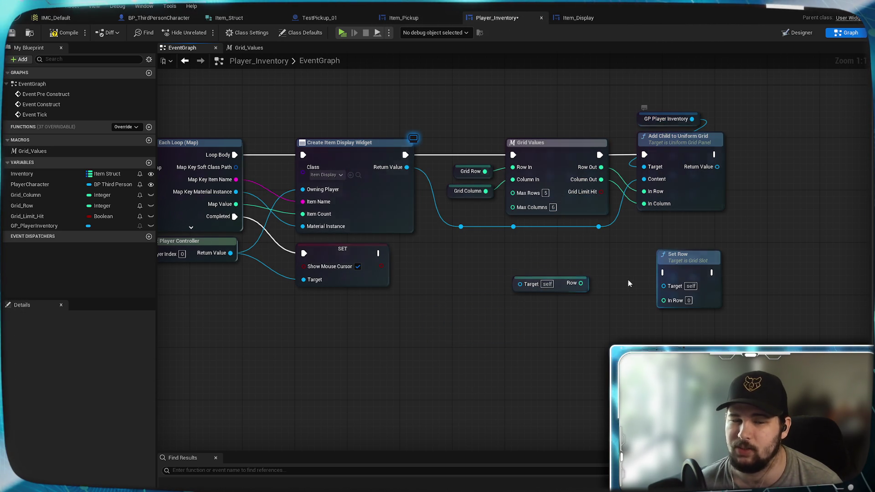
pyautogui.moveTo(811, 252); pyautogui.dragTo(640, 252)
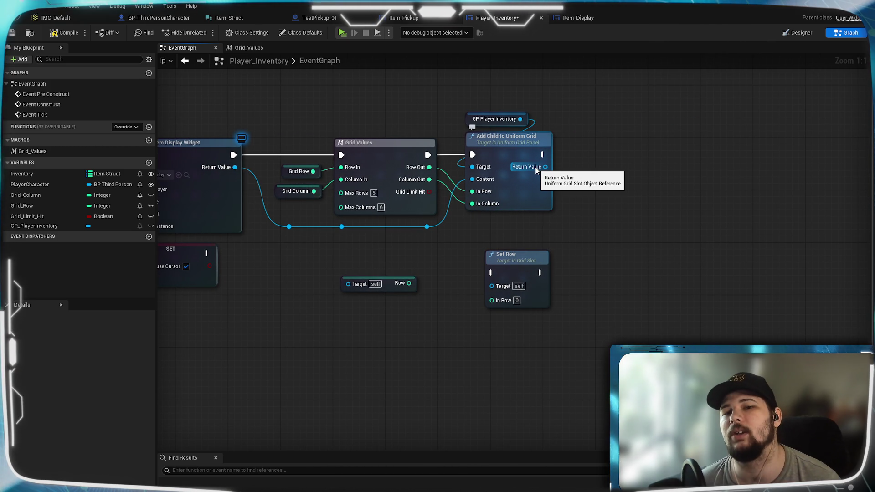
pyautogui.moveTo(559, 177)
pyautogui.mouseDown()
pyautogui.moveTo(636, 158)
pyautogui.moveTo(476, 251)
pyautogui.moveTo(556, 290)
pyautogui.moveTo(573, 269)
pyautogui.moveTo(421, 267)
pyautogui.moveTo(464, 287)
pyautogui.moveTo(688, 315)
pyautogui.mouseUp()
# Step: Add a Get Row node wired to the Add Child to Uniform Grid return value
pyautogui.write('get')
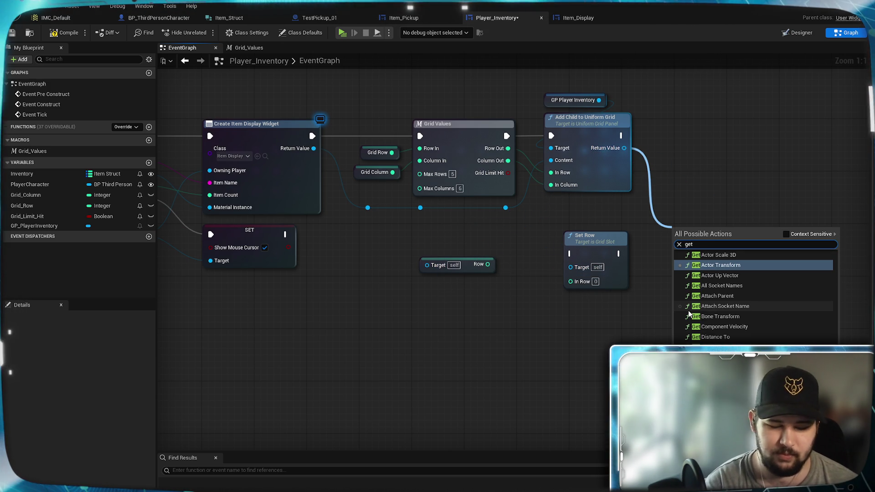
pyautogui.click(786, 234)
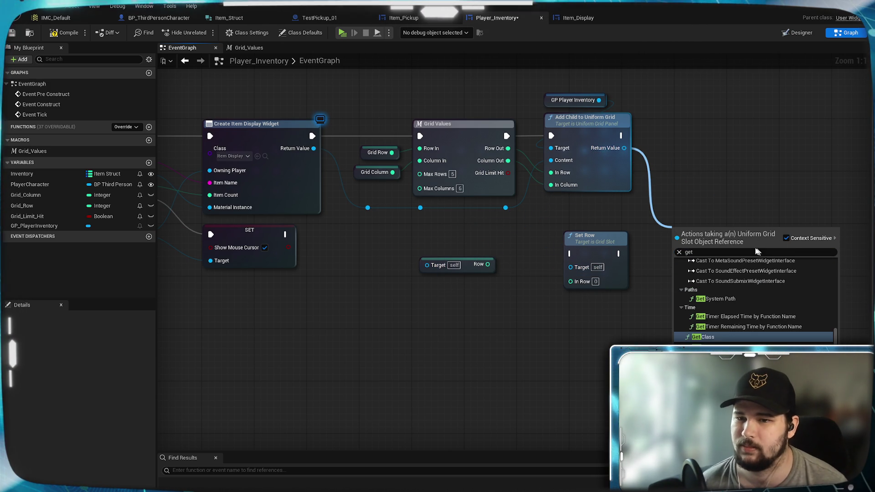
pyautogui.write(' row')
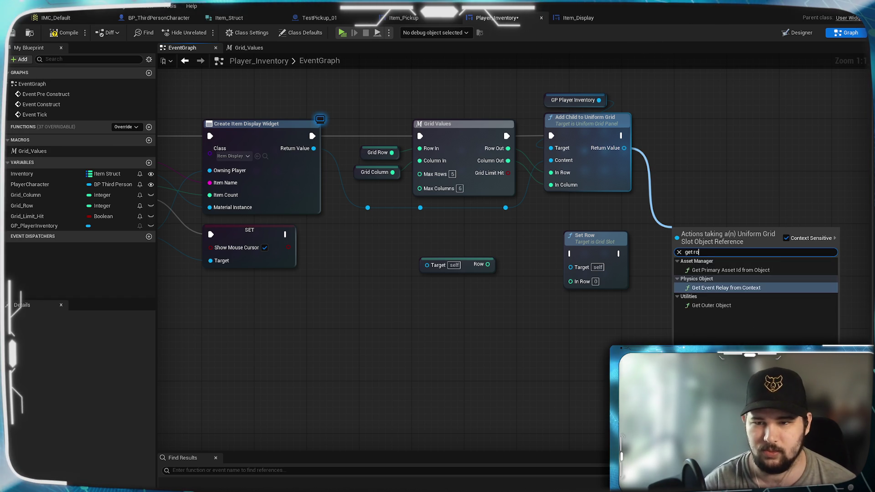
pyautogui.click(790, 242)
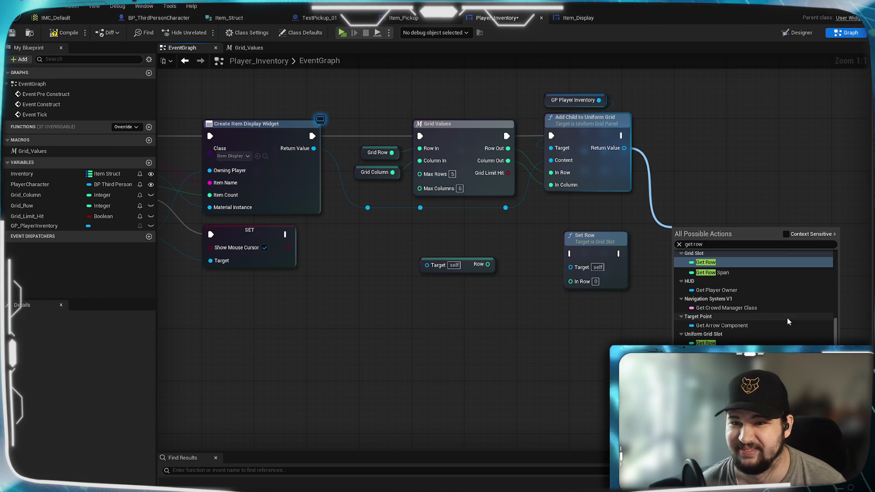
pyautogui.scroll(-3, 735, 306)
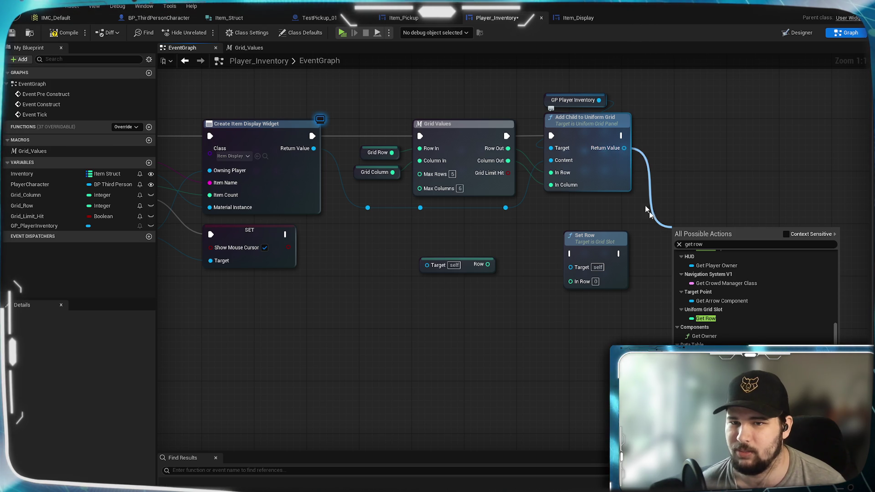
pyautogui.click(725, 318)
pyautogui.moveTo(719, 263); pyautogui.dragTo(693, 313)
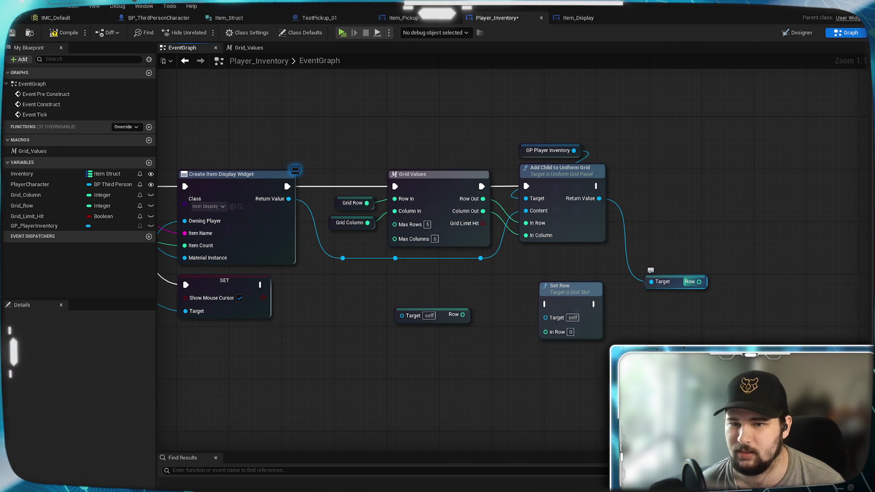
# Step: Wire a SET Row node from the Add Child result and delete the extra Get Row node
pyautogui.moveTo(599, 198)
pyautogui.mouseDown()
pyautogui.moveTo(650, 323)
pyautogui.moveTo(651, 281)
pyautogui.mouseUp()
pyautogui.moveTo(600, 203); pyautogui.dragTo(638, 304)
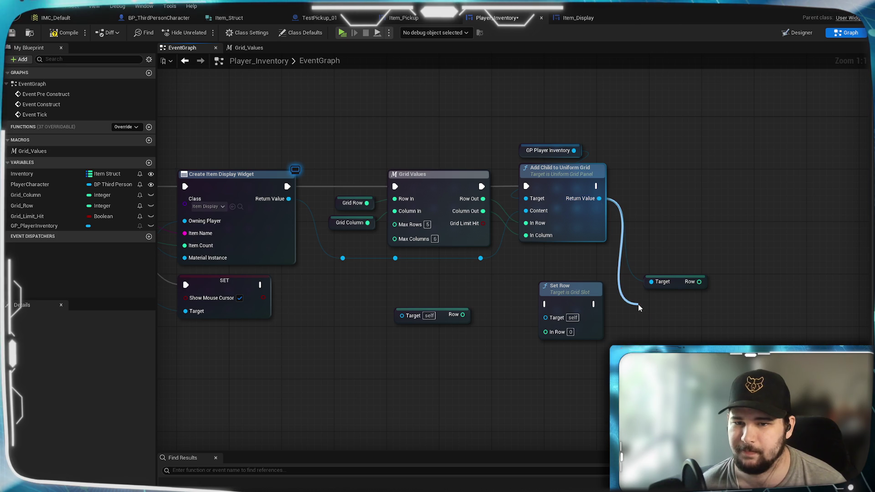
pyautogui.write('set row')
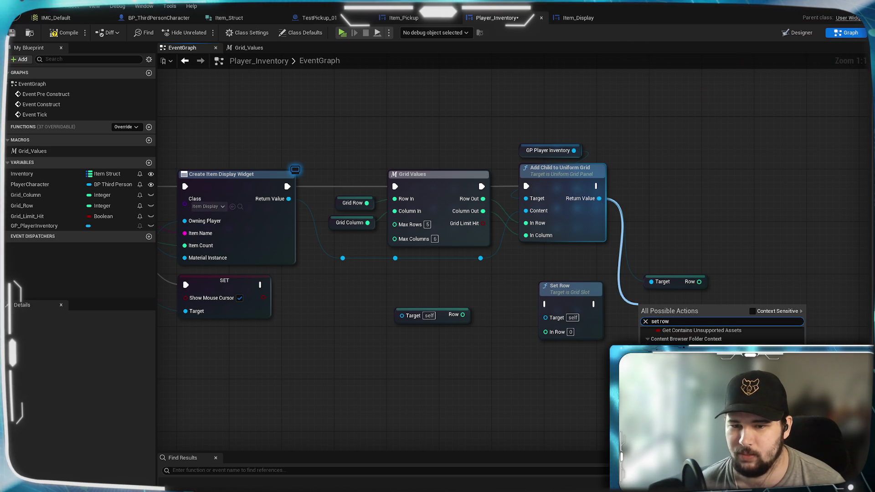
pyautogui.press('Return')
pyautogui.moveTo(682, 313); pyautogui.dragTo(669, 312)
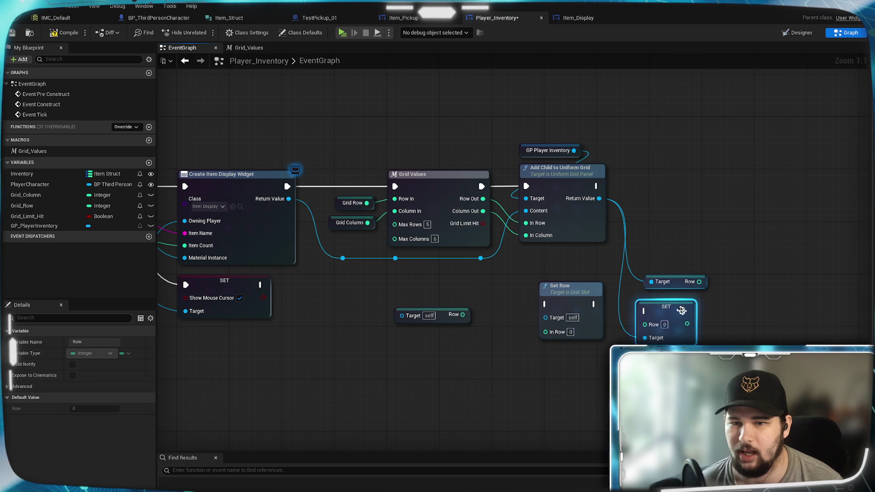
pyautogui.click(682, 279)
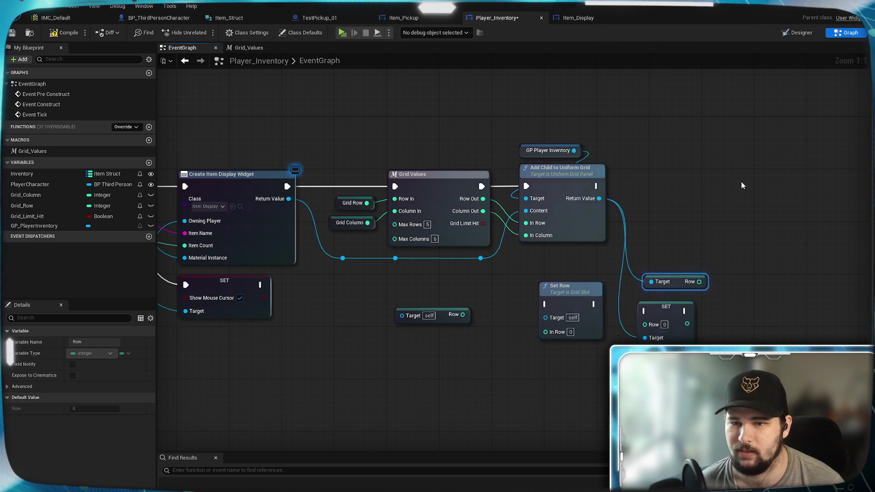
pyautogui.press('Delete')
# Step: Pan across the graph toward the For Each Loop and add a new Boolean variable NewVar
pyautogui.moveTo(611, 309); pyautogui.dragTo(696, 273)
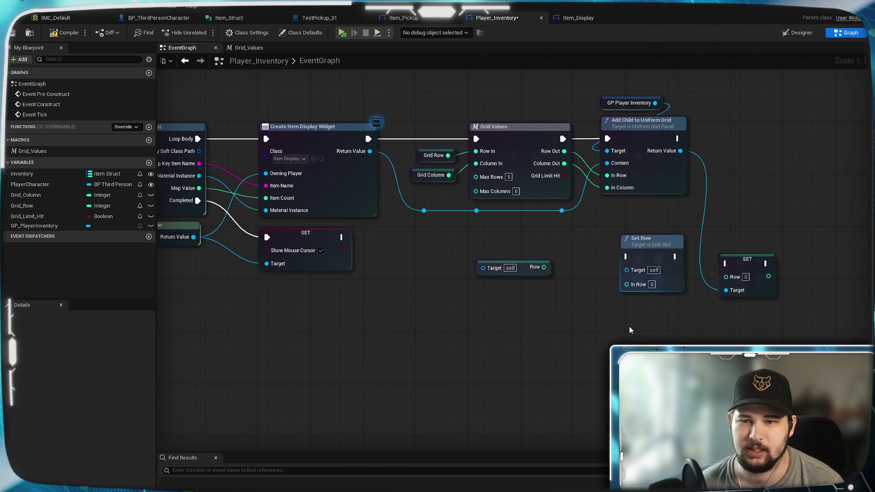
pyautogui.moveTo(547, 296)
pyautogui.mouseDown()
pyautogui.moveTo(611, 281)
pyautogui.moveTo(747, 289)
pyautogui.mouseUp()
pyautogui.moveTo(501, 319)
pyautogui.mouseDown()
pyautogui.moveTo(646, 318)
pyautogui.moveTo(324, 321)
pyautogui.mouseUp()
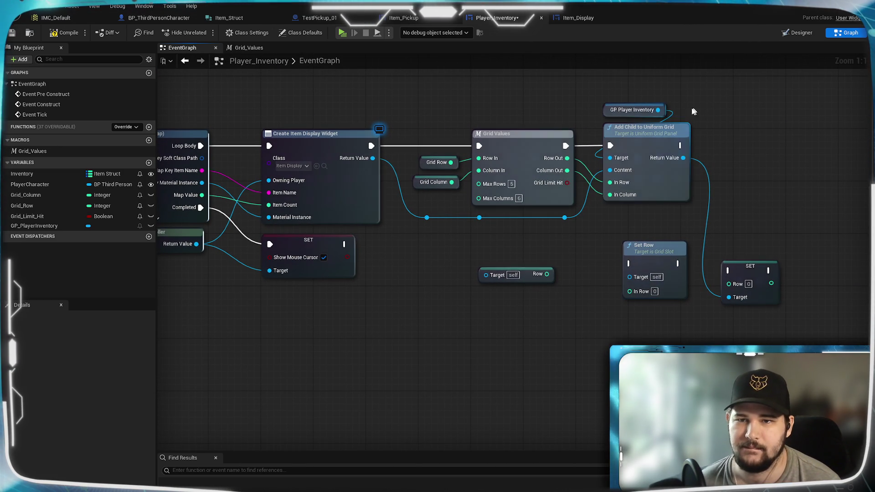
pyautogui.moveTo(689, 222); pyautogui.dragTo(730, 154)
pyautogui.moveTo(555, 278)
pyautogui.mouseDown()
pyautogui.moveTo(698, 302)
pyautogui.moveTo(546, 329)
pyautogui.mouseUp()
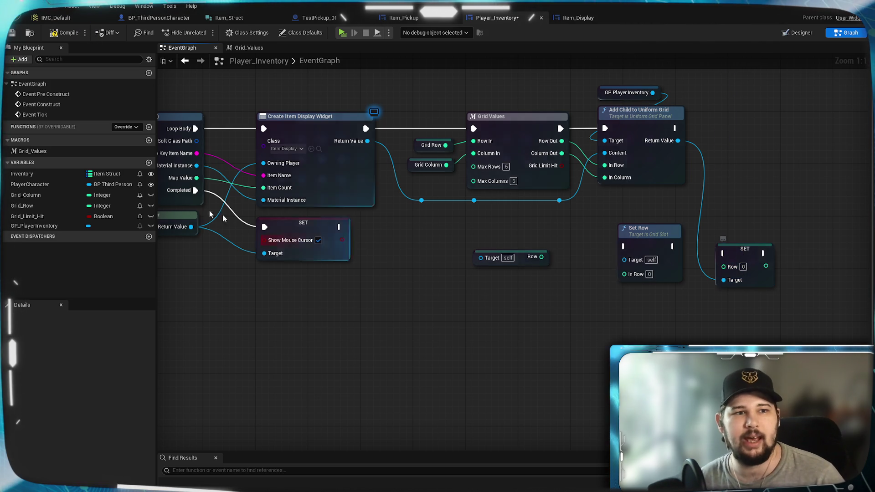
pyautogui.click(148, 163)
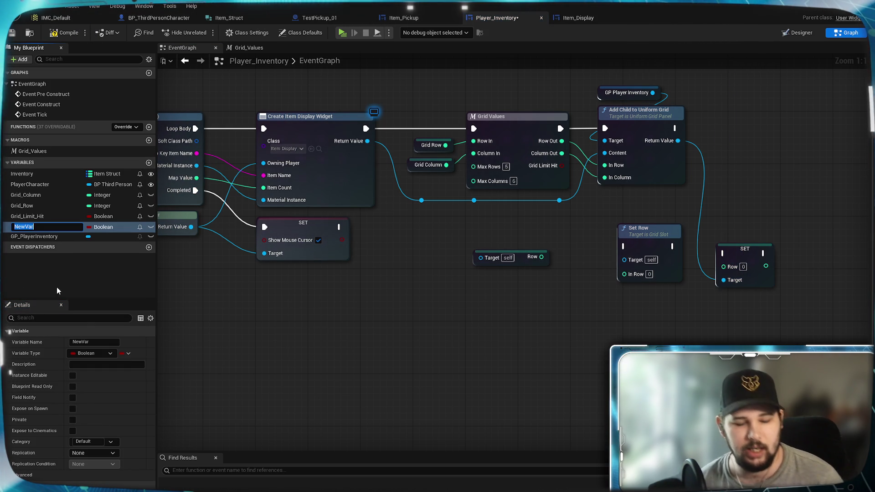
# Step: Rename the variable Grid_Children, make it a Uniform Grid Slot Object Reference array, and compile
pyautogui.write('Grid')
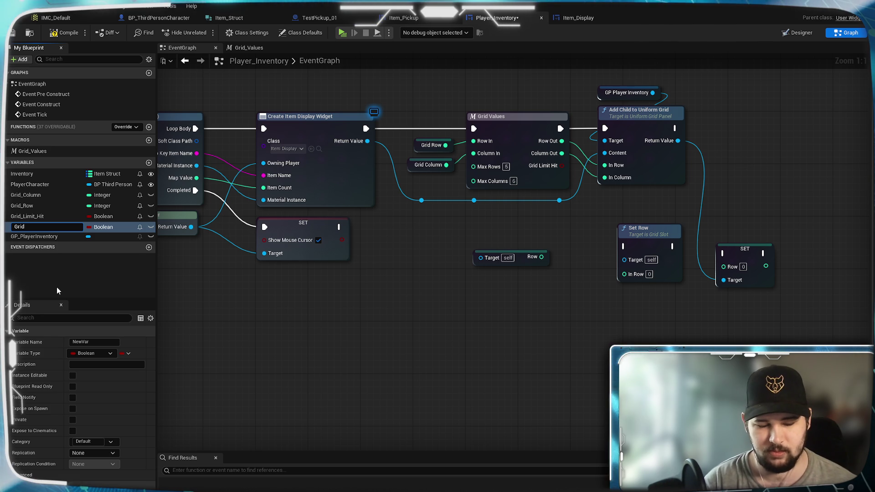
pyautogui.write('_Ch')
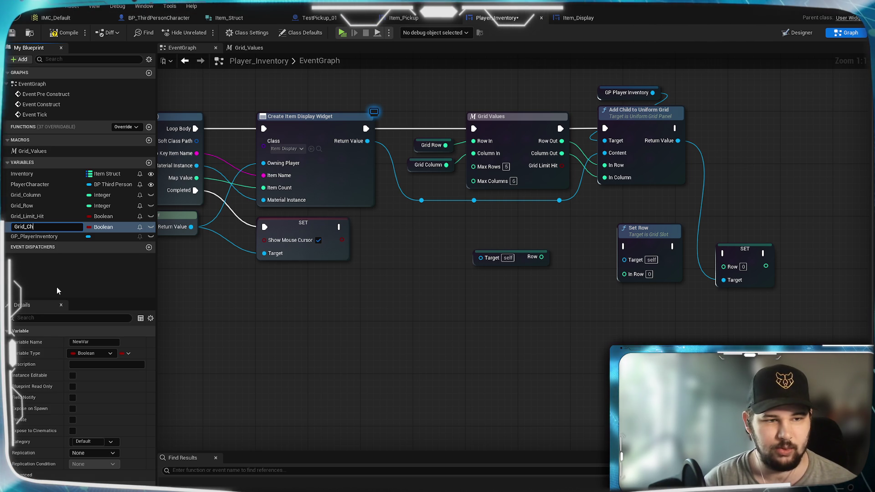
pyautogui.write('ildren')
pyautogui.press('Return')
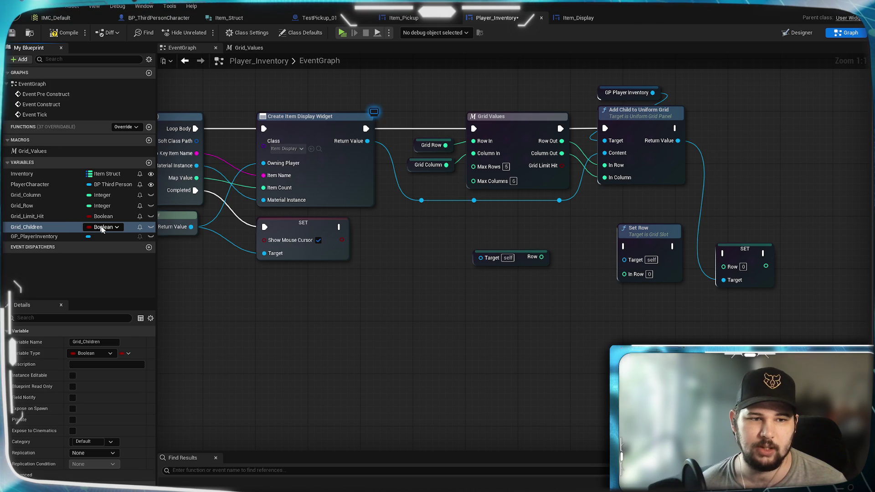
pyautogui.click(115, 227)
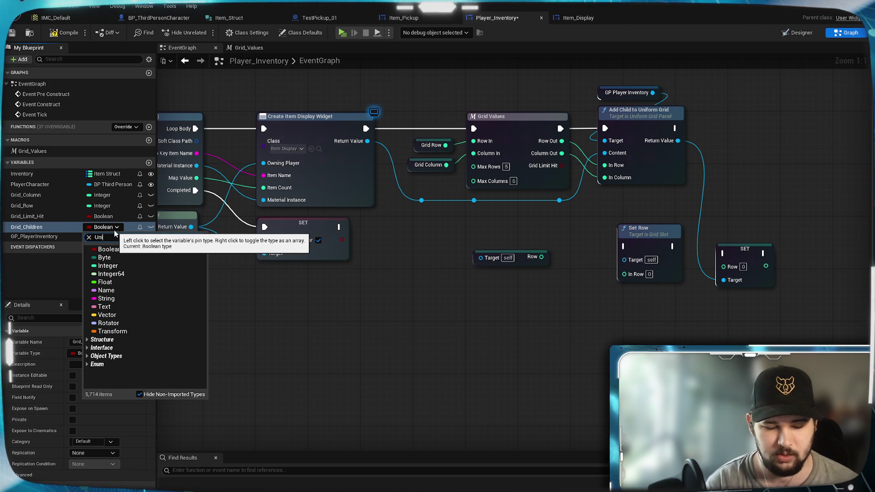
pyautogui.write('Uniform')
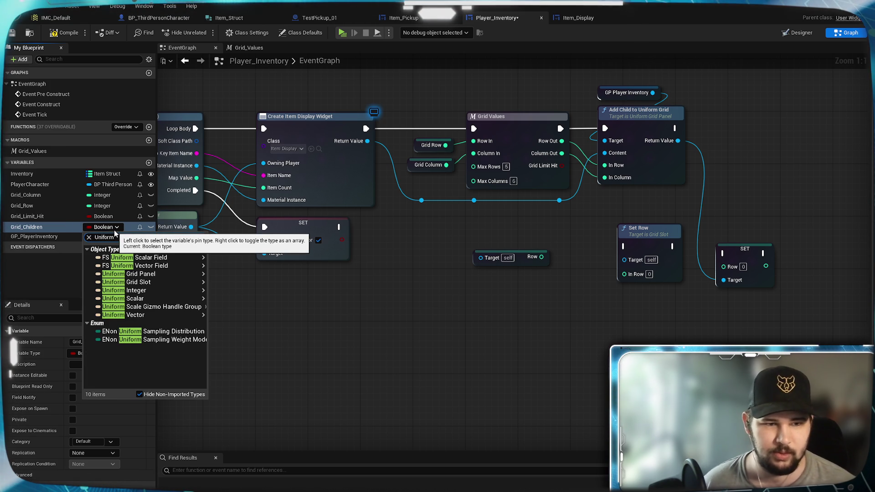
pyautogui.moveTo(181, 283)
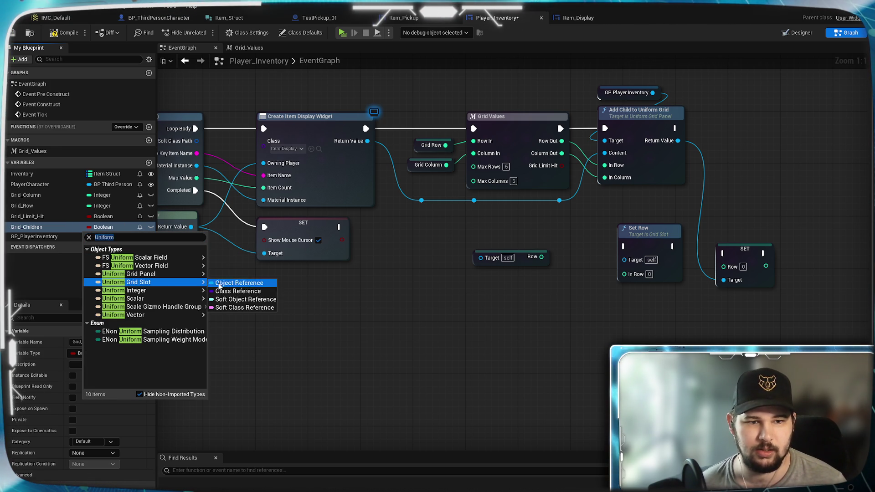
pyautogui.click(238, 259)
pyautogui.click(129, 354)
pyautogui.click(118, 377)
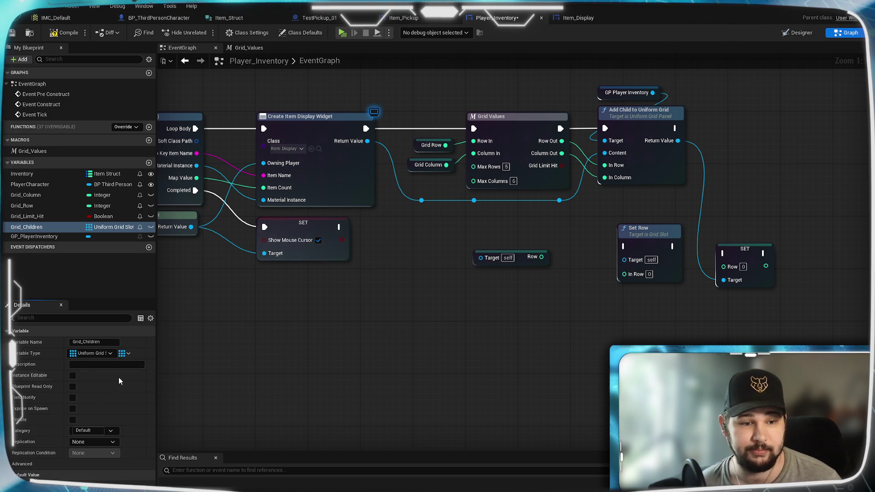
pyautogui.click(61, 34)
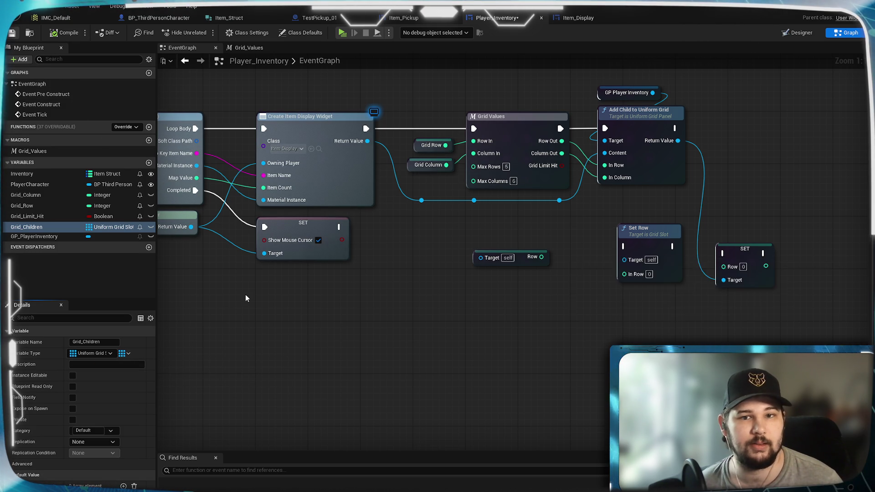
pyautogui.moveTo(313, 307); pyautogui.dragTo(497, 314)
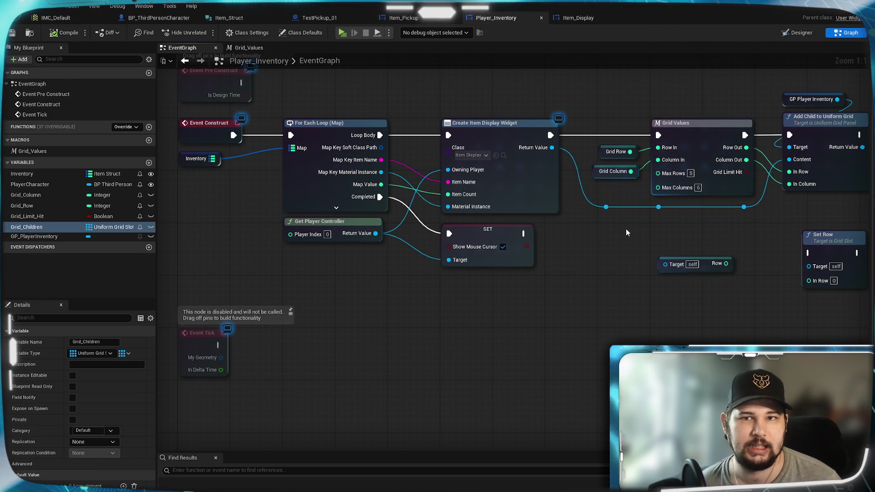
# Step: Place a Grid_Children getter beside Add Child to Uniform Grid, discarding an accidental setter
pyautogui.moveTo(625, 229)
pyautogui.mouseDown()
pyautogui.moveTo(570, 242)
pyautogui.moveTo(630, 255)
pyautogui.mouseUp()
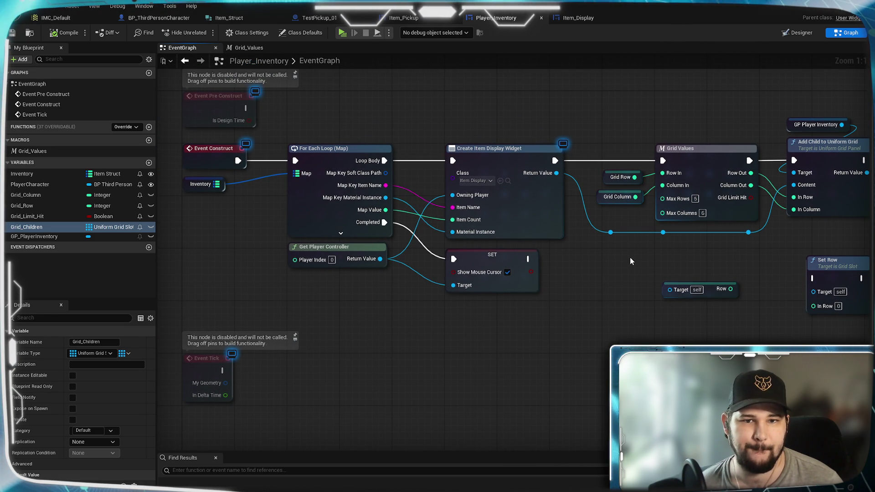
pyautogui.moveTo(630, 256); pyautogui.dragTo(430, 280)
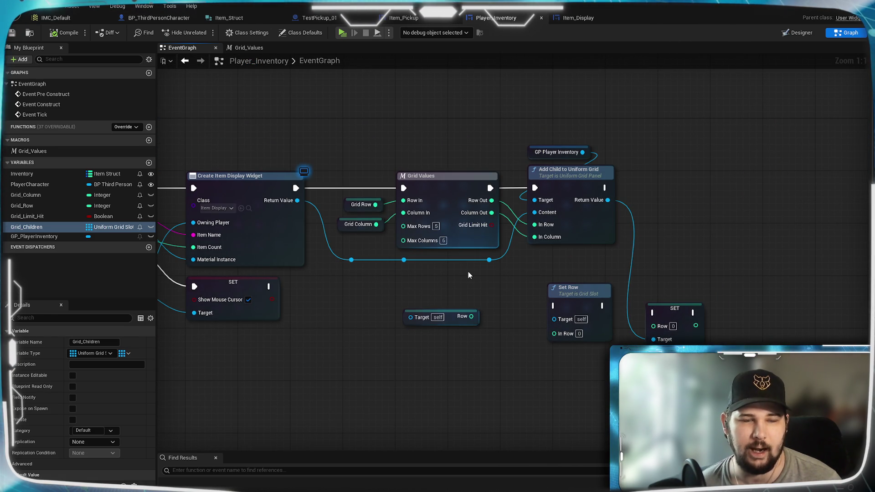
pyautogui.click(41, 227)
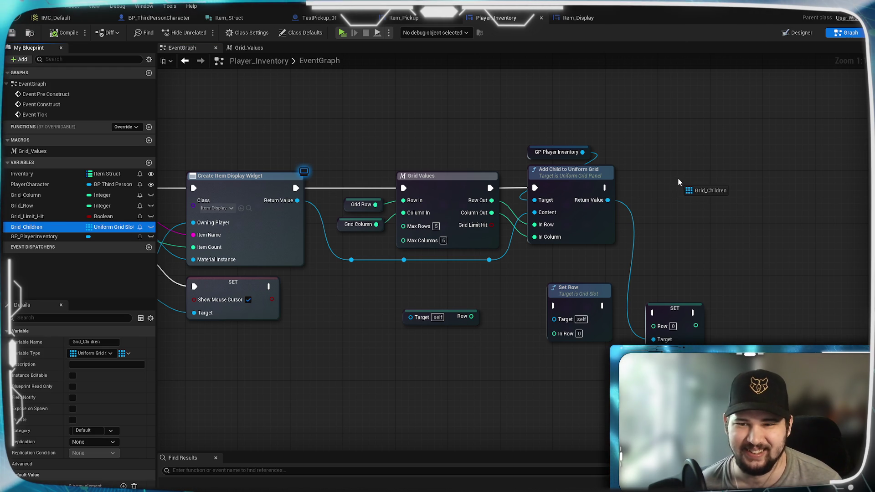
pyautogui.moveTo(677, 179); pyautogui.dragTo(677, 178)
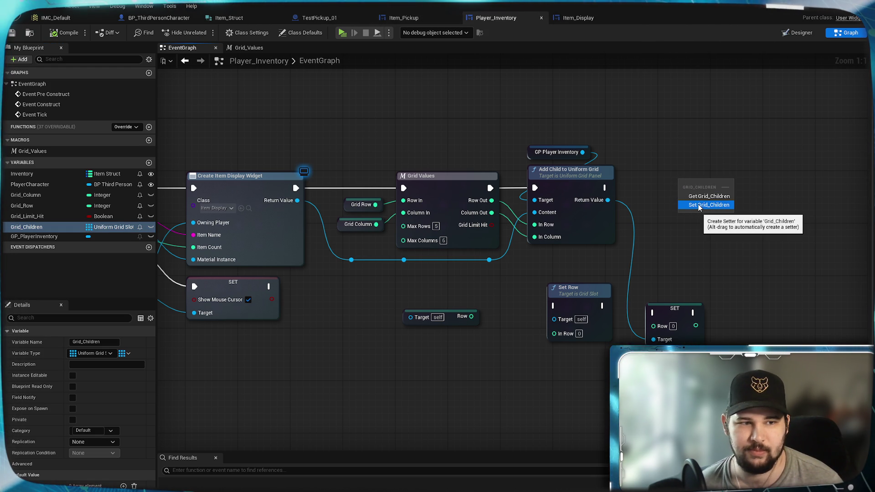
pyautogui.click(698, 206)
pyautogui.moveTo(714, 192); pyautogui.dragTo(725, 223)
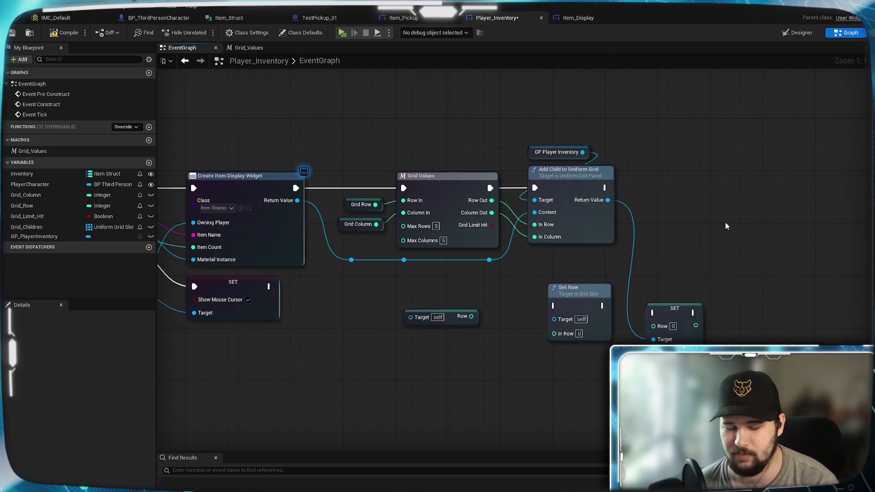
pyautogui.press('Delete')
pyautogui.moveTo(26, 227); pyautogui.dragTo(719, 231)
# Step: Add an array ADD node on Grid_Children, run after Add Child and fed its Return Value
pyautogui.moveTo(678, 206)
pyautogui.mouseDown()
pyautogui.moveTo(686, 212)
pyautogui.moveTo(751, 199)
pyautogui.mouseUp()
pyautogui.write('add')
pyautogui.click(729, 206)
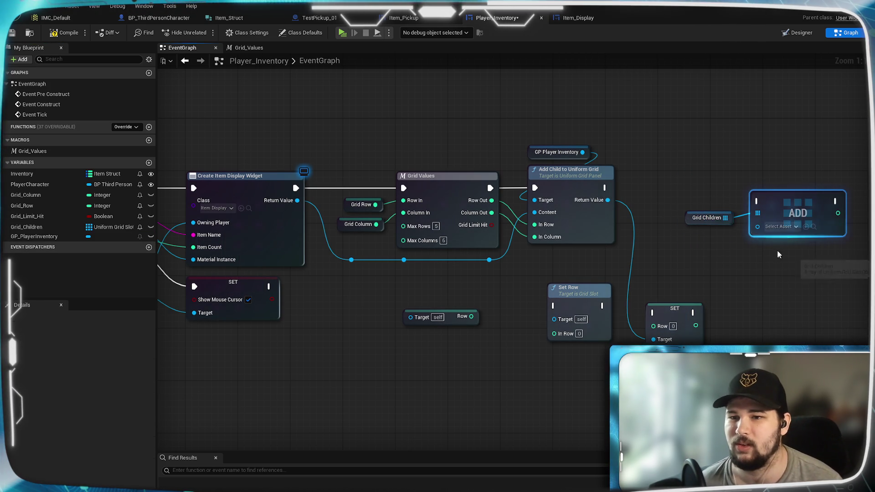
pyautogui.moveTo(698, 223); pyautogui.dragTo(698, 217)
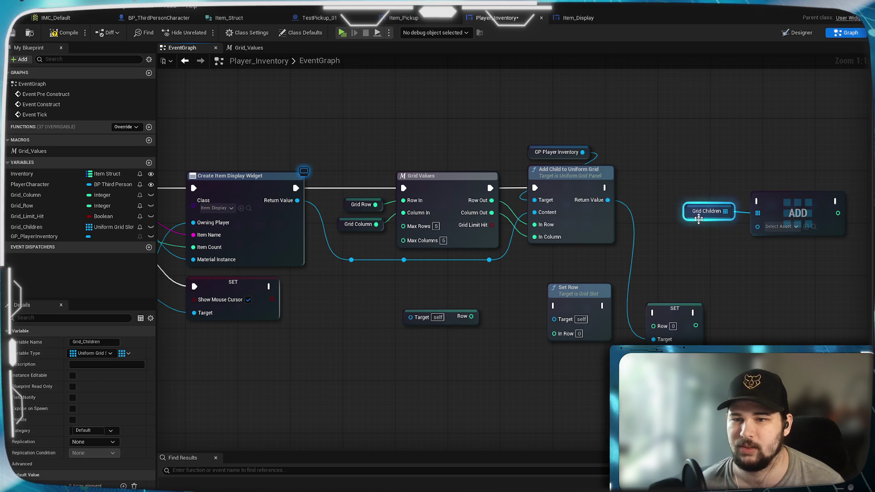
pyautogui.moveTo(606, 188)
pyautogui.mouseDown()
pyautogui.moveTo(758, 201)
pyautogui.moveTo(711, 176)
pyautogui.moveTo(692, 179)
pyautogui.mouseUp()
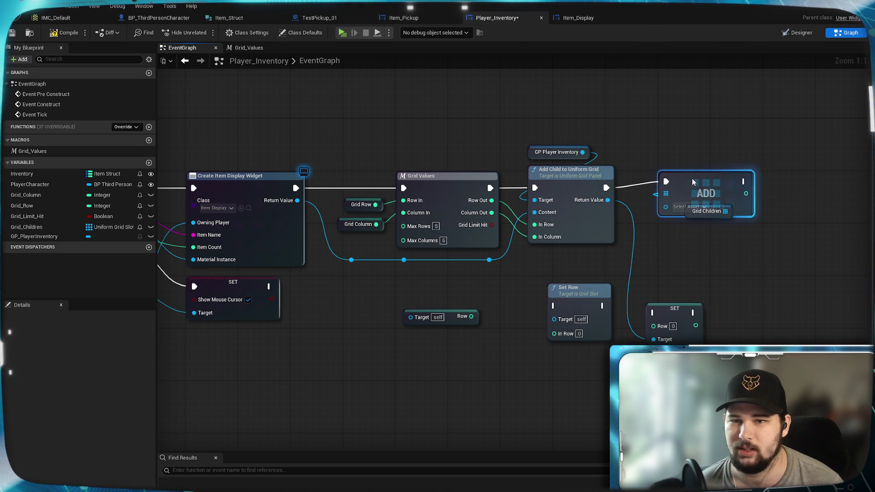
pyautogui.moveTo(707, 212)
pyautogui.mouseDown()
pyautogui.moveTo(683, 148)
pyautogui.moveTo(681, 163)
pyautogui.moveTo(698, 187)
pyautogui.mouseUp()
pyautogui.click(767, 129)
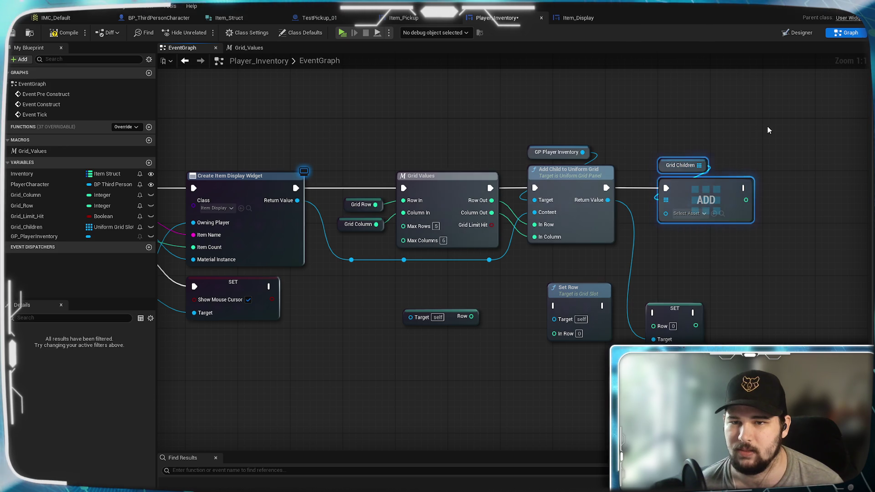
pyautogui.moveTo(608, 199); pyautogui.dragTo(666, 211)
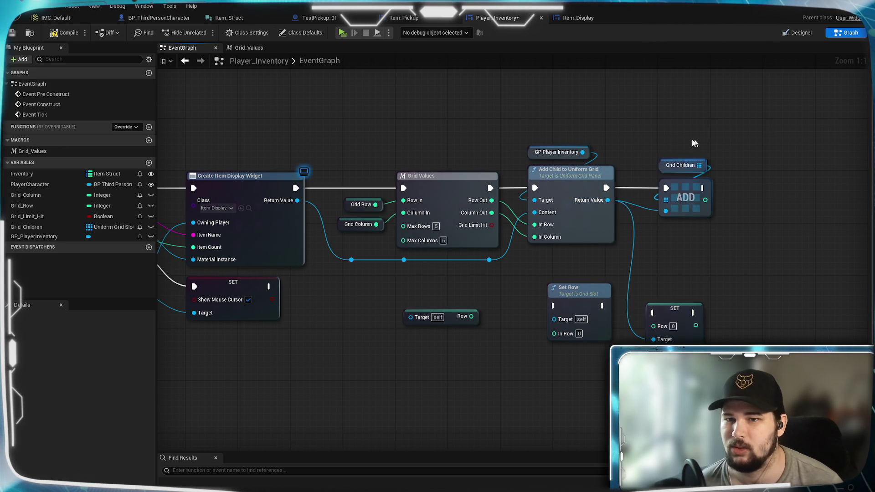
# Step: Pan around the event graph to review the finished Add Child to Grid_Children chain
pyautogui.moveTo(690, 251); pyautogui.dragTo(722, 240)
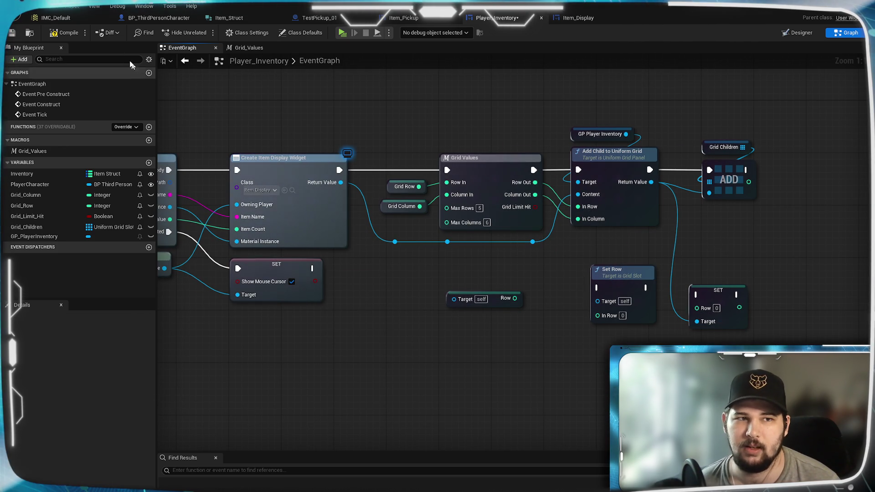
pyautogui.moveTo(419, 110)
pyautogui.mouseDown()
pyautogui.moveTo(541, 121)
pyautogui.moveTo(490, 117)
pyautogui.mouseUp()
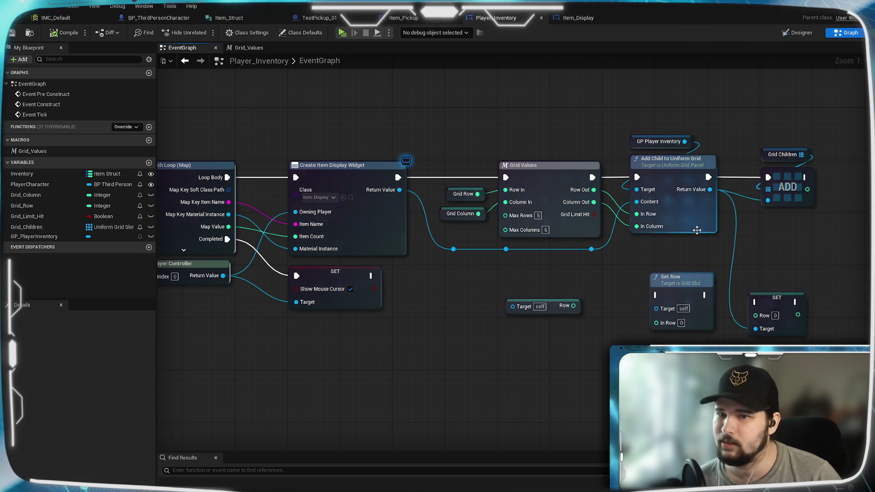
pyautogui.moveTo(830, 146); pyautogui.dragTo(749, 186)
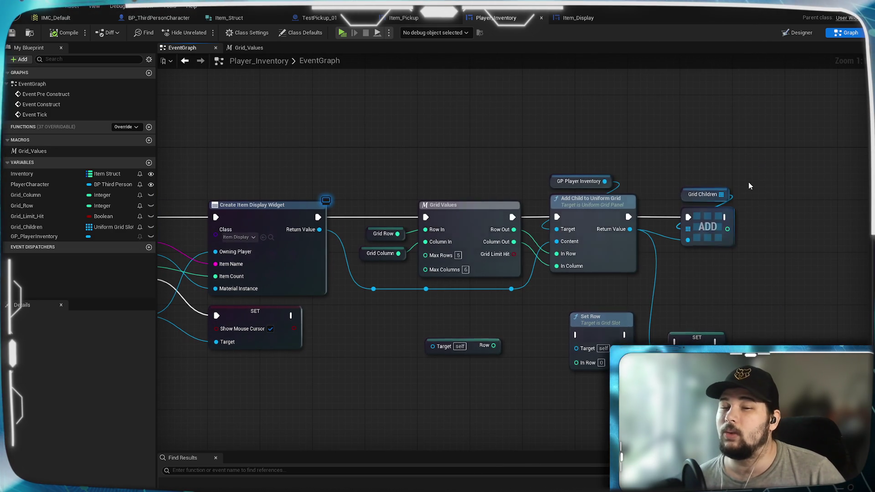
pyautogui.moveTo(705, 234); pyautogui.dragTo(742, 201)
pyautogui.moveTo(540, 274)
pyautogui.mouseDown()
pyautogui.moveTo(576, 244)
pyautogui.moveTo(626, 240)
pyautogui.mouseUp()
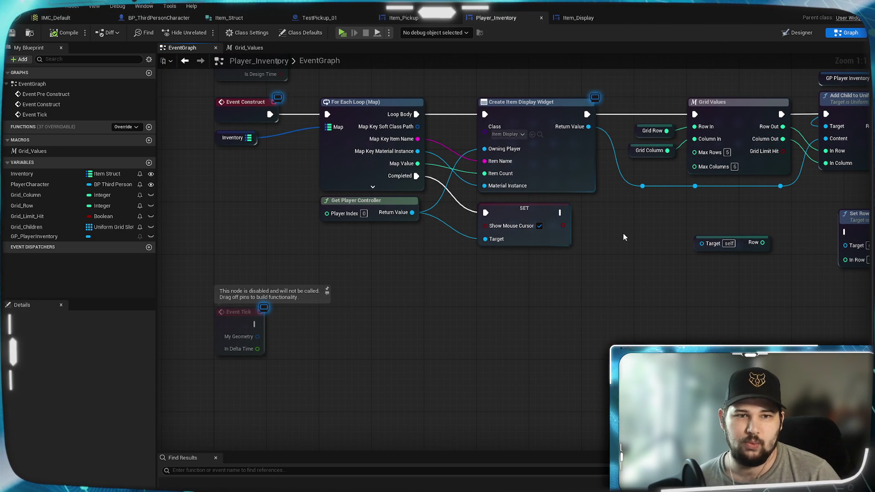
pyautogui.moveTo(791, 205); pyautogui.dragTo(586, 239)
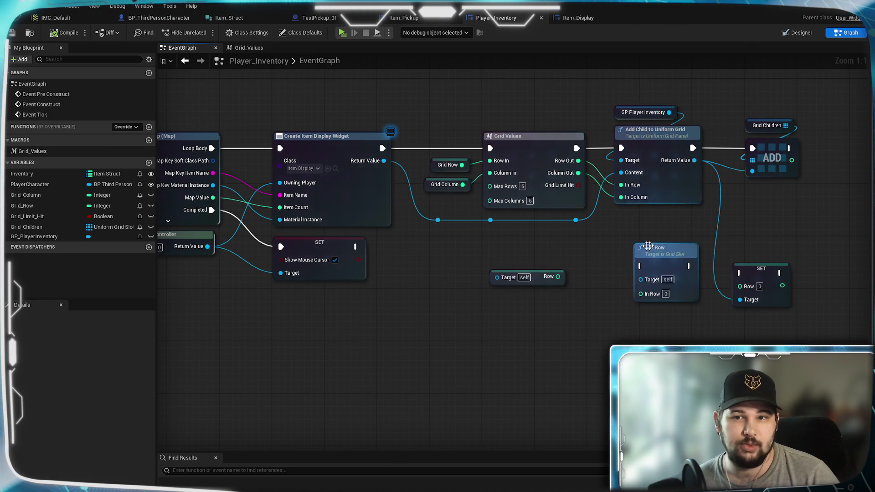
pyautogui.moveTo(527, 245); pyautogui.dragTo(603, 216)
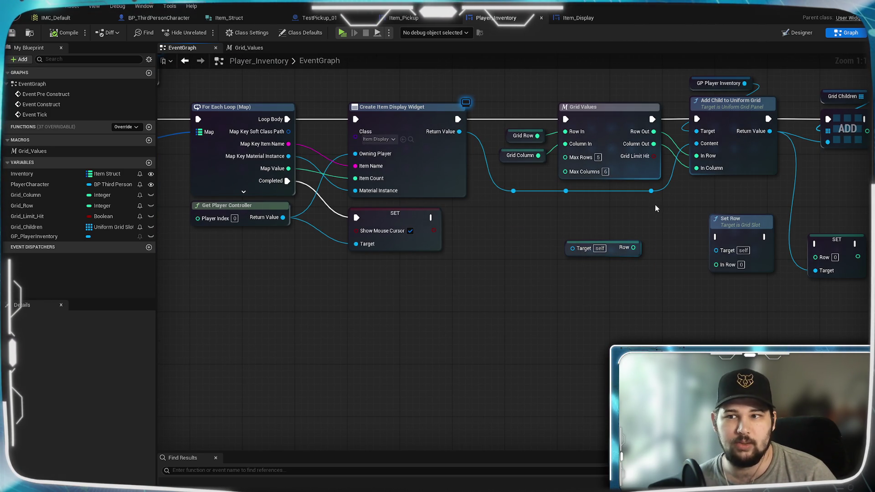
pyautogui.moveTo(710, 197); pyautogui.dragTo(639, 224)
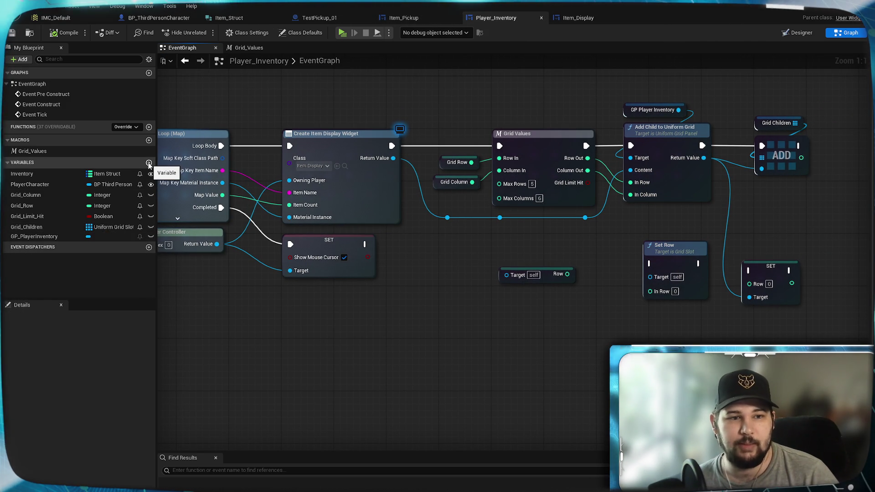
# Step: Create a new variable and name it Grid_Children_Reordered, fixing a typo in the name
pyautogui.click(148, 163)
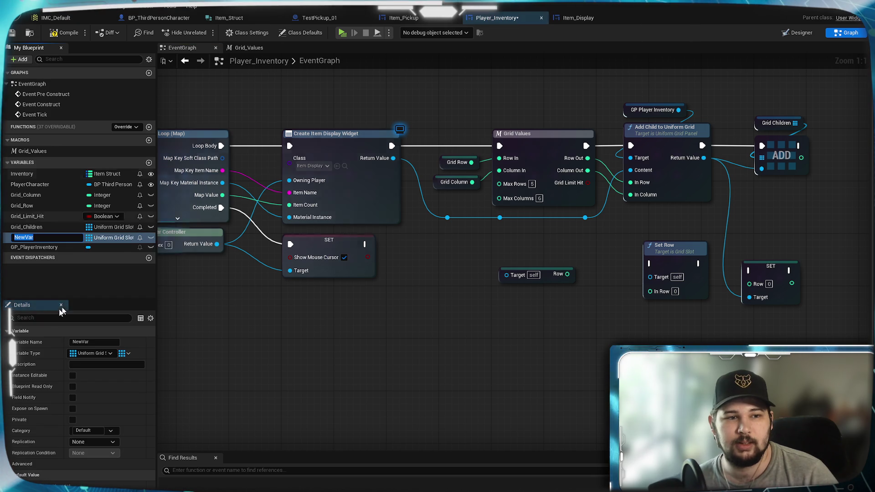
pyautogui.write('Grid')
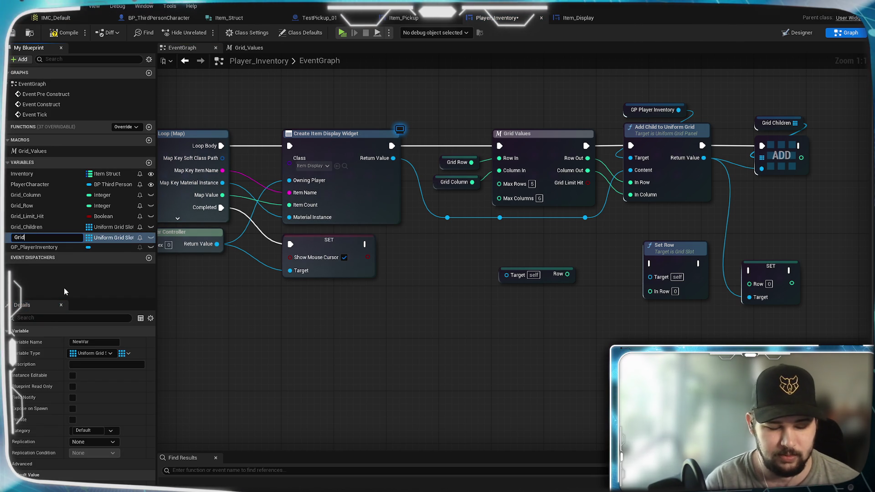
pyautogui.write('_Childre3')
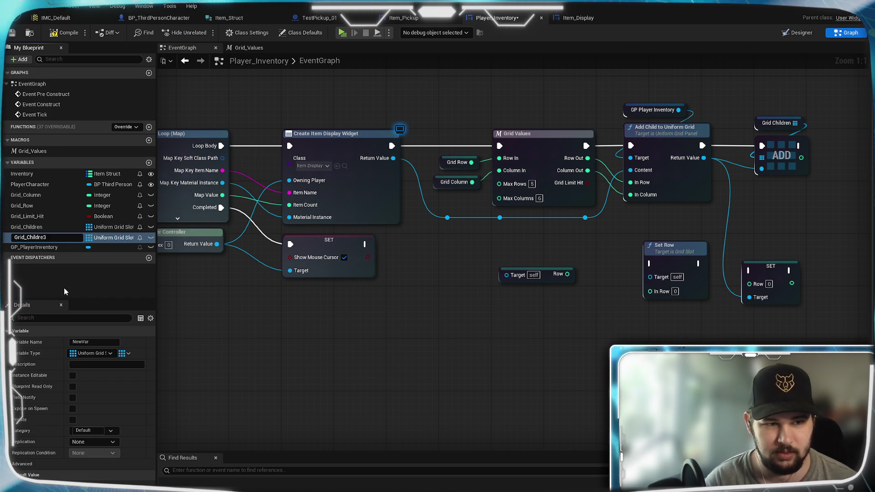
pyautogui.press('BackSpace')
pyautogui.write('n_')
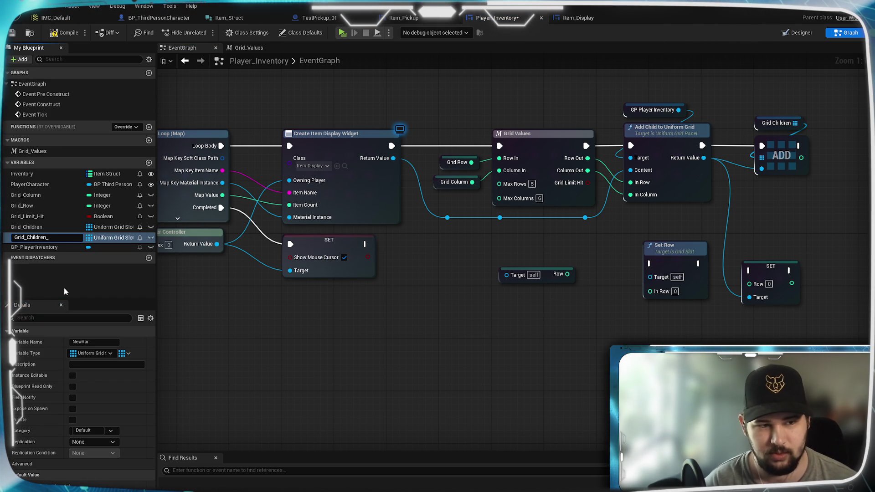
pyautogui.write('reo')
pyautogui.press('BackSpace')
pyautogui.press('BackSpace')
pyautogui.press('BackSpace')
pyautogui.write('R')
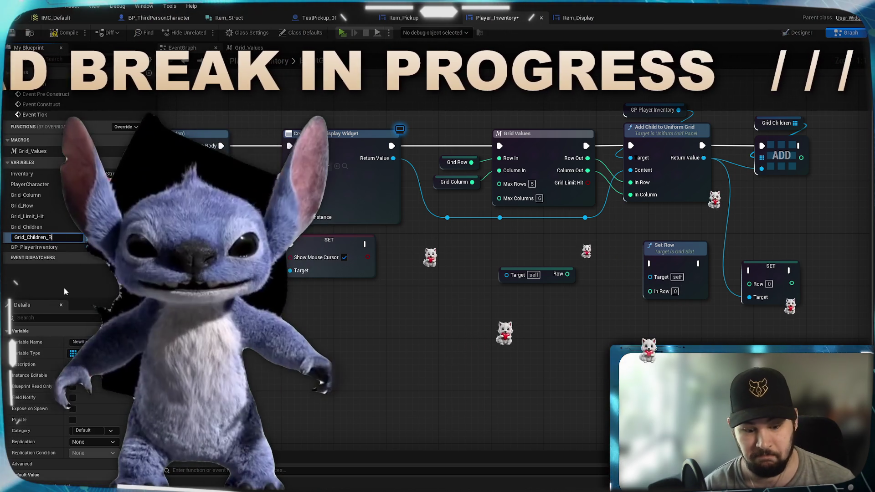
pyautogui.write('eordered')
pyautogui.press('Return')
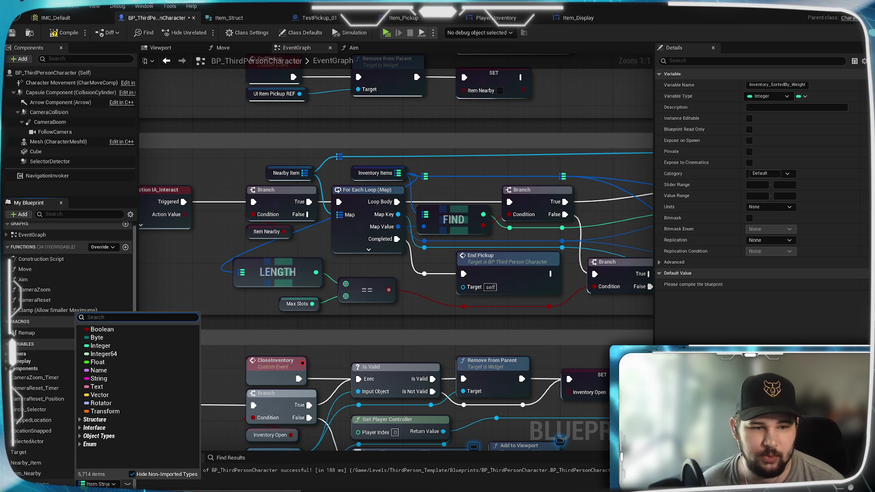
# Step: Set Inventory_SortedBy_Weight's type to an Item Struct array and save BP_ThirdPersonCharacter
pyautogui.click(36, 483)
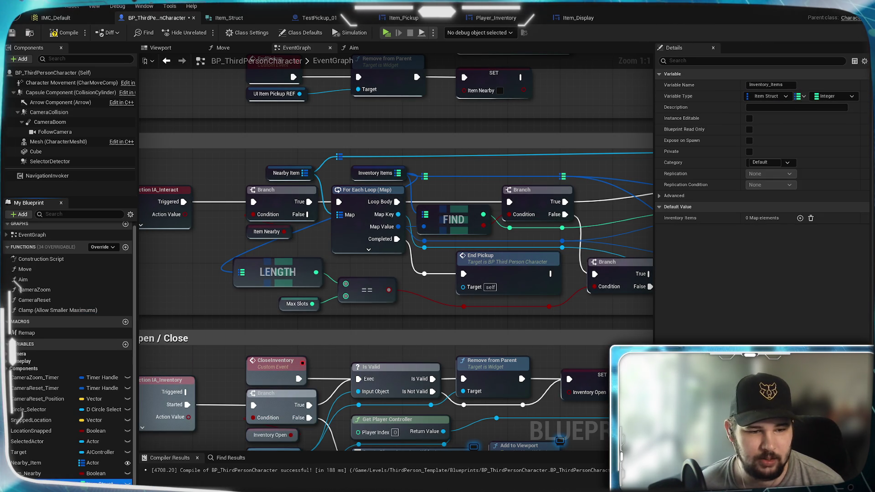
pyautogui.click(786, 96)
pyautogui.write('Int')
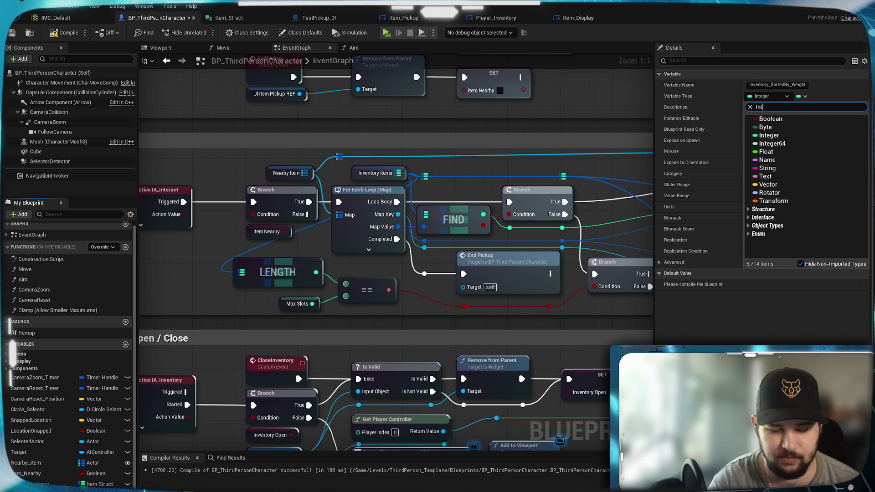
pyautogui.press('BackSpace')
pyautogui.press('BackSpace')
pyautogui.write('tem S')
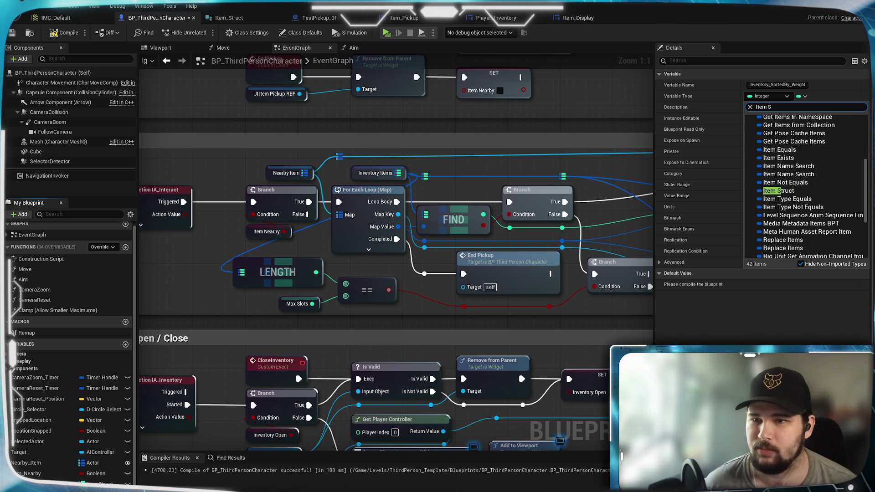
pyautogui.click(778, 190)
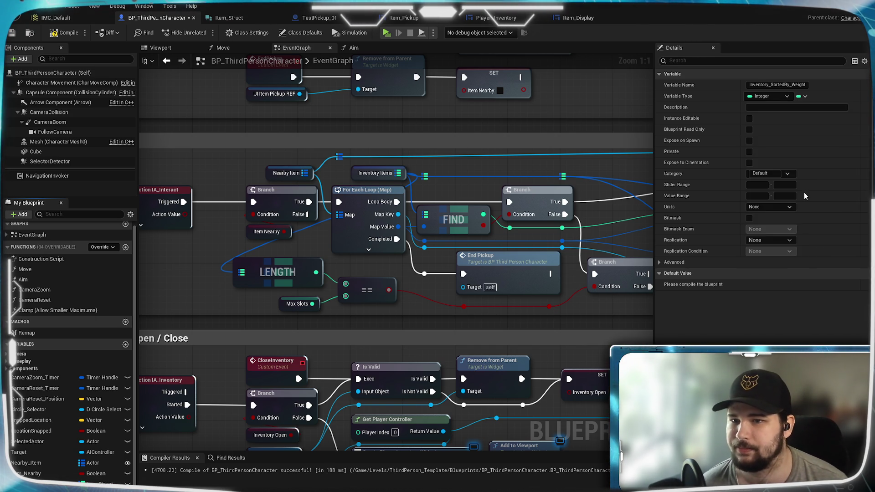
pyautogui.click(802, 96)
pyautogui.click(797, 121)
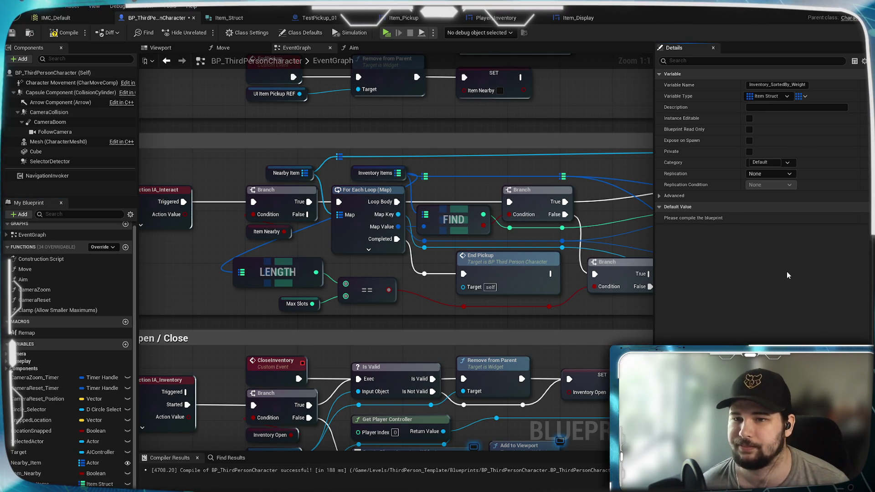
pyautogui.click(13, 34)
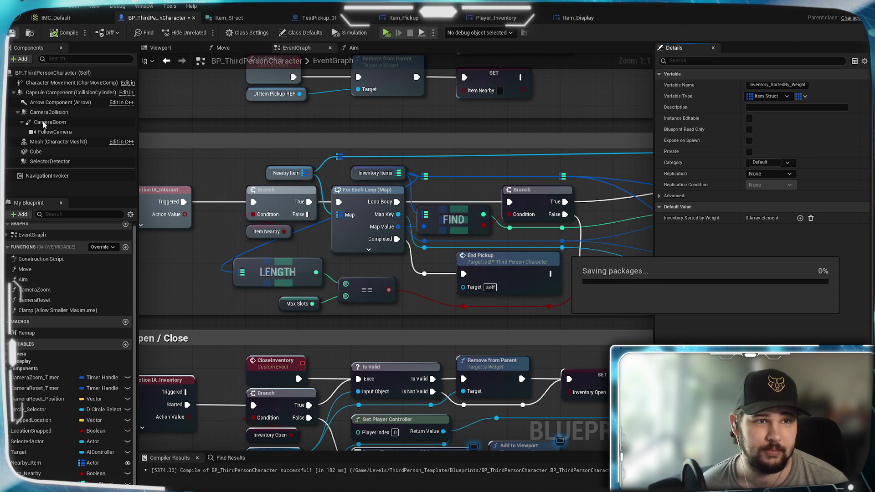
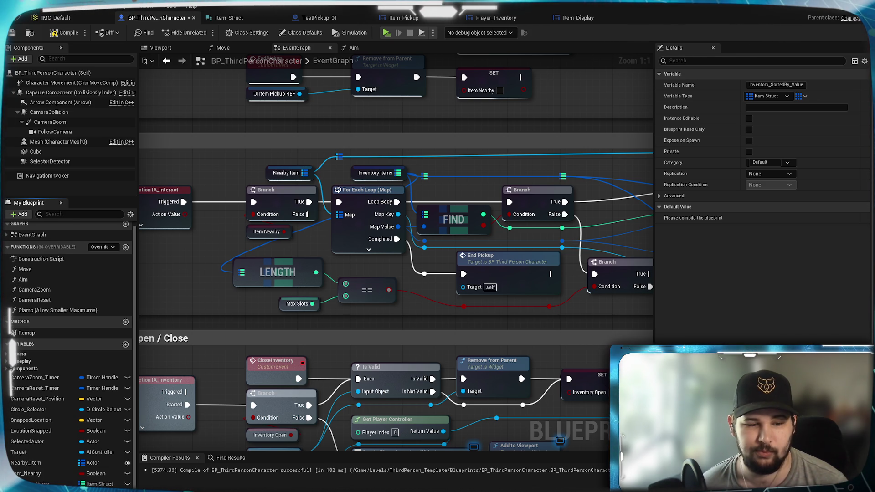
# Step: Compile and save BP_ThirdPersonCharacter with its new Inventory_SortedBy_Quantity array variable
pyautogui.scroll(-1, 68, 355)
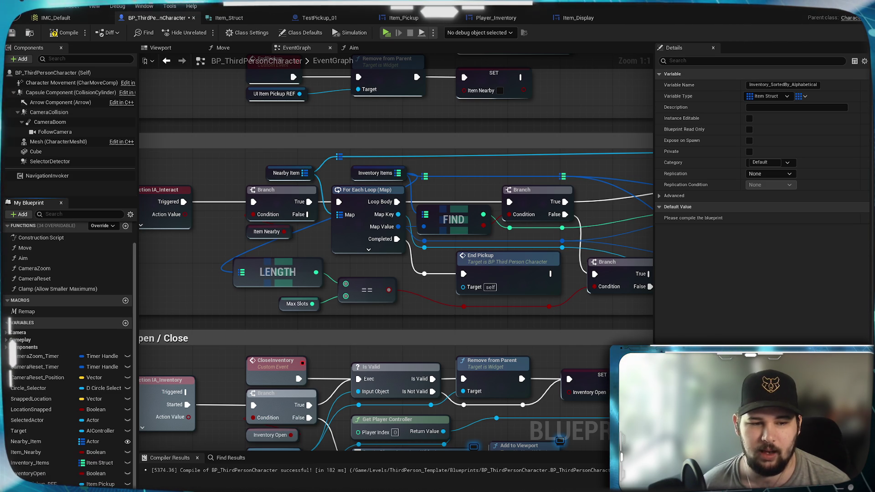
pyautogui.scroll(-1, 50, 464)
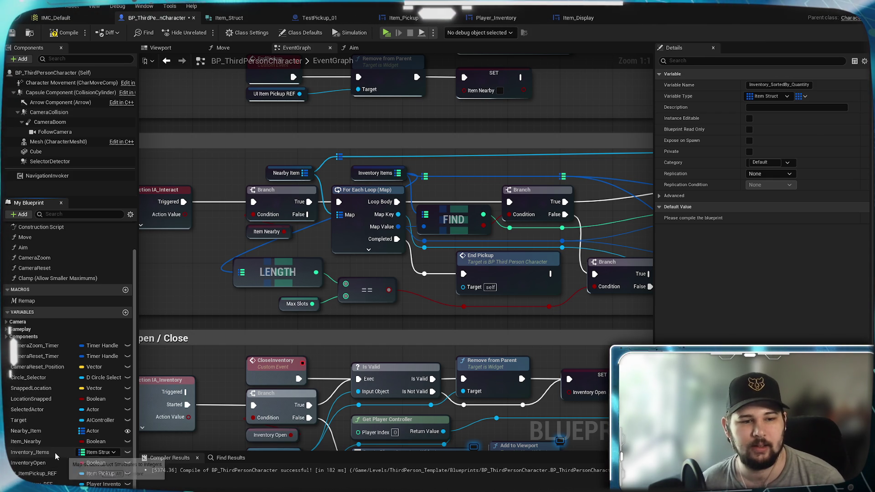
pyautogui.click(65, 35)
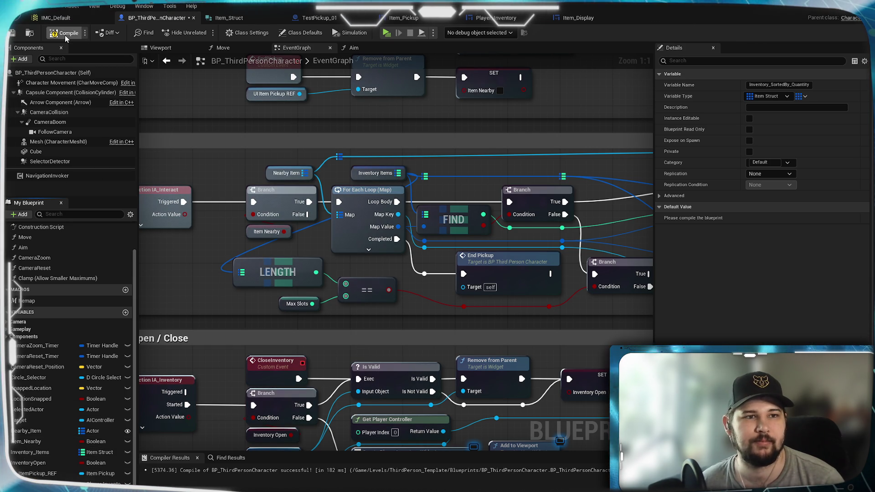
pyautogui.click(14, 34)
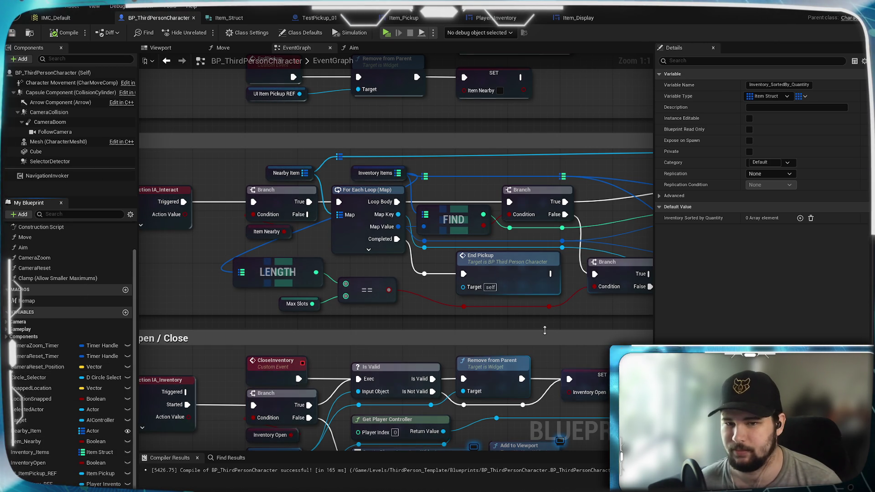
# Step: Beside the REMOVE and Destroy Actor nodes, place getters for Inventory Sorted by Weight and Value
pyautogui.moveTo(553, 325)
pyautogui.mouseDown()
pyautogui.moveTo(455, 341)
pyautogui.moveTo(171, 337)
pyautogui.mouseUp()
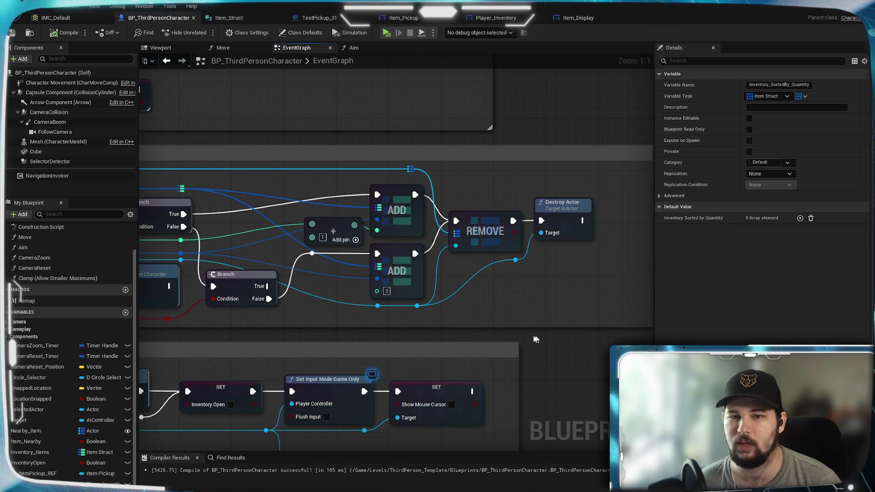
pyautogui.moveTo(400, 351); pyautogui.dragTo(865, 353)
pyautogui.moveTo(615, 274)
pyautogui.mouseDown()
pyautogui.moveTo(164, 274)
pyautogui.moveTo(367, 271)
pyautogui.mouseUp()
pyautogui.moveTo(435, 330)
pyautogui.mouseDown()
pyautogui.moveTo(653, 329)
pyautogui.moveTo(232, 327)
pyautogui.moveTo(452, 337)
pyautogui.moveTo(192, 350)
pyautogui.mouseUp()
pyautogui.moveTo(386, 349)
pyautogui.mouseDown()
pyautogui.moveTo(148, 341)
pyautogui.moveTo(148, 330)
pyautogui.moveTo(504, 331)
pyautogui.moveTo(367, 348)
pyautogui.moveTo(250, 337)
pyautogui.mouseUp()
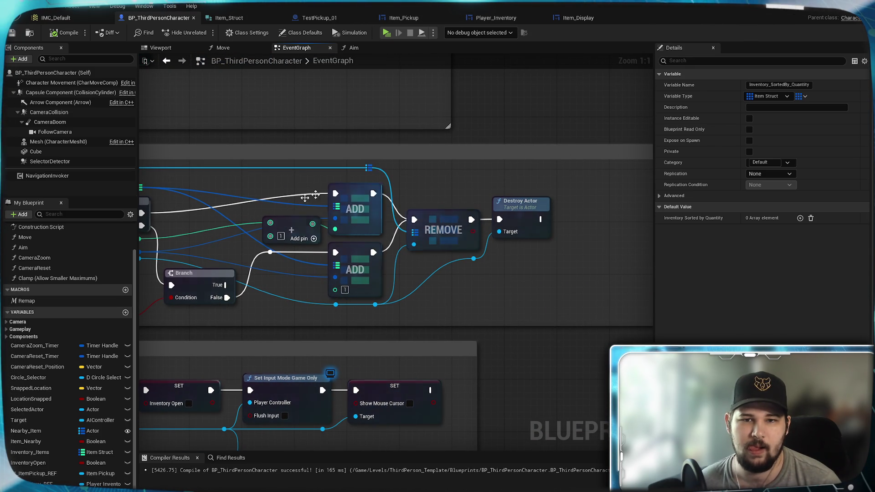
pyautogui.moveTo(296, 302)
pyautogui.mouseDown()
pyautogui.moveTo(467, 288)
pyautogui.moveTo(366, 318)
pyautogui.moveTo(522, 296)
pyautogui.moveTo(745, 302)
pyautogui.moveTo(693, 314)
pyautogui.moveTo(615, 298)
pyautogui.moveTo(752, 298)
pyautogui.moveTo(575, 289)
pyautogui.moveTo(537, 295)
pyautogui.moveTo(547, 301)
pyautogui.mouseUp()
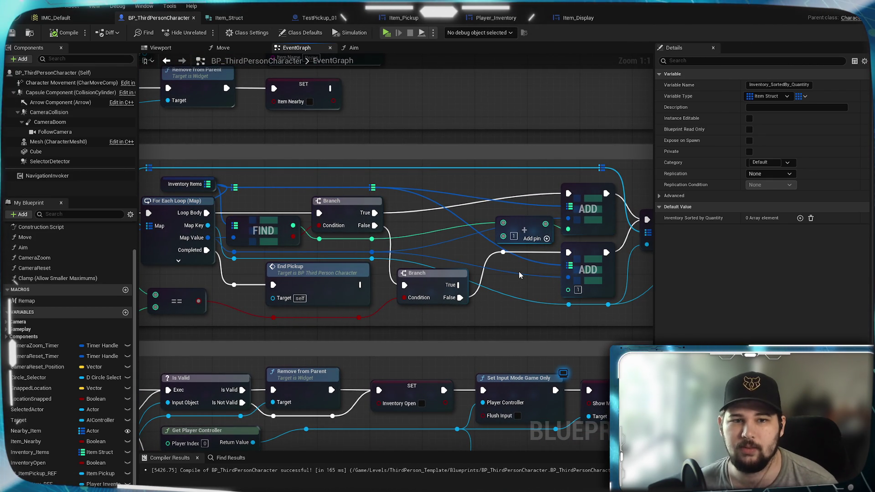
pyautogui.moveTo(615, 276); pyautogui.dragTo(329, 268)
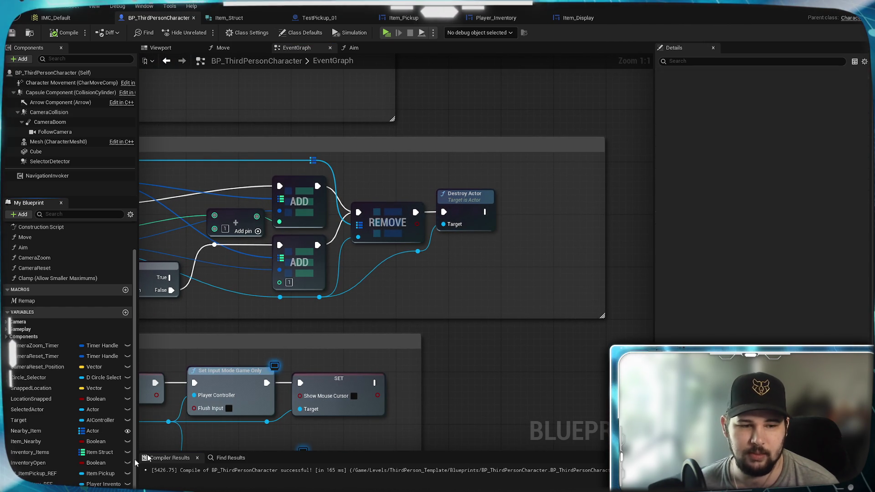
pyautogui.moveTo(474, 286)
pyautogui.mouseDown()
pyautogui.moveTo(454, 282)
pyautogui.moveTo(391, 310)
pyautogui.mouseUp()
pyautogui.click(480, 299)
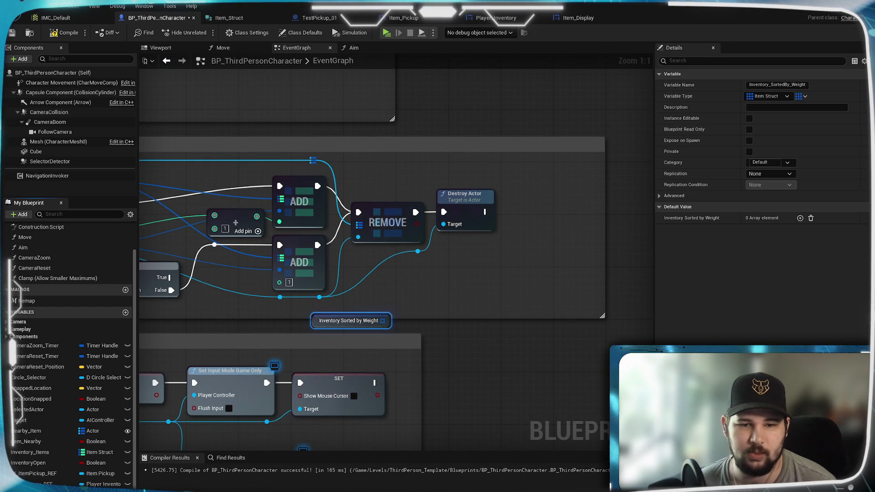
pyautogui.moveTo(421, 335)
pyautogui.mouseDown()
pyautogui.moveTo(453, 334)
pyautogui.moveTo(427, 339)
pyautogui.mouseUp()
pyautogui.click(444, 341)
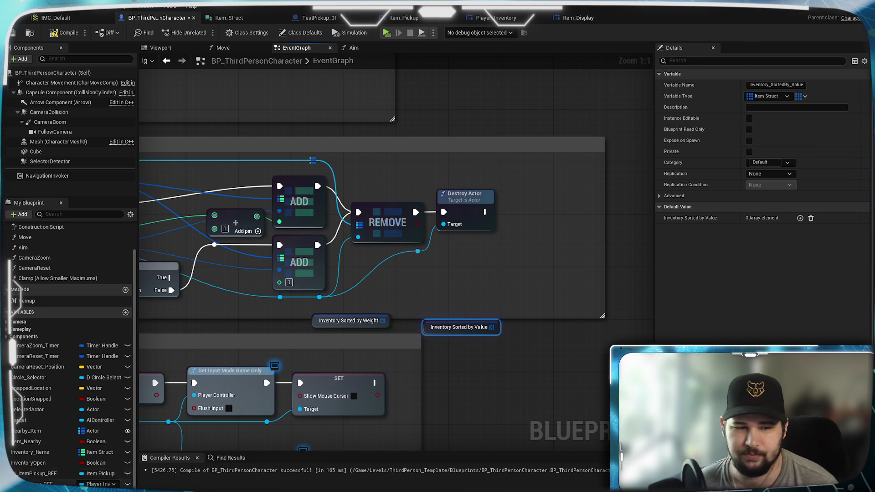
# Step: Add Alphabetical and Quantity getters and stack all four as Weight, Value, Alphabetical, Quantity
pyautogui.moveTo(503, 365); pyautogui.dragTo(499, 349)
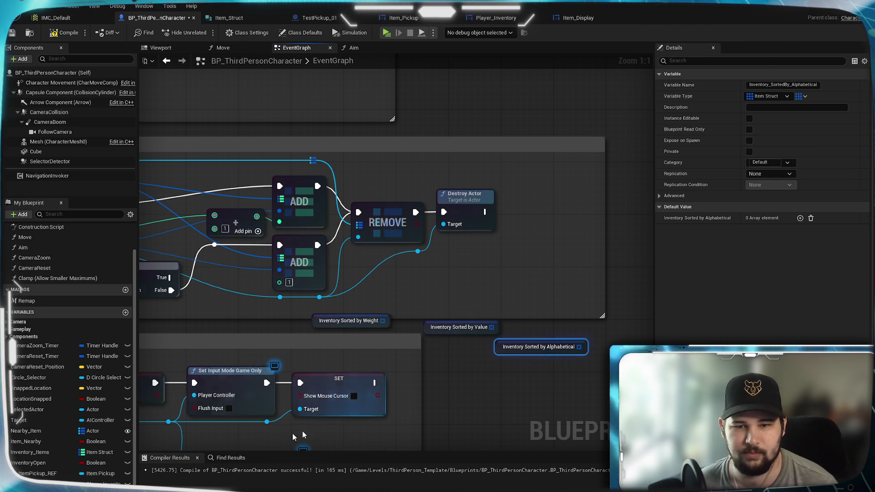
pyautogui.moveTo(45, 487)
pyautogui.mouseDown()
pyautogui.moveTo(510, 389)
pyautogui.moveTo(509, 365)
pyautogui.mouseUp()
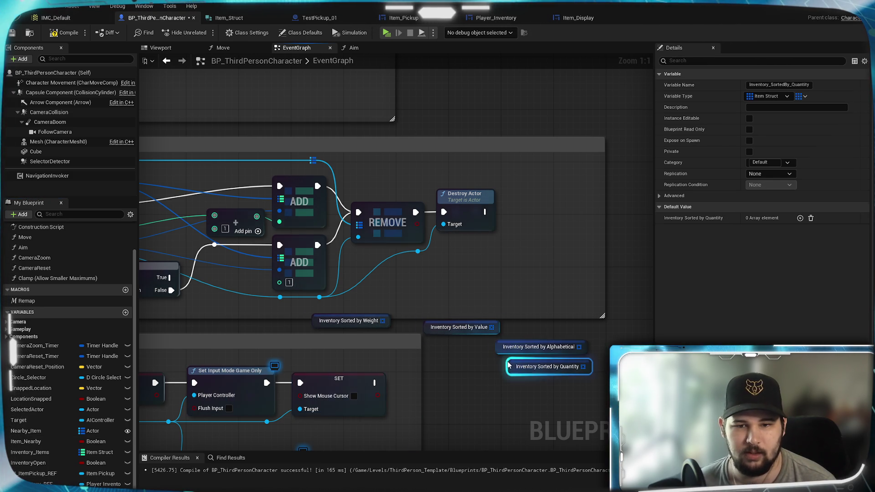
pyautogui.click(528, 337)
pyautogui.moveTo(565, 364); pyautogui.dragTo(506, 362)
pyautogui.click(501, 340)
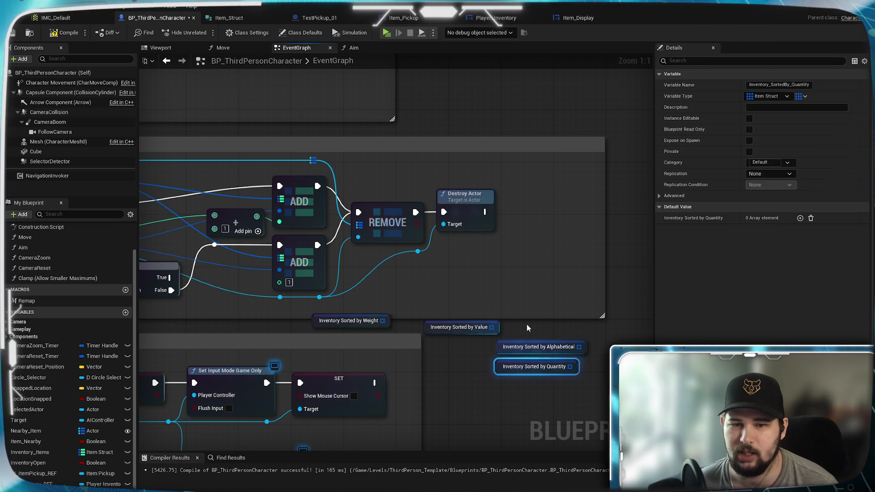
pyautogui.moveTo(484, 325); pyautogui.dragTo(538, 332)
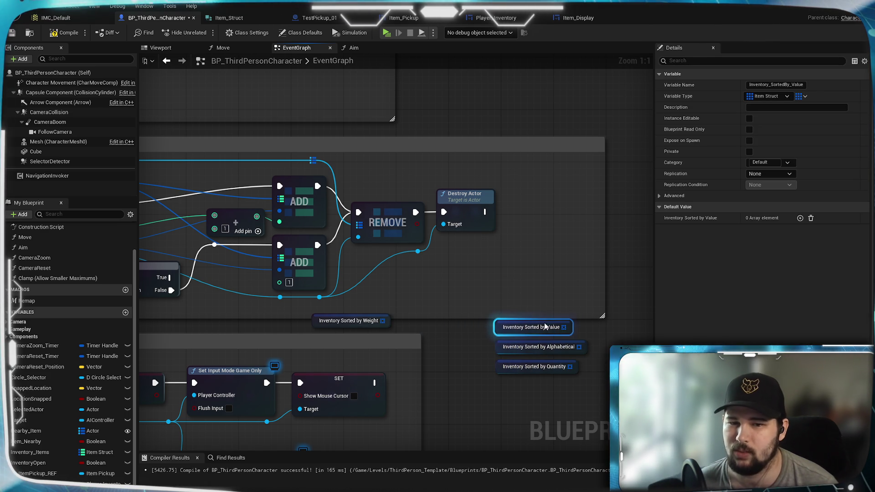
pyautogui.click(472, 320)
pyautogui.moveTo(383, 327); pyautogui.dragTo(563, 317)
pyautogui.click(458, 350)
# Step: Pan past the ADD, Branch and SET nodes, then drag a wire from the Weight getter
pyautogui.moveTo(458, 350)
pyautogui.mouseDown()
pyautogui.moveTo(490, 294)
pyautogui.moveTo(422, 372)
pyautogui.moveTo(258, 350)
pyautogui.mouseUp()
pyautogui.moveTo(302, 269)
pyautogui.mouseDown()
pyautogui.moveTo(570, 251)
pyautogui.moveTo(873, 250)
pyautogui.moveTo(844, 247)
pyautogui.moveTo(739, 269)
pyautogui.moveTo(737, 278)
pyautogui.mouseUp()
pyautogui.moveTo(872, 326)
pyautogui.mouseDown()
pyautogui.moveTo(817, 313)
pyautogui.moveTo(455, 311)
pyautogui.mouseUp()
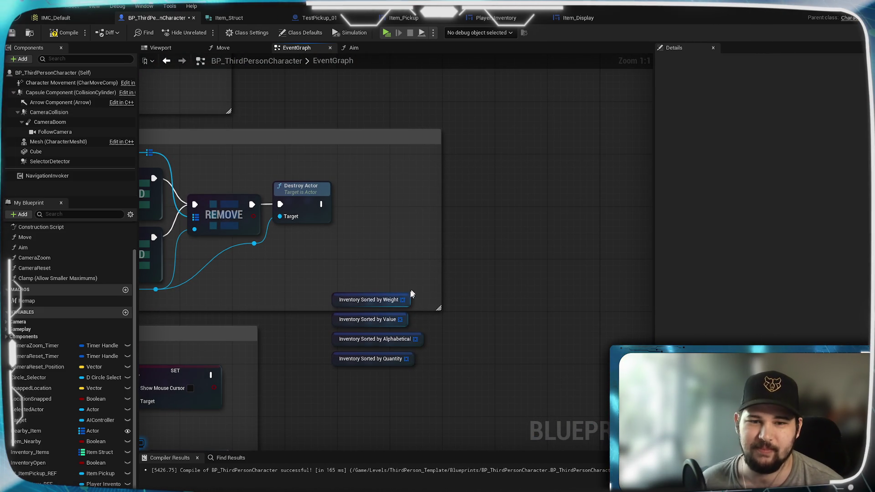
pyautogui.moveTo(403, 300); pyautogui.dragTo(509, 254)
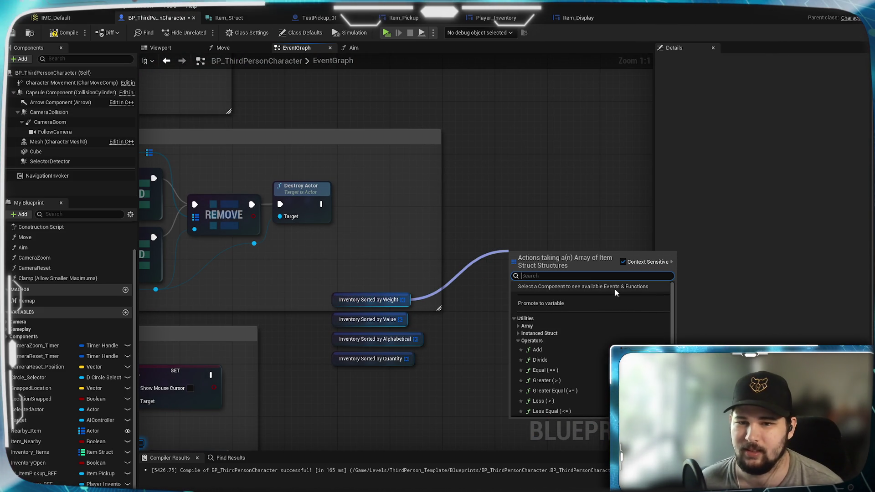
# Step: From the Inventory Sorted by Weight wire, add an Insert node from the Array actions
pyautogui.click(524, 341)
pyautogui.click(524, 326)
pyautogui.scroll(-2, 592, 339)
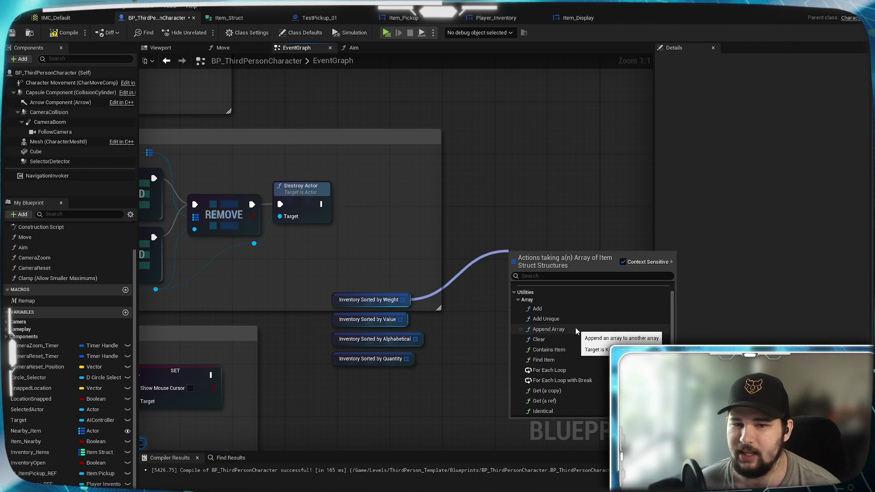
pyautogui.scroll(-4, 573, 341)
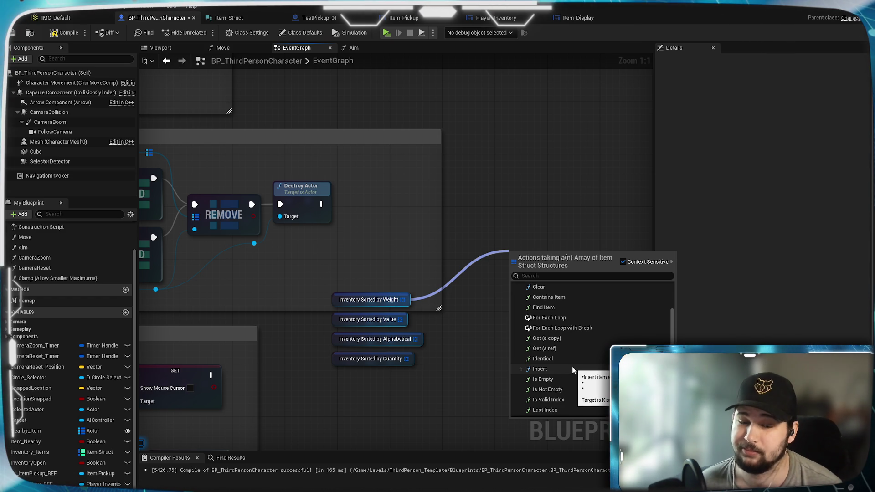
pyautogui.scroll(-2, 573, 370)
pyautogui.scroll(-1, 568, 388)
pyautogui.scroll(-3, 568, 382)
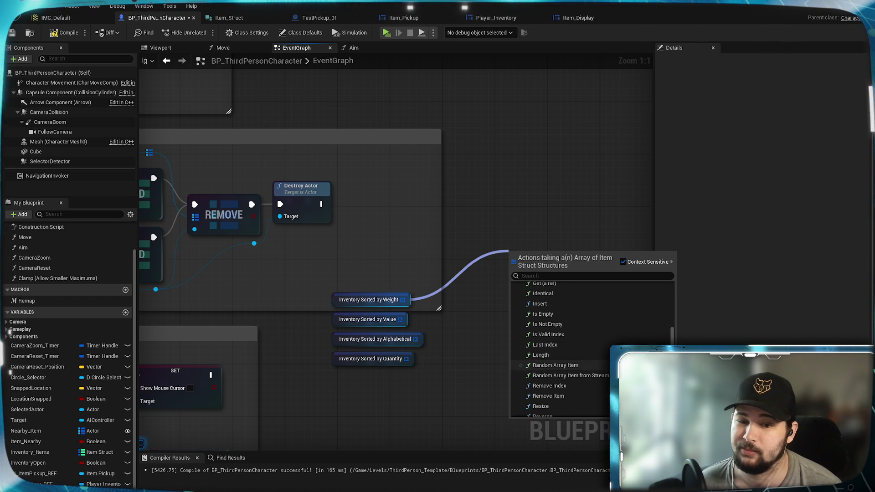
pyautogui.scroll(-5, 568, 381)
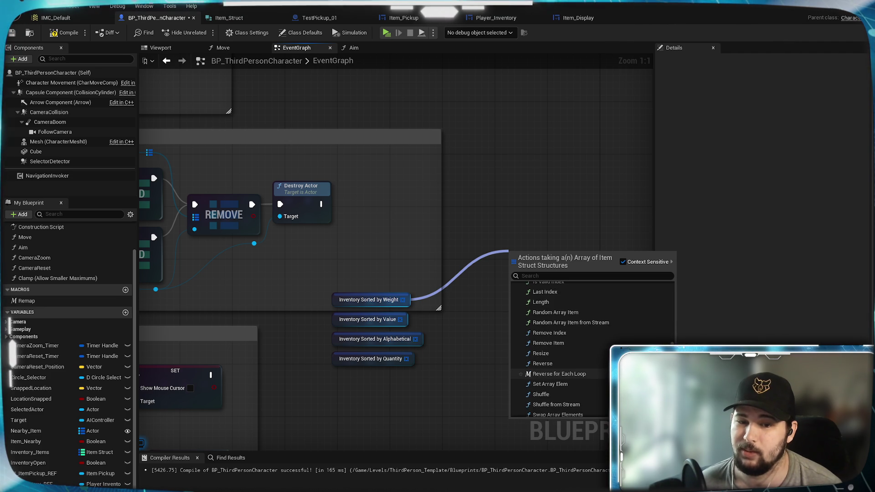
pyautogui.scroll(5, 568, 382)
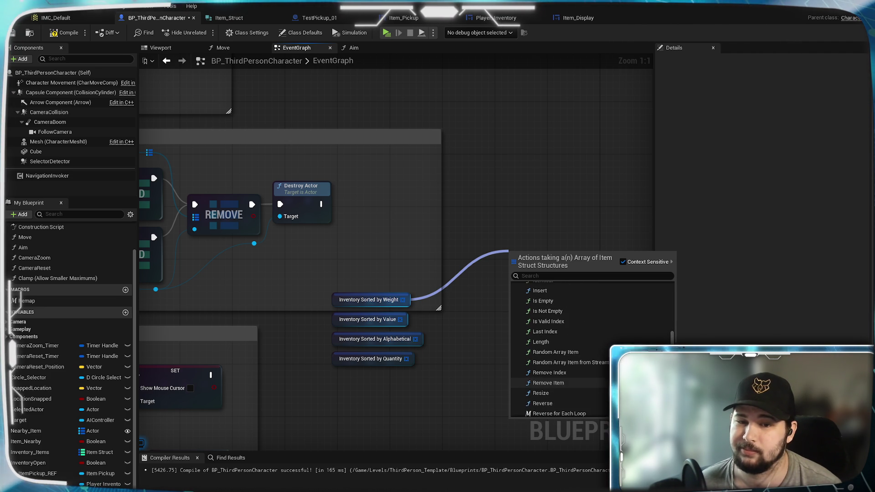
pyautogui.scroll(3, 568, 382)
pyautogui.click(541, 336)
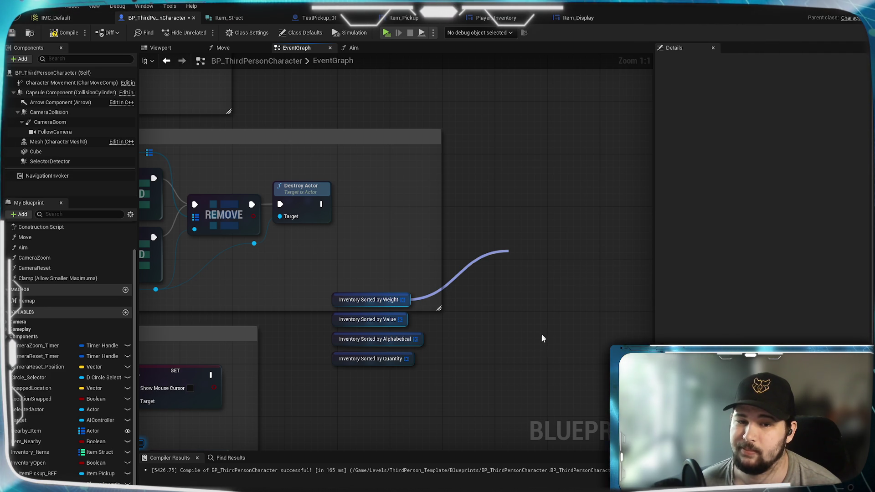
# Step: Pan across the FIND, ADD and End Pickup nodes to review the Insert node and getters
pyautogui.moveTo(295, 258); pyautogui.dragTo(544, 234)
pyautogui.moveTo(191, 243)
pyautogui.mouseDown()
pyautogui.moveTo(366, 237)
pyautogui.moveTo(743, 298)
pyautogui.moveTo(583, 299)
pyautogui.moveTo(632, 273)
pyautogui.mouseUp()
pyautogui.moveTo(608, 324); pyautogui.dragTo(453, 317)
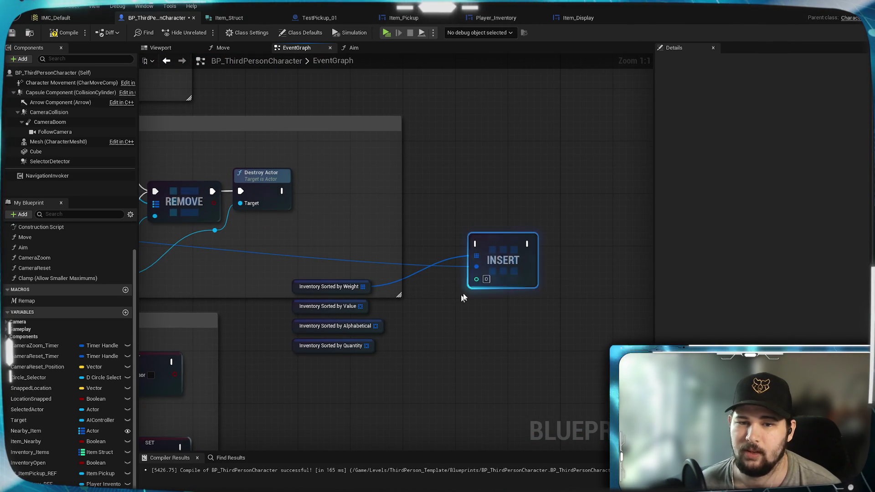
pyautogui.moveTo(462, 286); pyautogui.dragTo(639, 286)
pyautogui.moveTo(433, 289); pyautogui.dragTo(283, 289)
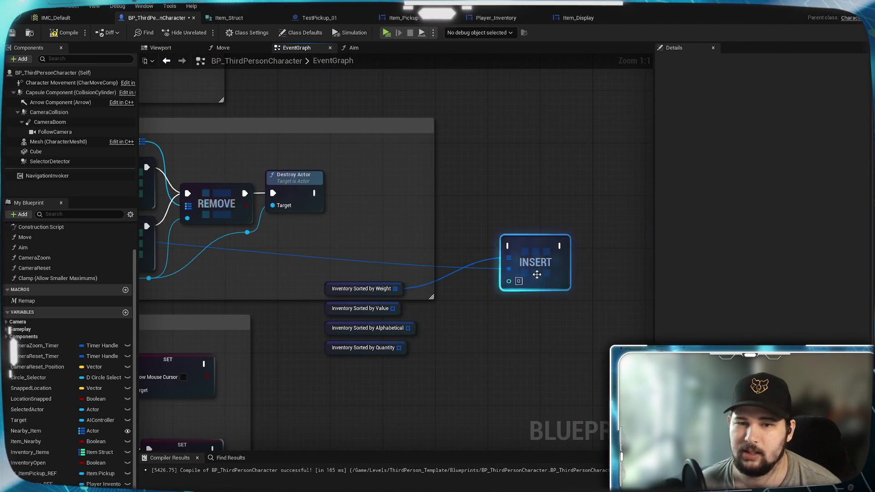
pyautogui.moveTo(384, 290); pyautogui.dragTo(536, 284)
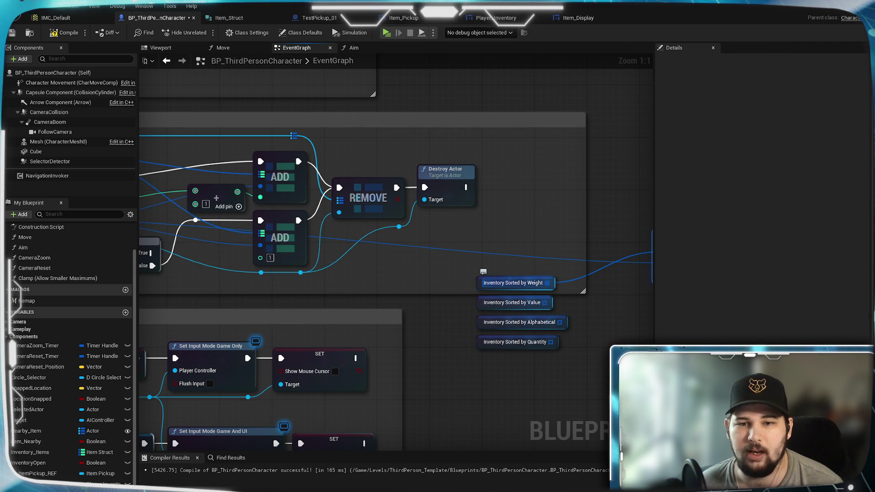
pyautogui.moveTo(351, 288); pyautogui.dragTo(602, 292)
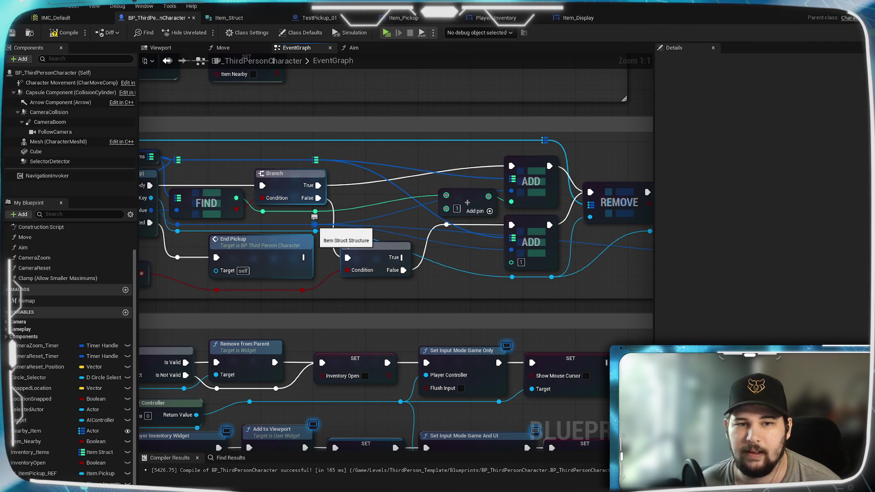
pyautogui.moveTo(581, 301)
pyautogui.mouseDown()
pyautogui.moveTo(220, 299)
pyautogui.moveTo(431, 291)
pyautogui.mouseUp()
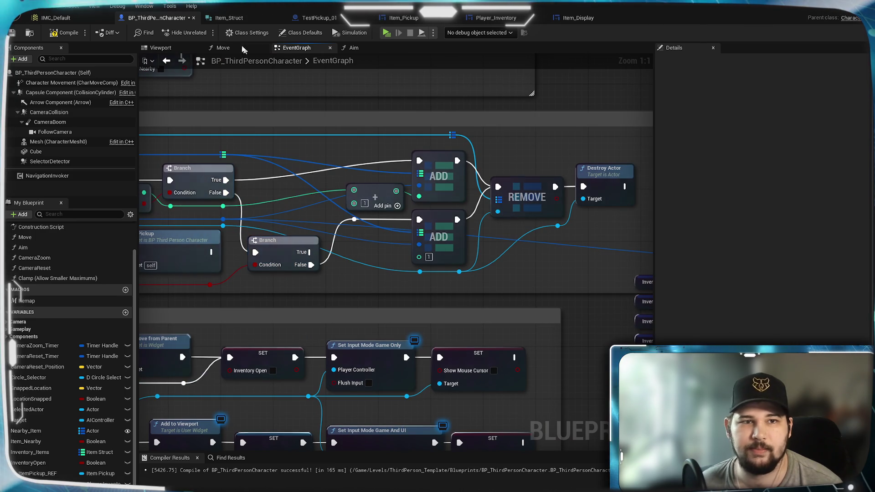
# Step: In Item_Struct, add a member named Weight and make it a Float
pyautogui.click(229, 18)
pyautogui.click(84, 32)
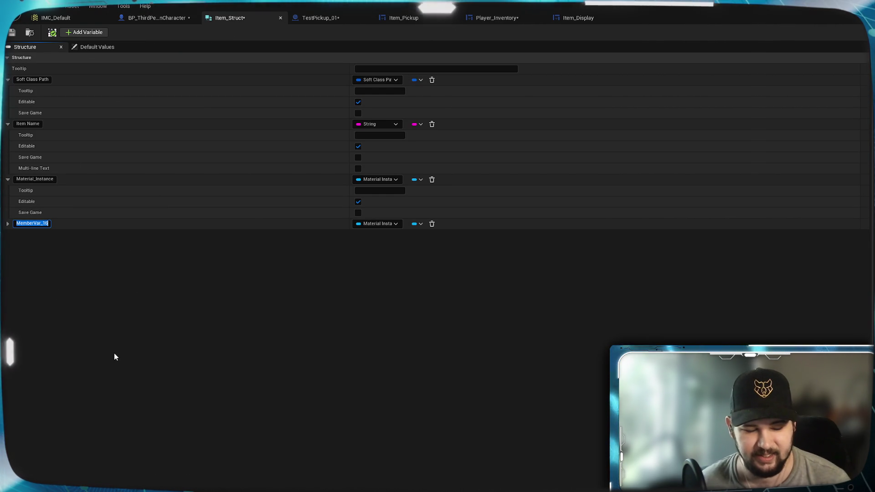
pyautogui.write('Weight')
pyautogui.press('Return')
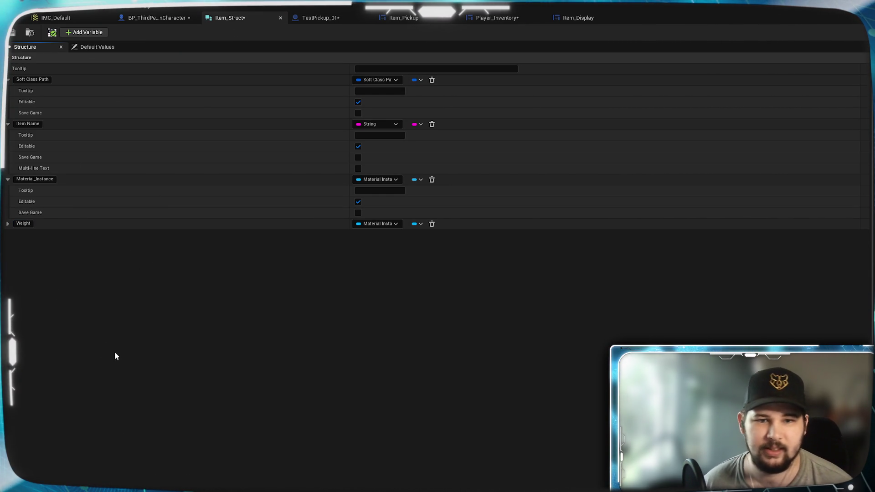
pyautogui.click(397, 225)
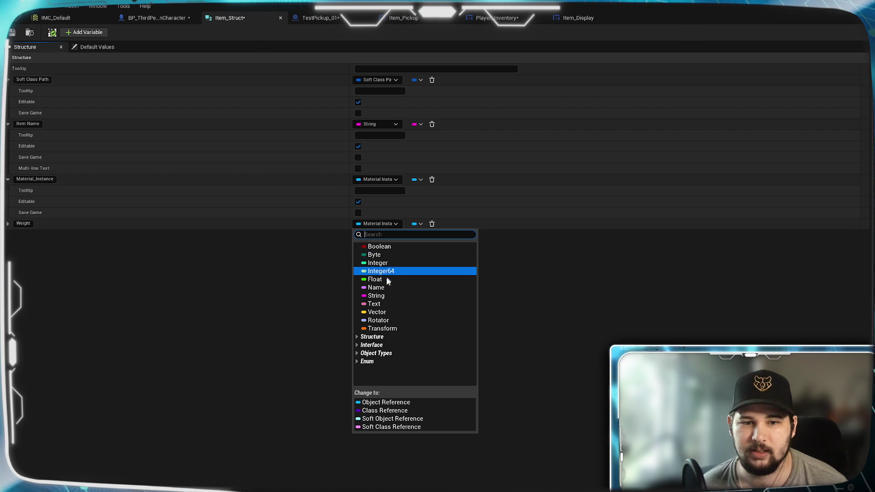
pyautogui.click(382, 282)
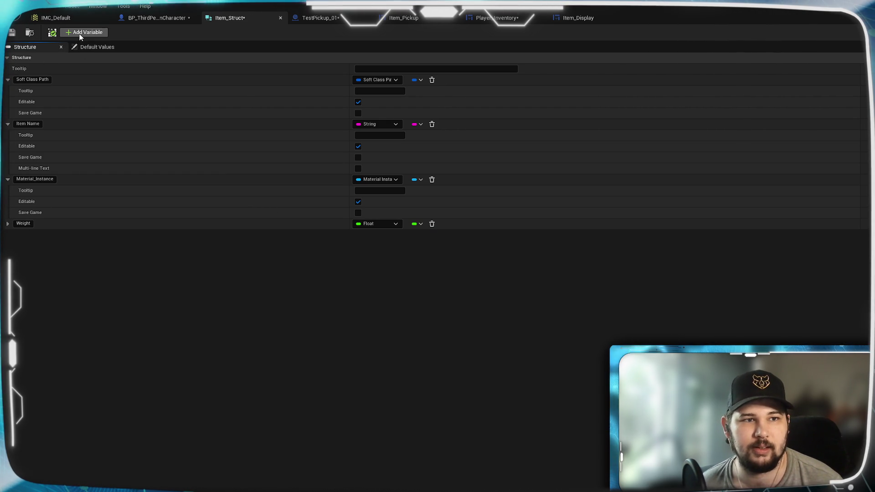
# Step: Add a member named Value, make it an Integer, and save Item_Struct
pyautogui.click(85, 32)
pyautogui.doubleClick(32, 235)
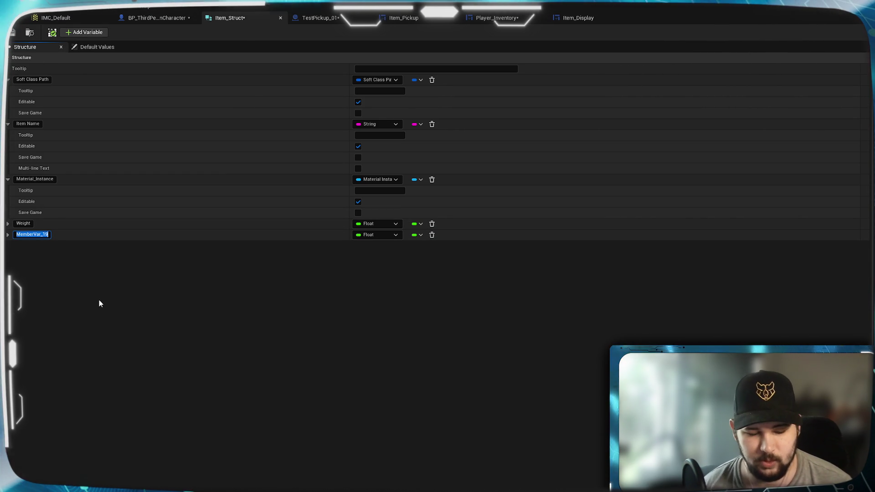
pyautogui.write('Value')
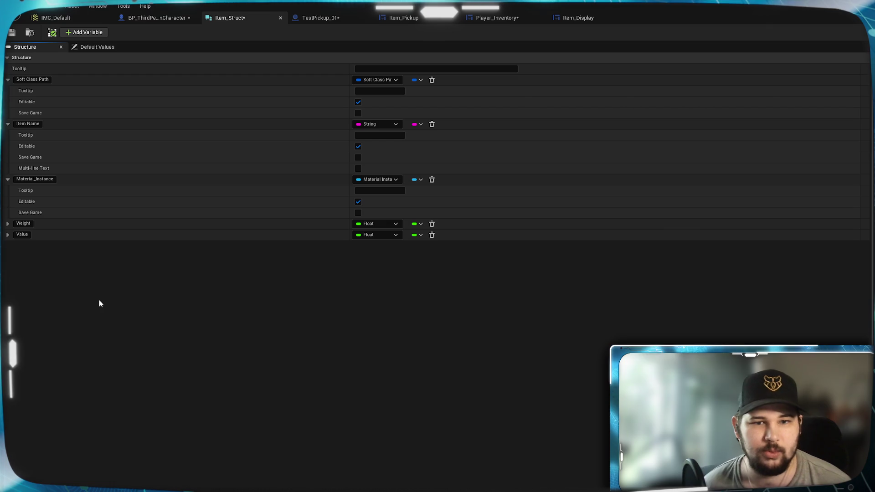
pyautogui.press('Return')
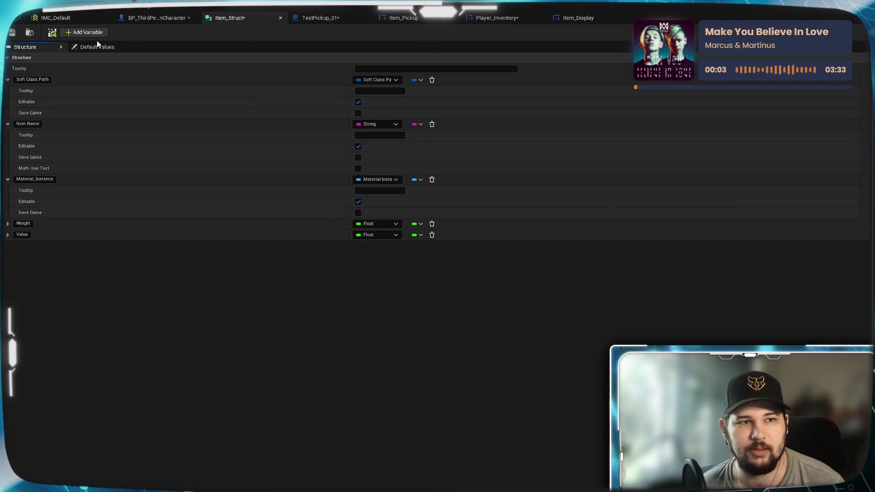
pyautogui.hotkey('ctrl', 's')
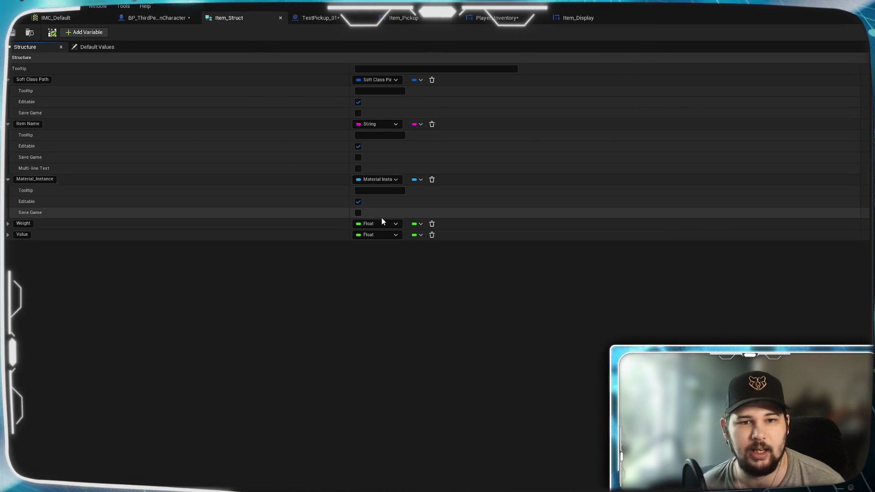
pyautogui.click(387, 237)
pyautogui.click(386, 278)
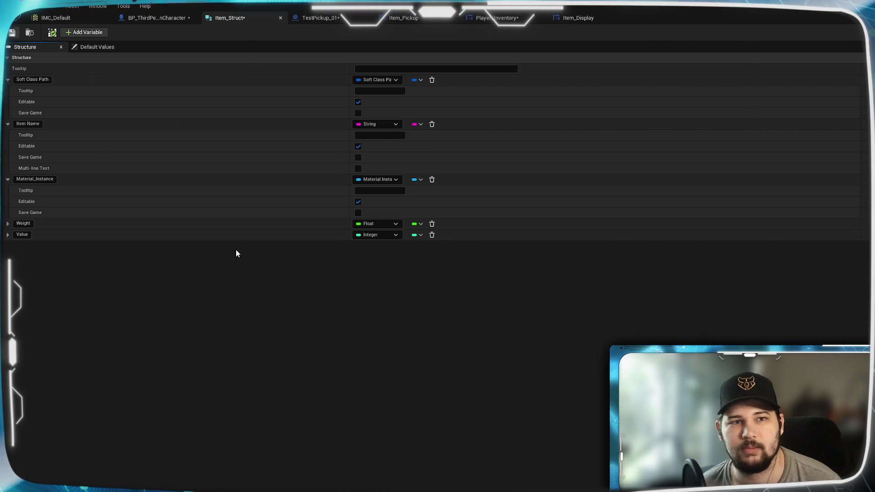
pyautogui.hotkey('ctrl', 's')
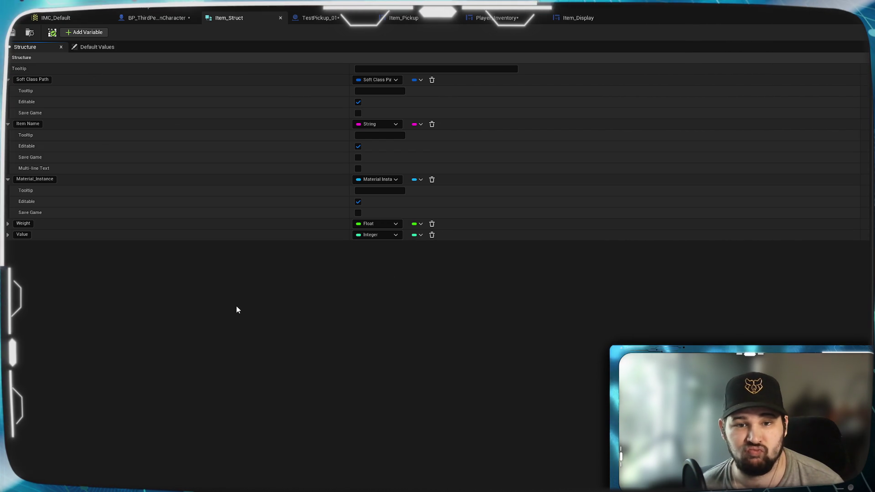
pyautogui.click(160, 17)
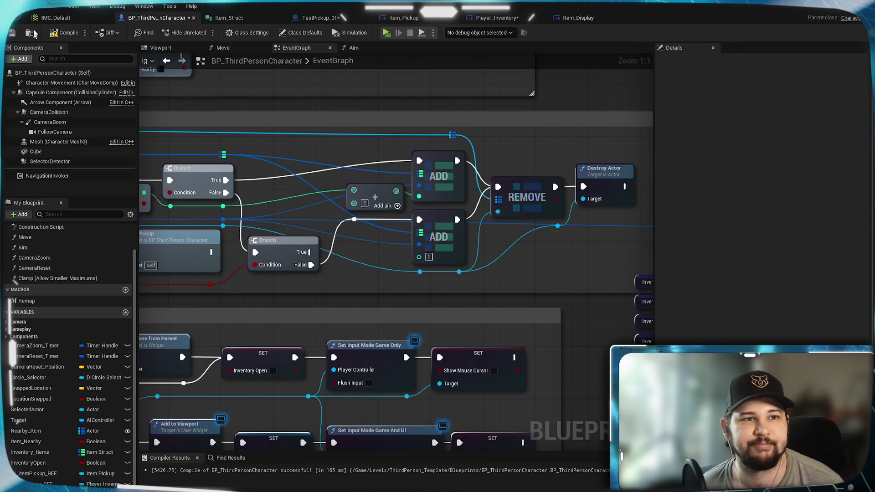
# Step: Compile and save BP_ThirdPersonCharacter, then review the REMOVE, INSERT, For Each Loop and FIND nodes
pyautogui.click(63, 34)
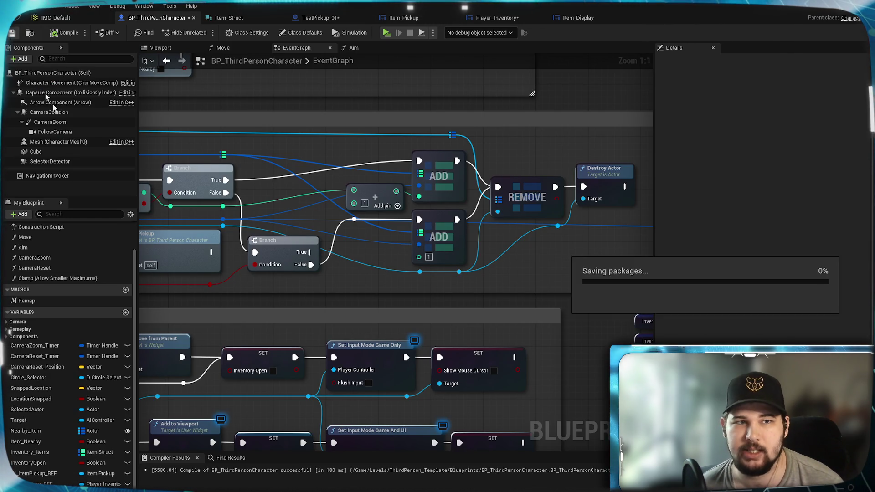
pyautogui.hotkey('ctrl', 's')
pyautogui.moveTo(454, 249); pyautogui.dragTo(211, 247)
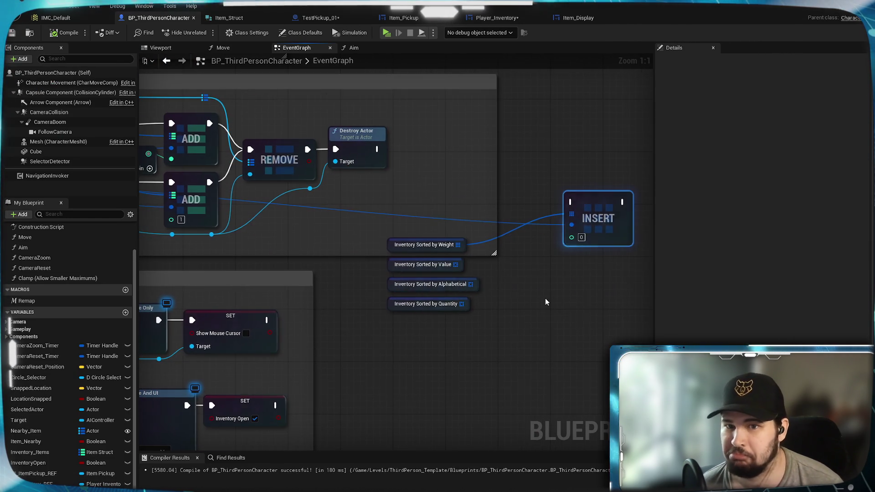
pyautogui.moveTo(546, 298); pyautogui.dragTo(469, 321)
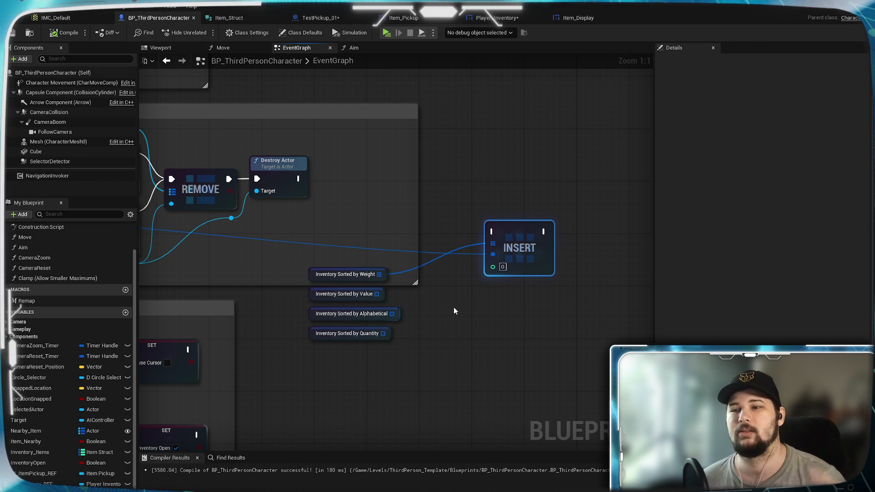
pyautogui.moveTo(455, 318)
pyautogui.mouseDown()
pyautogui.moveTo(469, 328)
pyautogui.moveTo(457, 319)
pyautogui.moveTo(477, 290)
pyautogui.moveTo(494, 295)
pyautogui.mouseUp()
pyautogui.moveTo(348, 273)
pyautogui.mouseDown()
pyautogui.moveTo(541, 245)
pyautogui.moveTo(485, 270)
pyautogui.mouseUp()
pyautogui.moveTo(313, 277)
pyautogui.mouseDown()
pyautogui.moveTo(431, 270)
pyautogui.moveTo(549, 291)
pyautogui.mouseUp()
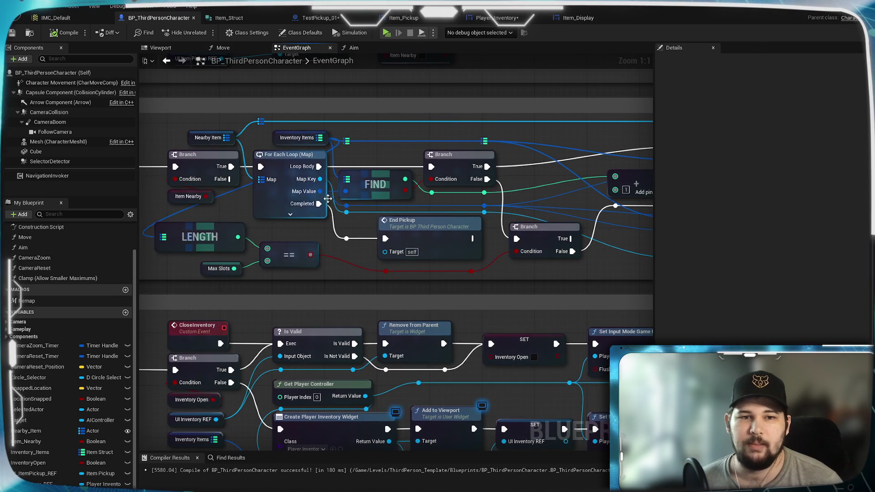
# Step: In TestPickup_01, expand Make Item Struct to show Weight and Value pins, then return to the character
pyautogui.click(332, 14)
pyautogui.scroll(3, 411, 255)
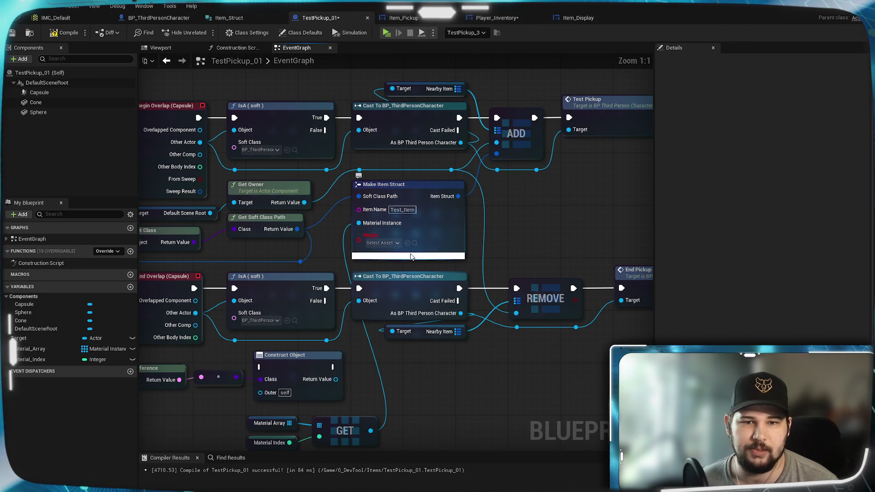
pyautogui.click(409, 256)
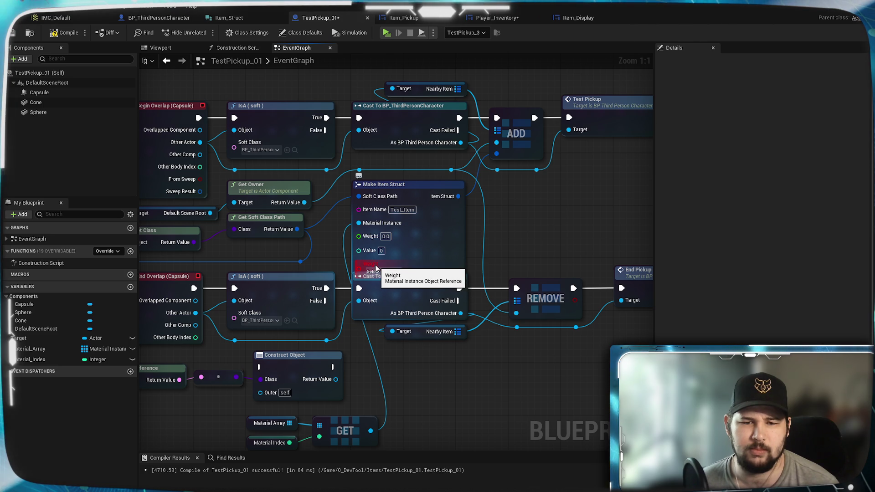
pyautogui.rightClick(434, 233)
pyautogui.click(473, 296)
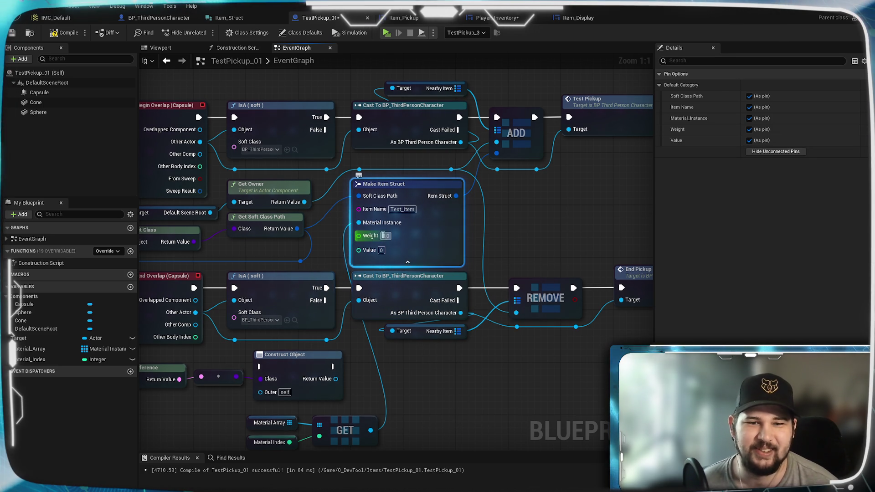
pyautogui.moveTo(418, 424)
pyautogui.mouseDown()
pyautogui.moveTo(512, 298)
pyautogui.moveTo(432, 378)
pyautogui.mouseUp()
pyautogui.moveTo(441, 338); pyautogui.dragTo(444, 375)
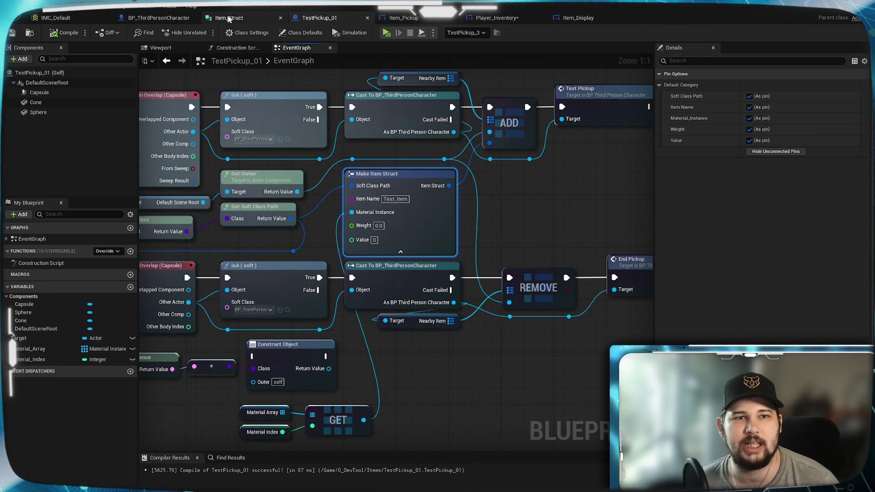
pyautogui.click(159, 18)
pyautogui.moveTo(524, 401)
pyautogui.mouseDown()
pyautogui.moveTo(570, 279)
pyautogui.moveTo(258, 294)
pyautogui.mouseUp()
pyautogui.moveTo(279, 241)
pyautogui.mouseDown()
pyautogui.moveTo(301, 262)
pyautogui.moveTo(305, 295)
pyautogui.moveTo(500, 336)
pyautogui.moveTo(341, 306)
pyautogui.mouseUp()
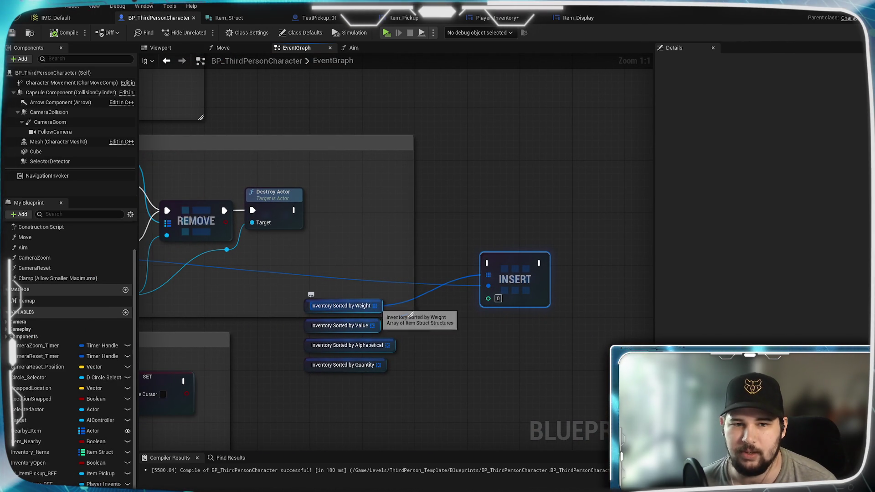
# Step: Move the Value, Alphabetical and Quantity getters down to clear room around the Weight getter
pyautogui.moveTo(416, 393)
pyautogui.mouseDown()
pyautogui.moveTo(335, 326)
pyautogui.moveTo(335, 405)
pyautogui.mouseUp()
pyautogui.click(360, 309)
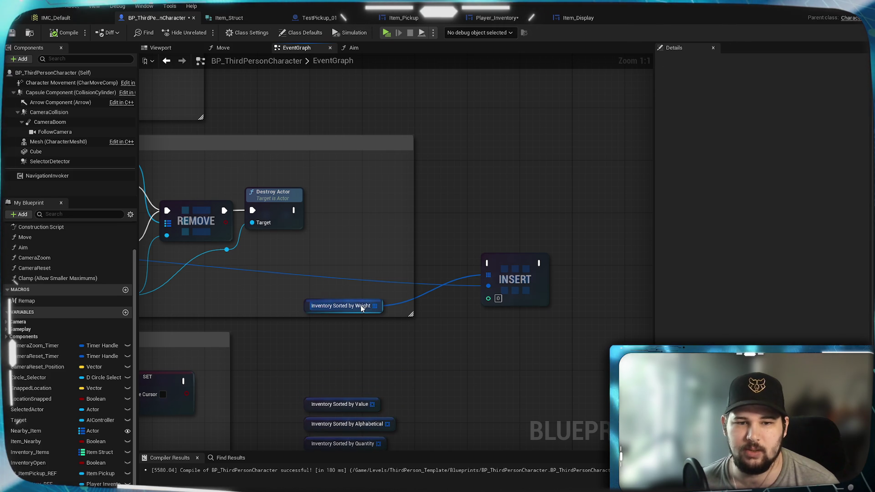
pyautogui.rightClick(361, 307)
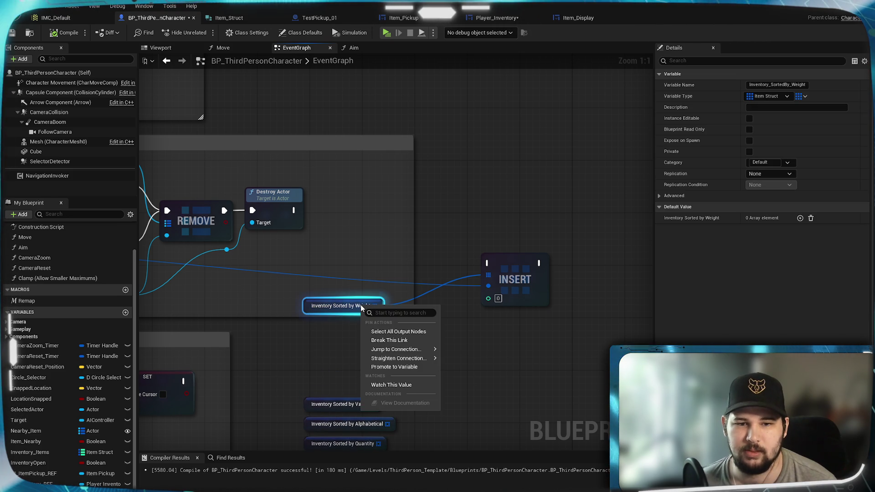
pyautogui.click(534, 349)
pyautogui.moveTo(376, 306); pyautogui.dragTo(411, 339)
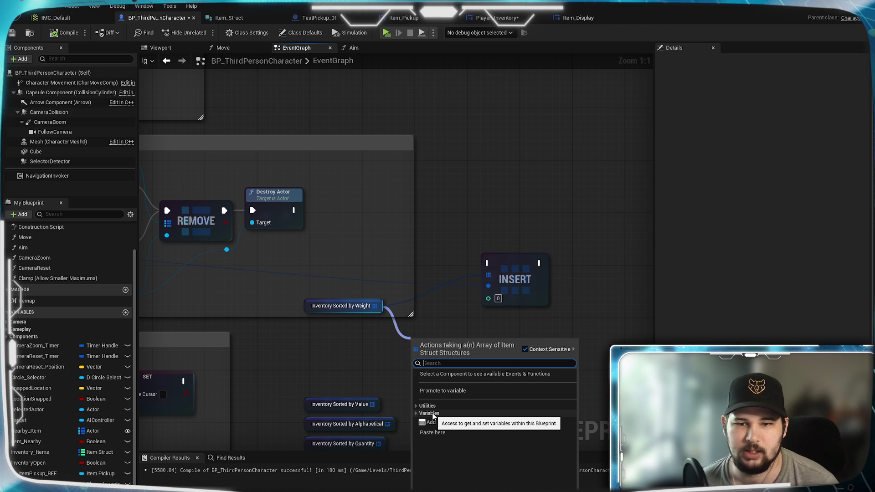
pyautogui.click(308, 357)
# Step: Reposition INSERT, add a reroute on the blue wire, and add an expanded Break Item Struct node
pyautogui.moveTo(476, 248)
pyautogui.mouseDown()
pyautogui.moveTo(513, 198)
pyautogui.moveTo(570, 185)
pyautogui.mouseUp()
pyautogui.click(388, 258)
pyautogui.doubleClick(371, 238)
pyautogui.moveTo(371, 237)
pyautogui.mouseDown()
pyautogui.moveTo(331, 269)
pyautogui.moveTo(315, 255)
pyautogui.moveTo(361, 228)
pyautogui.mouseUp()
pyautogui.moveTo(524, 276); pyautogui.dragTo(531, 353)
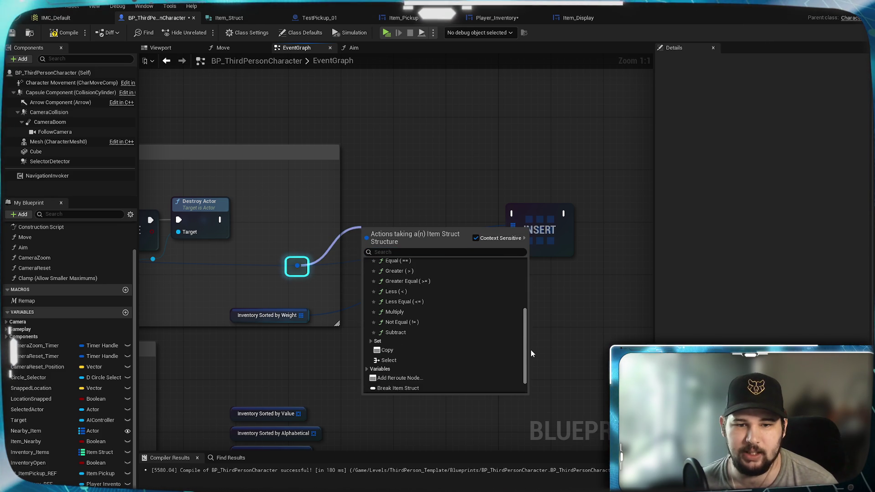
pyautogui.click(416, 373)
pyautogui.moveTo(409, 233)
pyautogui.mouseDown()
pyautogui.moveTo(369, 197)
pyautogui.moveTo(376, 192)
pyautogui.mouseUp()
pyautogui.click(375, 229)
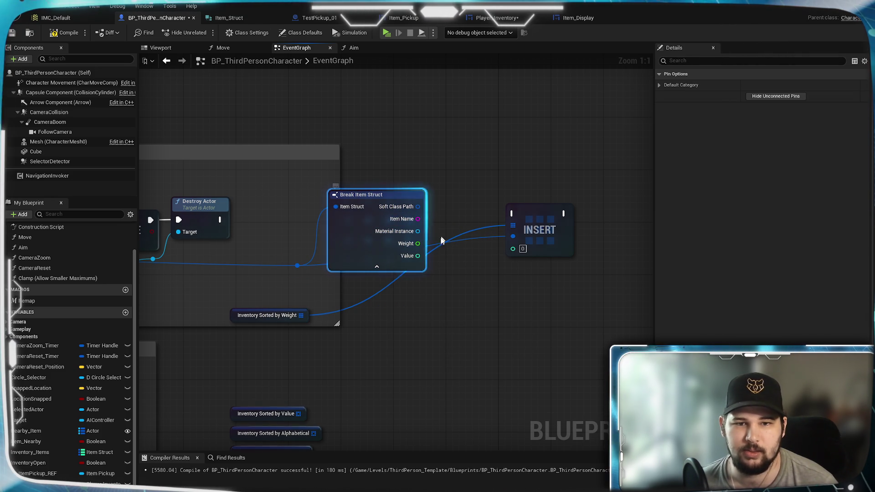
pyautogui.moveTo(527, 211)
pyautogui.mouseDown()
pyautogui.moveTo(547, 246)
pyautogui.moveTo(560, 249)
pyautogui.mouseUp()
pyautogui.click(367, 349)
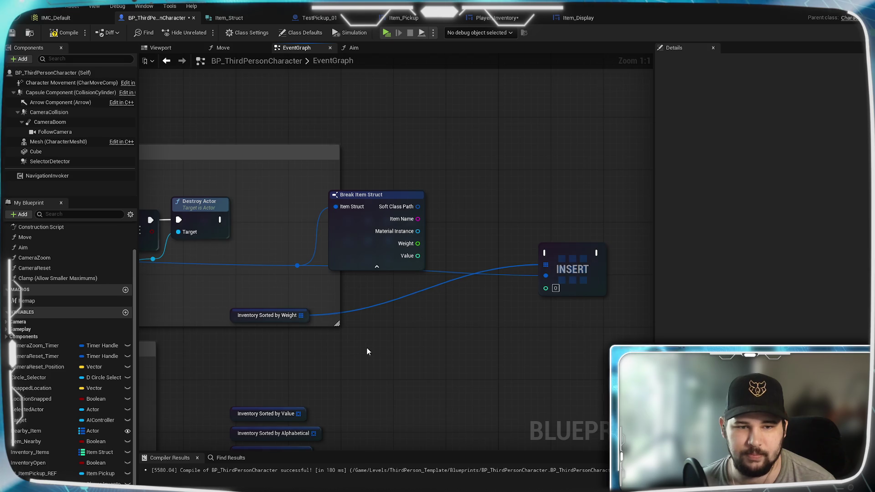
# Step: Add a For Each Loop with Break whose Array input is Inventory Sorted by Weight
pyautogui.moveTo(267, 316); pyautogui.dragTo(385, 316)
pyautogui.write('for each')
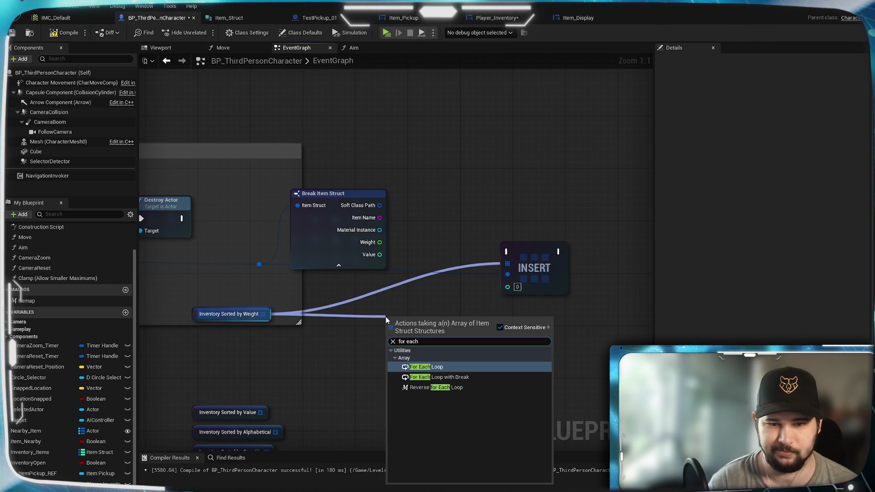
pyautogui.click(437, 380)
pyautogui.moveTo(420, 321)
pyautogui.mouseDown()
pyautogui.moveTo(434, 305)
pyautogui.moveTo(426, 310)
pyautogui.mouseUp()
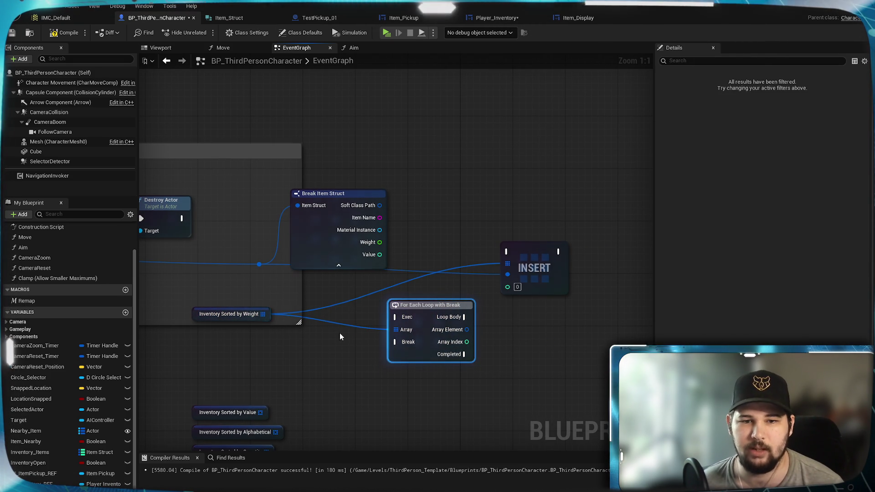
pyautogui.moveTo(385, 334); pyautogui.dragTo(387, 331)
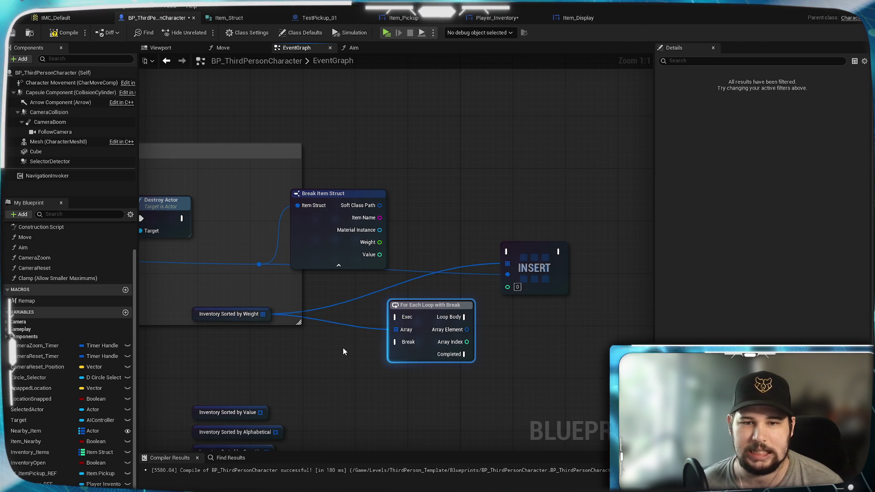
pyautogui.moveTo(343, 348); pyautogui.dragTo(277, 351)
pyautogui.click(479, 248)
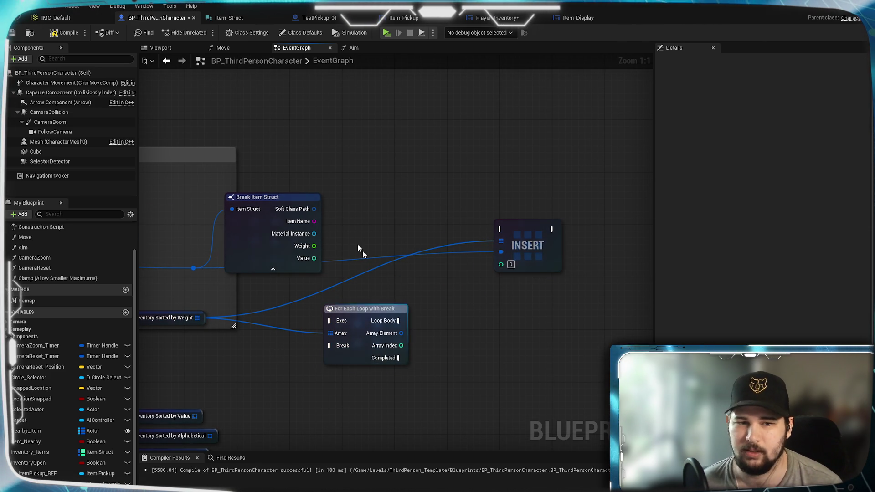
# Step: Split the loop's Array Element into struct fields and rearrange the loop and Break Item Struct nodes
pyautogui.rightClick(400, 342)
pyautogui.click(431, 358)
pyautogui.moveTo(364, 309); pyautogui.dragTo(311, 302)
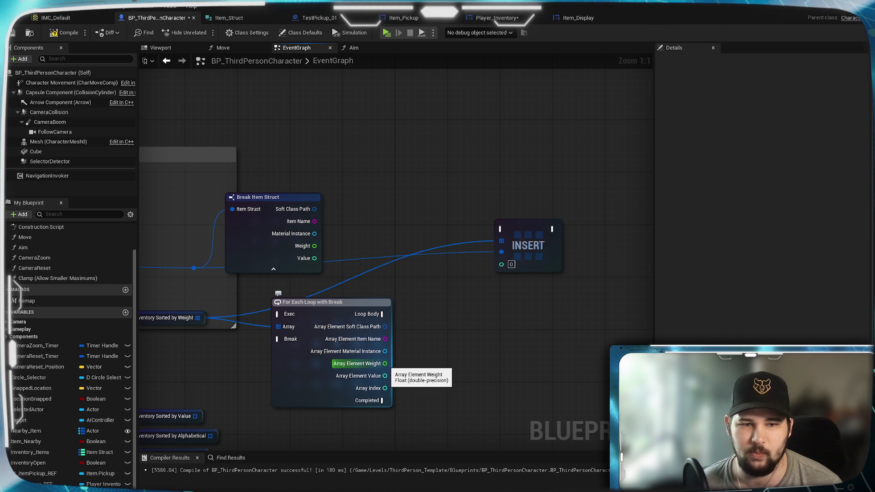
pyautogui.moveTo(276, 201)
pyautogui.mouseDown()
pyautogui.moveTo(358, 206)
pyautogui.moveTo(340, 207)
pyautogui.mouseUp()
pyautogui.click(446, 309)
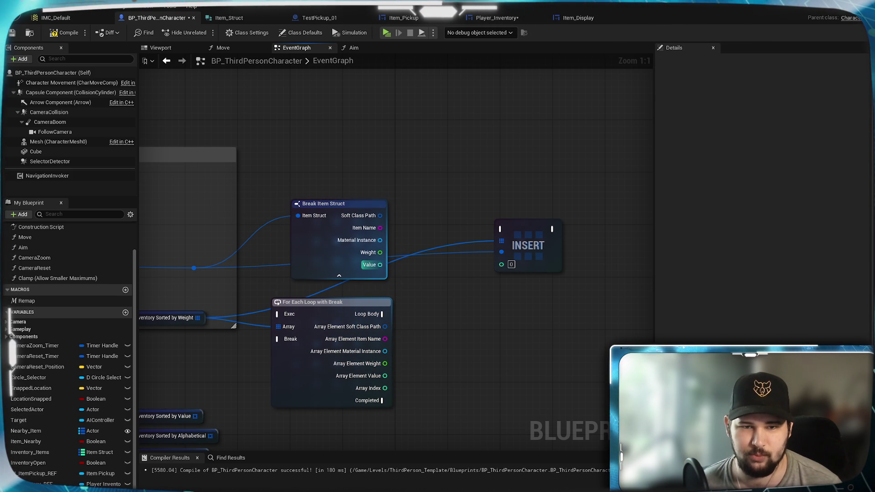
# Step: Add a Greater (>) node comparing the item's Weight against Array Element Weight
pyautogui.moveTo(379, 253); pyautogui.dragTo(442, 336)
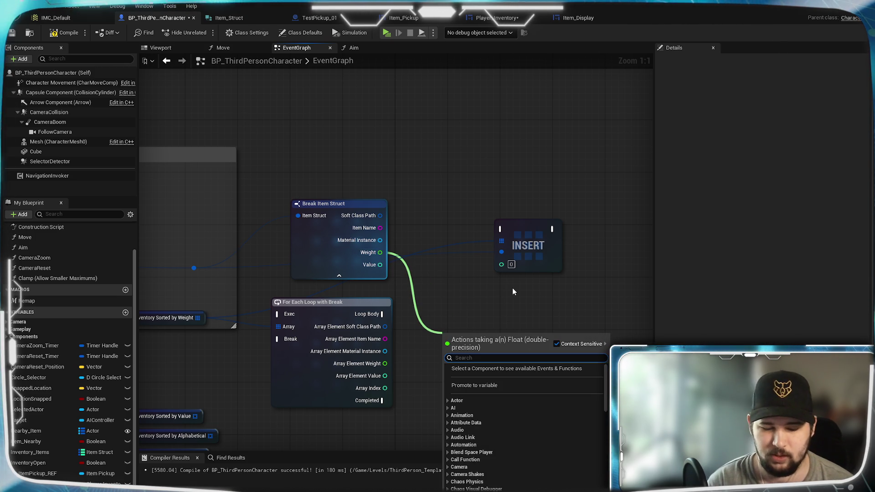
pyautogui.write('>')
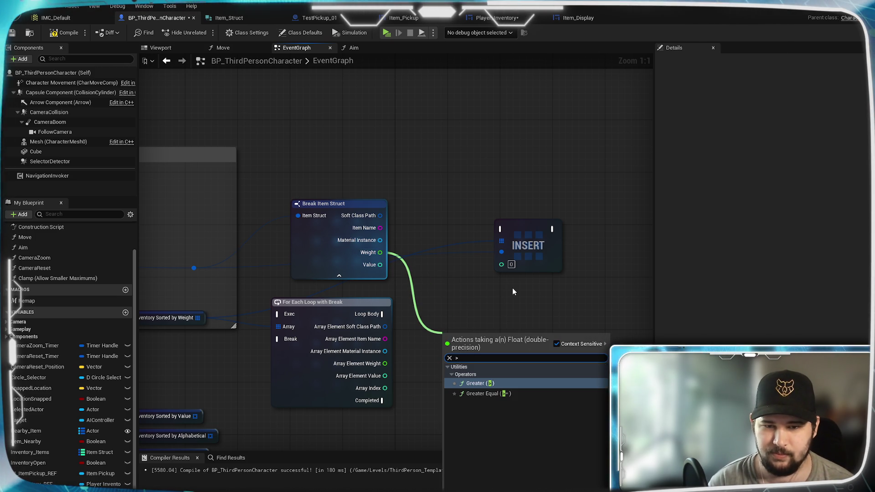
pyautogui.click(507, 384)
pyautogui.moveTo(385, 363)
pyautogui.mouseDown()
pyautogui.moveTo(449, 350)
pyautogui.moveTo(447, 329)
pyautogui.moveTo(439, 333)
pyautogui.mouseUp()
pyautogui.click(441, 401)
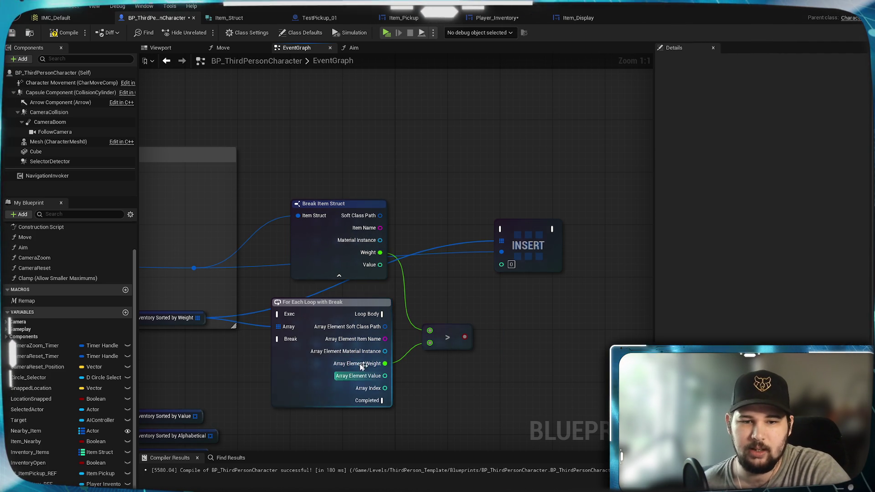
# Step: Add a Branch driven by the Greater result and run from the Loop Body
pyautogui.moveTo(384, 315); pyautogui.dragTo(482, 315)
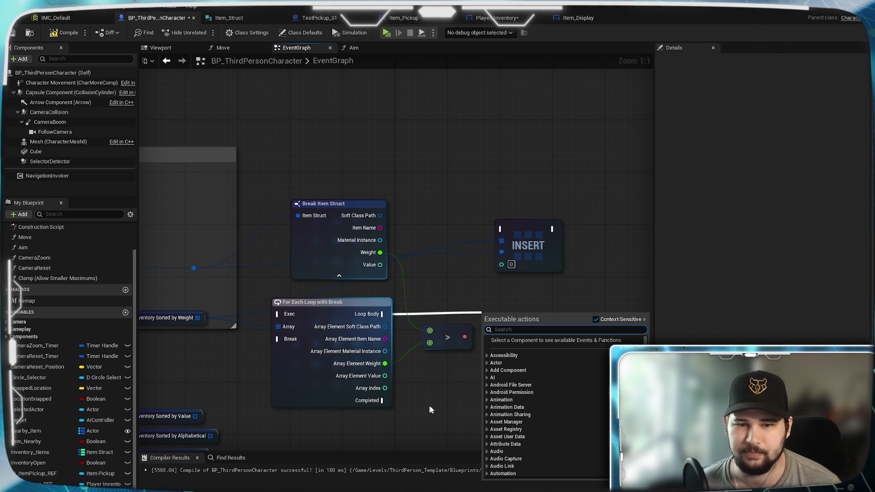
pyautogui.click(472, 381)
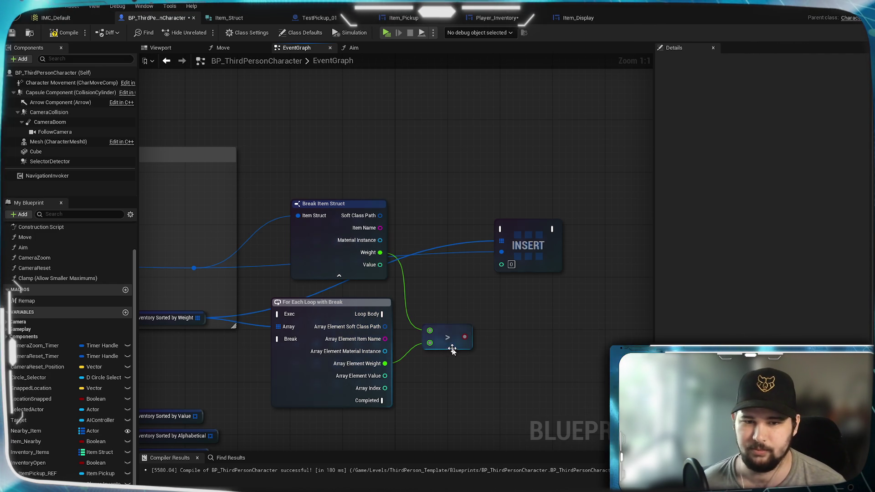
pyautogui.moveTo(462, 343)
pyautogui.mouseDown()
pyautogui.moveTo(506, 332)
pyautogui.moveTo(520, 312)
pyautogui.mouseUp()
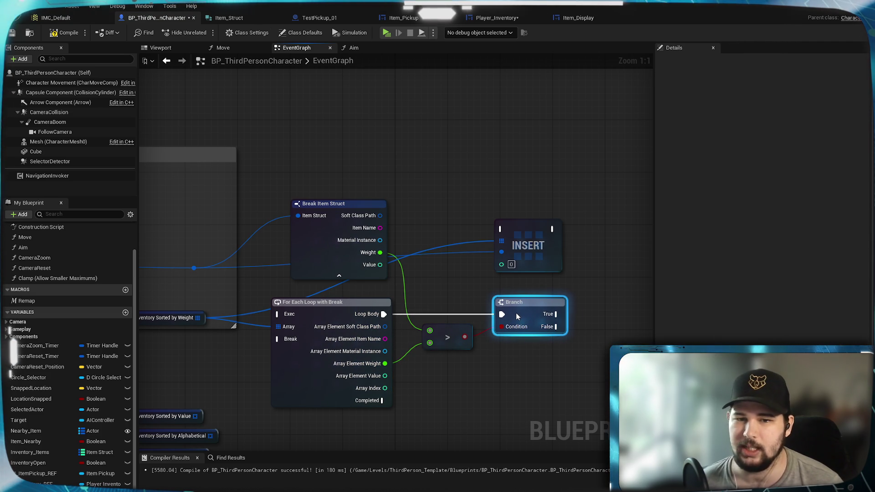
pyautogui.click(520, 374)
# Step: Wire Branch True into INSERT, Array Index into its index, and INSERT's output to Break
pyautogui.moveTo(527, 343); pyautogui.dragTo(486, 311)
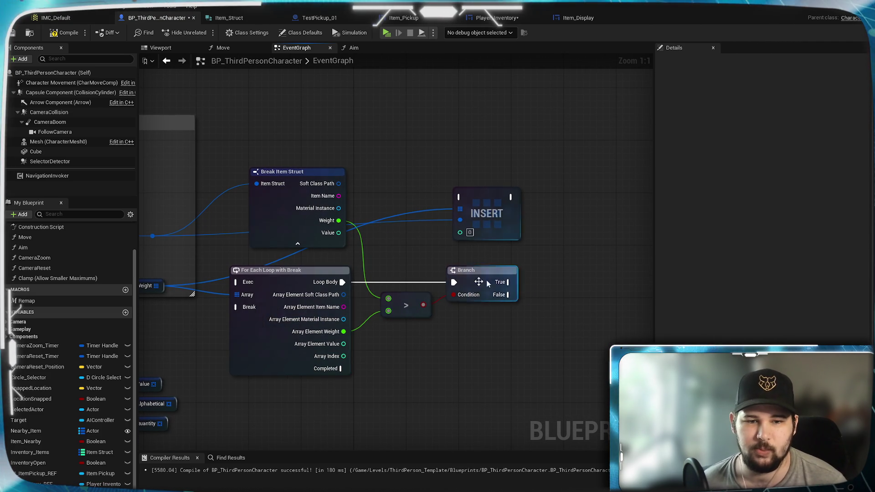
pyautogui.moveTo(261, 339)
pyautogui.mouseDown()
pyautogui.moveTo(524, 357)
pyautogui.moveTo(416, 371)
pyautogui.mouseUp()
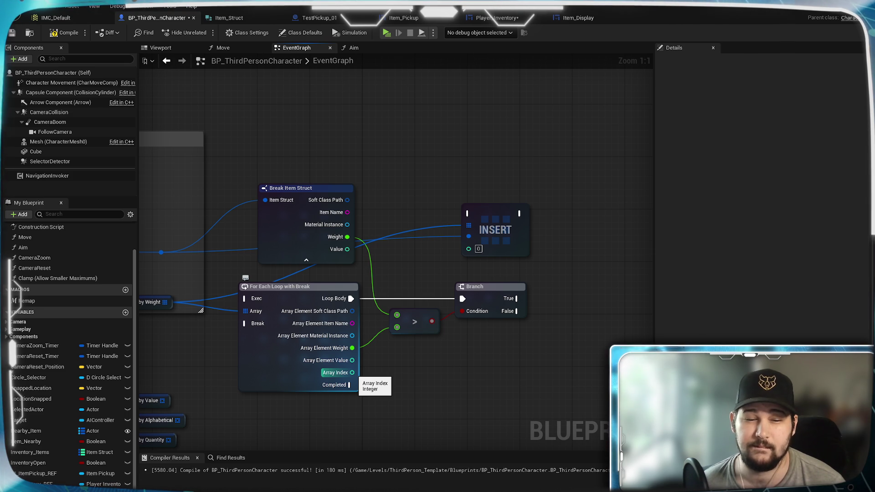
pyautogui.moveTo(487, 223); pyautogui.dragTo(578, 302)
pyautogui.moveTo(518, 299); pyautogui.dragTo(560, 292)
pyautogui.moveTo(352, 372)
pyautogui.mouseDown()
pyautogui.moveTo(415, 375)
pyautogui.moveTo(567, 328)
pyautogui.moveTo(561, 332)
pyautogui.mouseUp()
pyautogui.click(590, 312)
pyautogui.moveTo(611, 298)
pyautogui.mouseDown()
pyautogui.moveTo(449, 361)
pyautogui.moveTo(246, 325)
pyautogui.mouseUp()
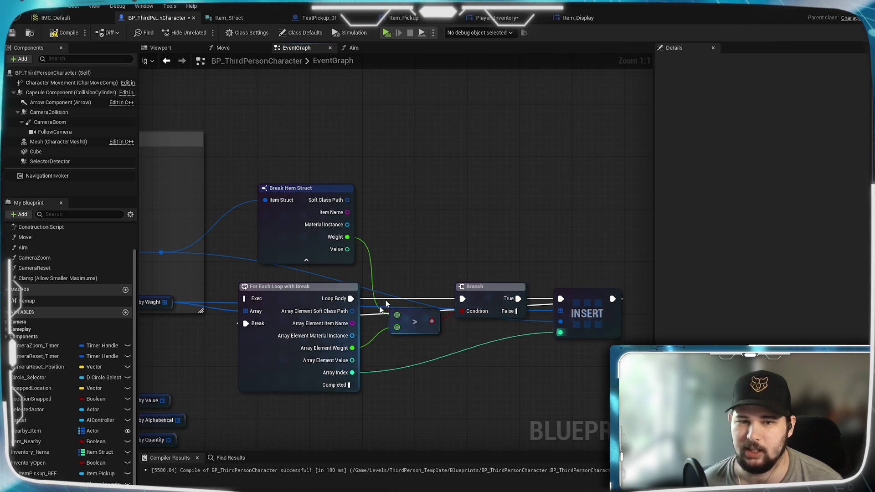
# Step: Move INSERT up beside the Branch and pan around to check the wiring
pyautogui.moveTo(353, 400)
pyautogui.mouseDown()
pyautogui.moveTo(491, 319)
pyautogui.moveTo(321, 375)
pyautogui.mouseUp()
pyautogui.moveTo(402, 353); pyautogui.dragTo(472, 357)
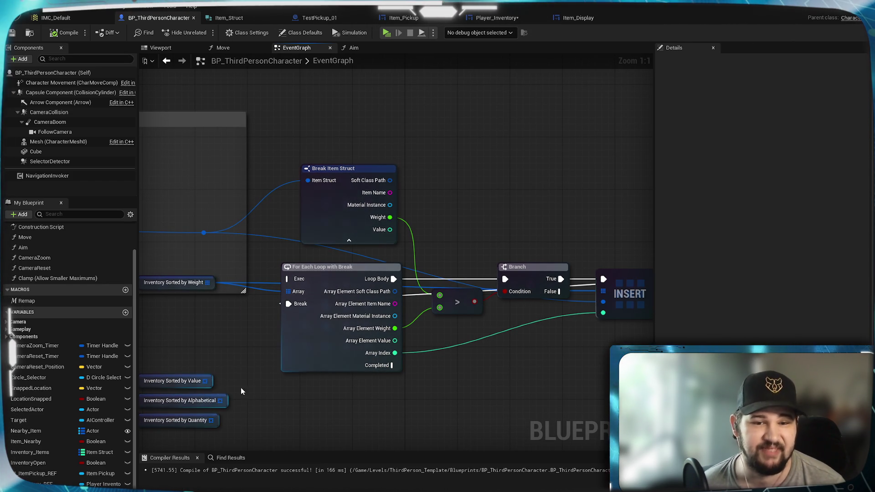
pyautogui.moveTo(512, 367)
pyautogui.mouseDown()
pyautogui.moveTo(344, 382)
pyautogui.moveTo(539, 337)
pyautogui.moveTo(474, 321)
pyautogui.mouseUp()
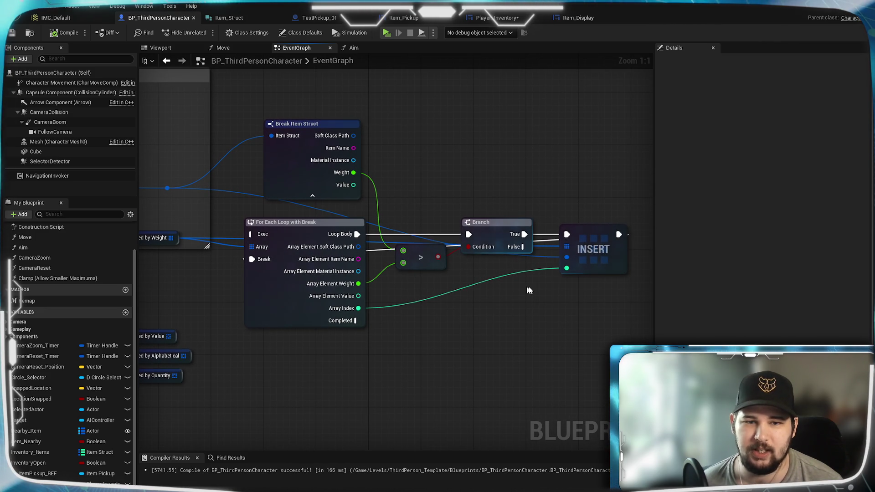
pyautogui.moveTo(606, 226)
pyautogui.mouseDown()
pyautogui.moveTo(606, 176)
pyautogui.moveTo(608, 188)
pyautogui.mouseUp()
pyautogui.click(586, 275)
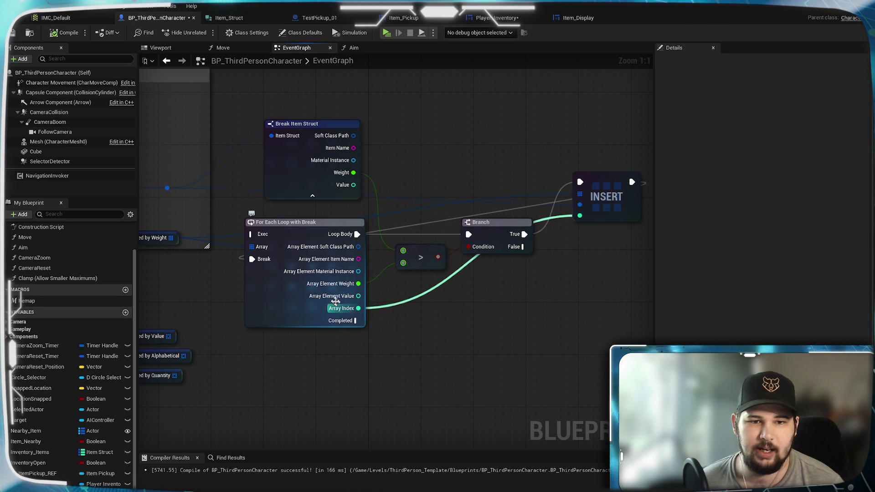
pyautogui.moveTo(448, 325)
pyautogui.mouseDown()
pyautogui.moveTo(347, 335)
pyautogui.moveTo(506, 288)
pyautogui.mouseUp()
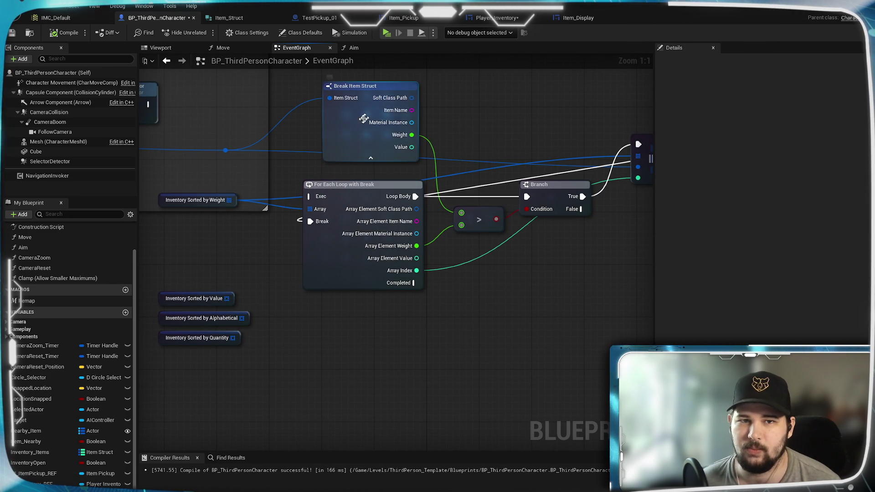
pyautogui.moveTo(517, 265)
pyautogui.mouseDown()
pyautogui.moveTo(308, 308)
pyautogui.moveTo(498, 287)
pyautogui.mouseUp()
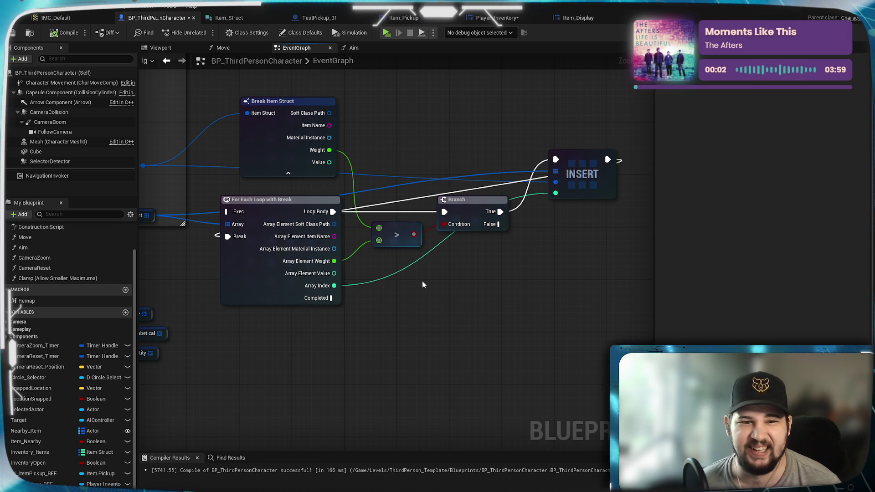
pyautogui.moveTo(453, 345); pyautogui.dragTo(457, 327)
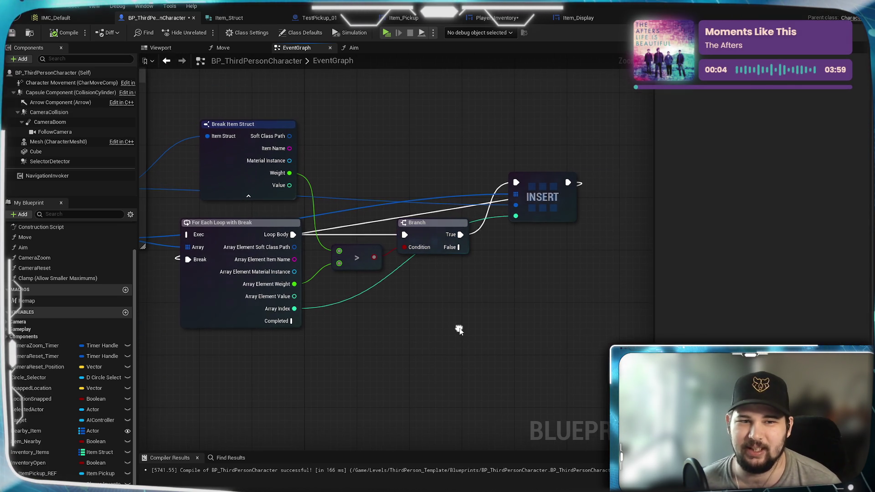
pyautogui.moveTo(387, 356)
pyautogui.mouseDown()
pyautogui.moveTo(465, 343)
pyautogui.moveTo(411, 323)
pyautogui.moveTo(475, 316)
pyautogui.mouseUp()
# Step: Add a Length node from Inventory Sorted by Weight and subtract 1 from it
pyautogui.moveTo(212, 224); pyautogui.dragTo(381, 337)
pyautogui.write('length')
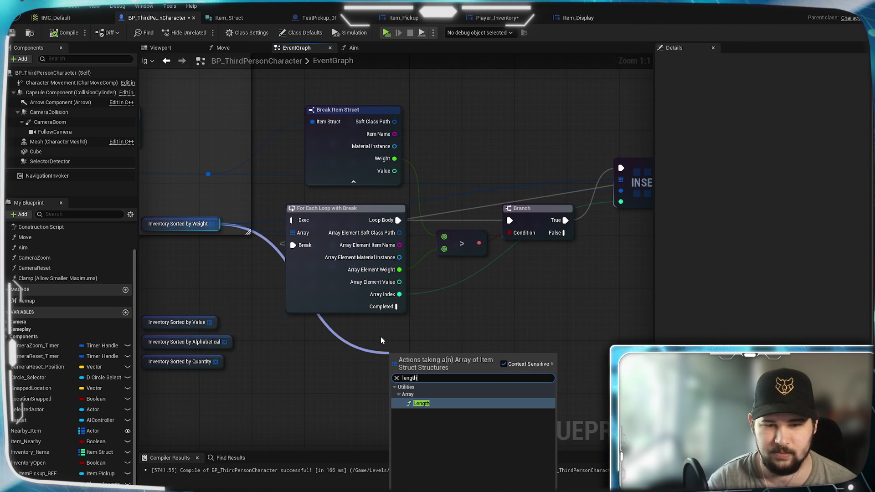
pyautogui.press('Return')
pyautogui.moveTo(422, 351)
pyautogui.mouseDown()
pyautogui.moveTo(340, 335)
pyautogui.moveTo(419, 344)
pyautogui.mouseUp()
pyautogui.write('-')
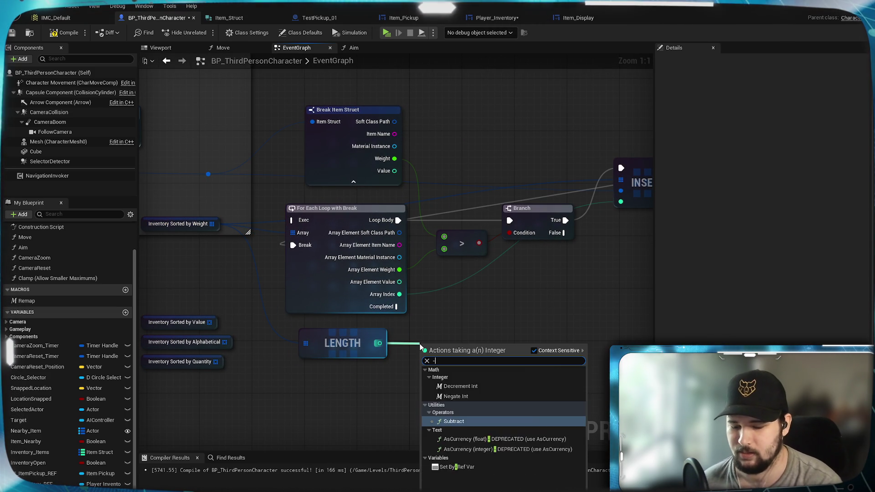
pyautogui.press('Return')
pyautogui.click(435, 364)
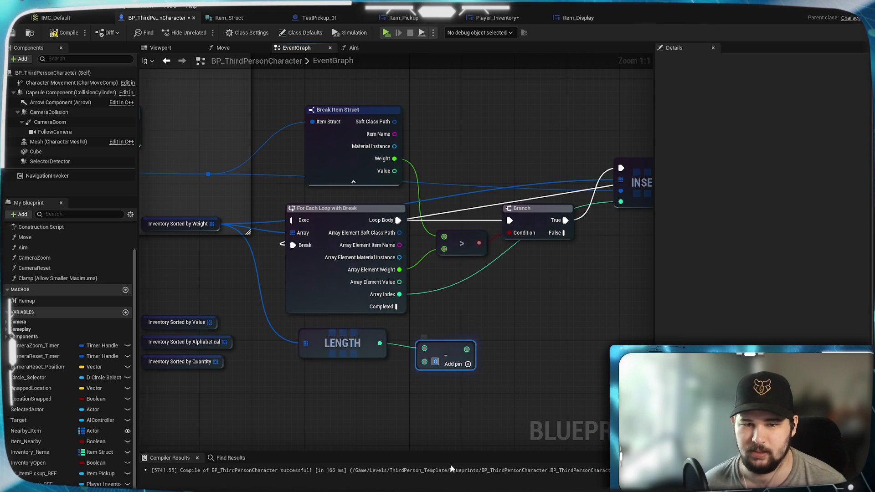
pyautogui.click(501, 357)
pyautogui.click(454, 343)
pyautogui.click(488, 313)
pyautogui.moveTo(496, 312); pyautogui.dragTo(448, 344)
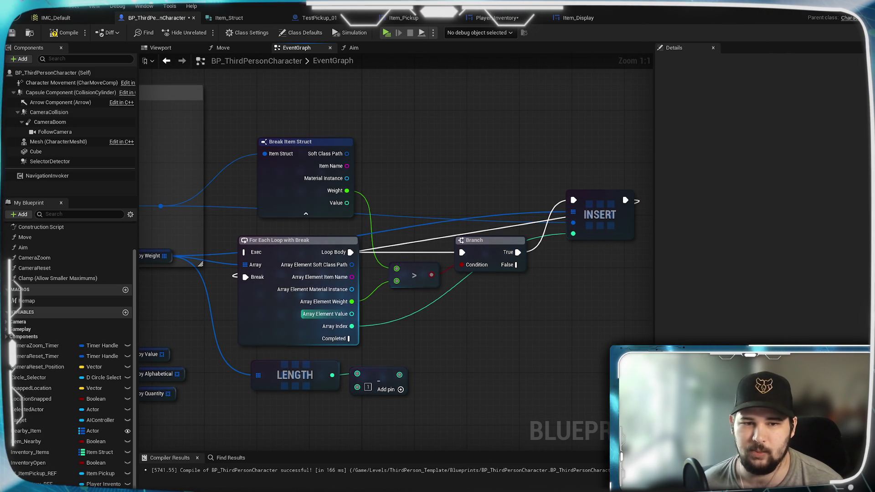
# Step: Compare the loop's Array Index with Length minus 1 using an == node
pyautogui.moveTo(351, 327)
pyautogui.mouseDown()
pyautogui.moveTo(453, 333)
pyautogui.moveTo(449, 343)
pyautogui.mouseUp()
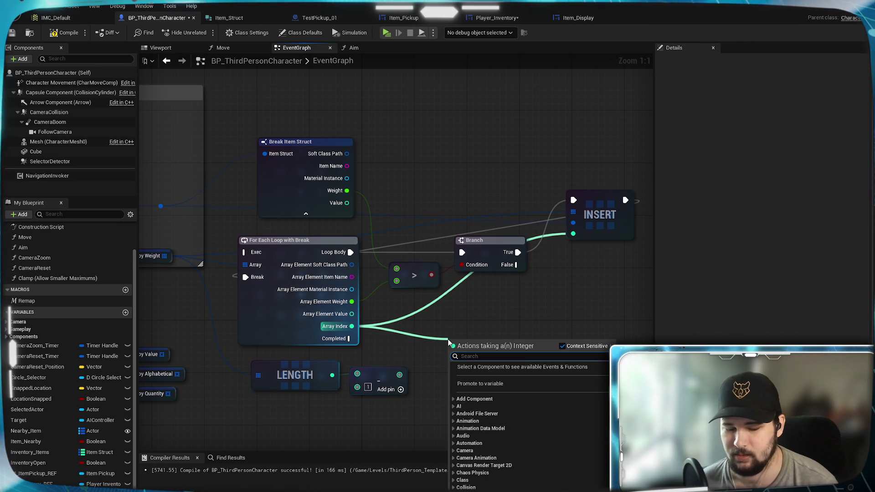
pyautogui.write('==')
pyautogui.press('Return')
pyautogui.moveTo(399, 375)
pyautogui.mouseDown()
pyautogui.moveTo(452, 362)
pyautogui.moveTo(580, 304)
pyautogui.moveTo(561, 298)
pyautogui.moveTo(446, 324)
pyautogui.moveTo(469, 319)
pyautogui.mouseUp()
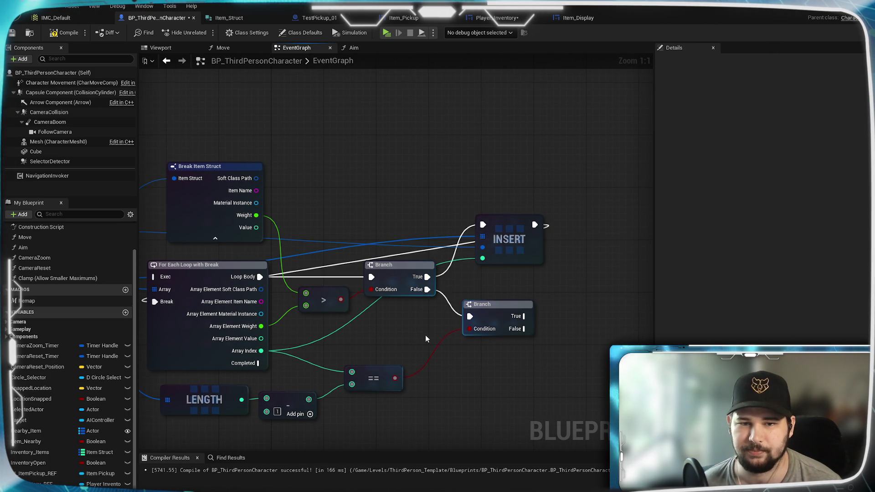
# Step: Route Branch False into the second Branch and add an array ADD node on the sorted inventory
pyautogui.moveTo(520, 307); pyautogui.dragTo(460, 280)
pyautogui.moveTo(503, 316); pyautogui.dragTo(546, 321)
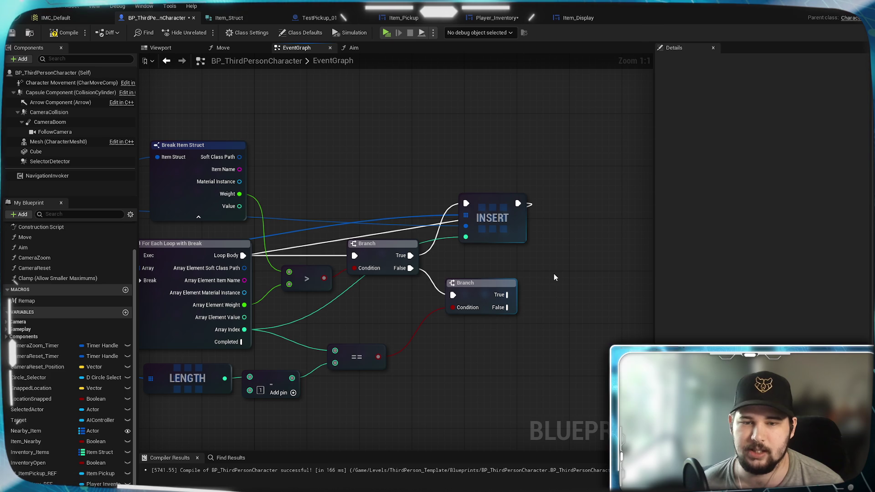
pyautogui.moveTo(451, 301)
pyautogui.mouseDown()
pyautogui.moveTo(370, 320)
pyautogui.moveTo(563, 245)
pyautogui.mouseUp()
pyautogui.moveTo(154, 239)
pyautogui.mouseDown()
pyautogui.moveTo(654, 256)
pyautogui.moveTo(516, 255)
pyautogui.mouseUp()
pyautogui.write('add')
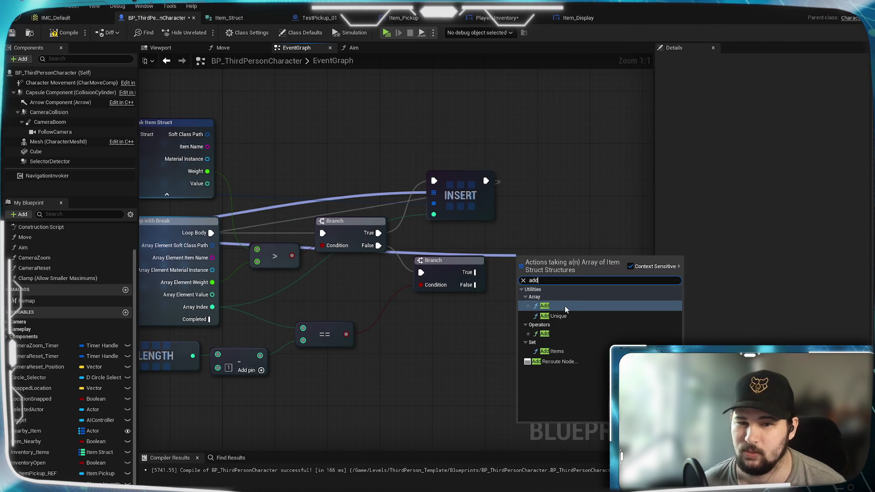
pyautogui.click(540, 306)
pyautogui.moveTo(534, 281); pyautogui.dragTo(540, 247)
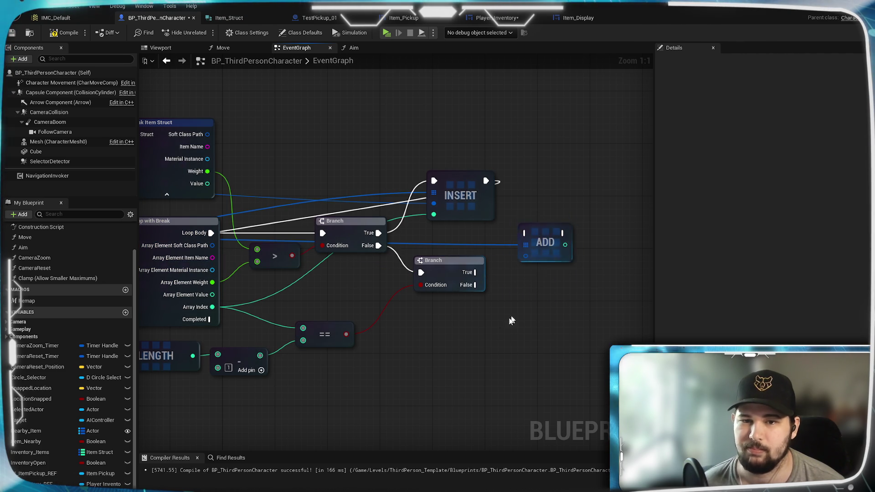
# Step: Run the ADD node from the second Branch's True output and save the blueprint
pyautogui.moveTo(205, 212)
pyautogui.mouseDown()
pyautogui.moveTo(269, 208)
pyautogui.moveTo(255, 207)
pyautogui.mouseUp()
pyautogui.moveTo(537, 283); pyautogui.dragTo(264, 283)
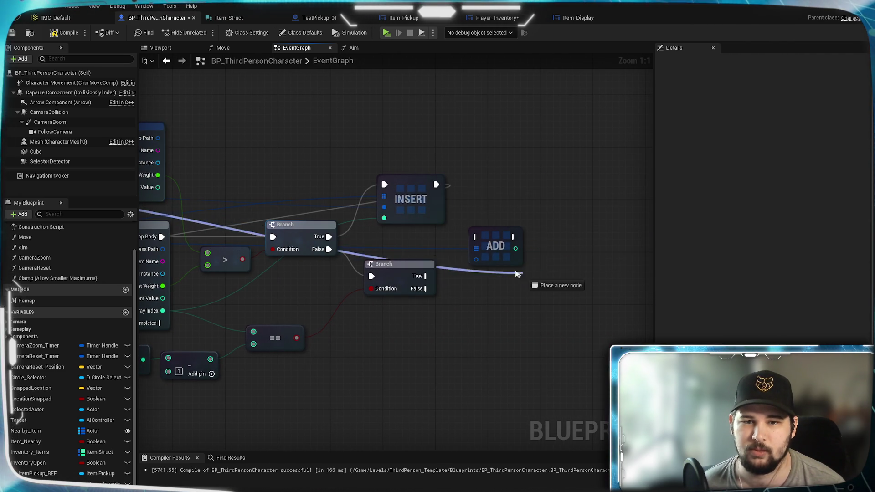
pyautogui.moveTo(479, 263); pyautogui.dragTo(478, 281)
pyautogui.moveTo(425, 276); pyautogui.dragTo(480, 258)
pyautogui.click(410, 285)
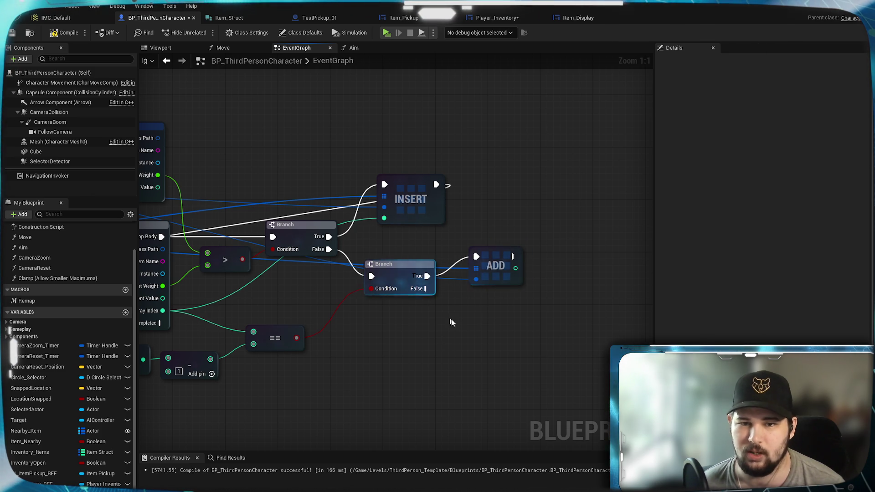
pyautogui.click(499, 258)
pyautogui.click(530, 183)
pyautogui.moveTo(540, 216)
pyautogui.mouseDown()
pyautogui.moveTo(565, 220)
pyautogui.moveTo(576, 196)
pyautogui.mouseUp()
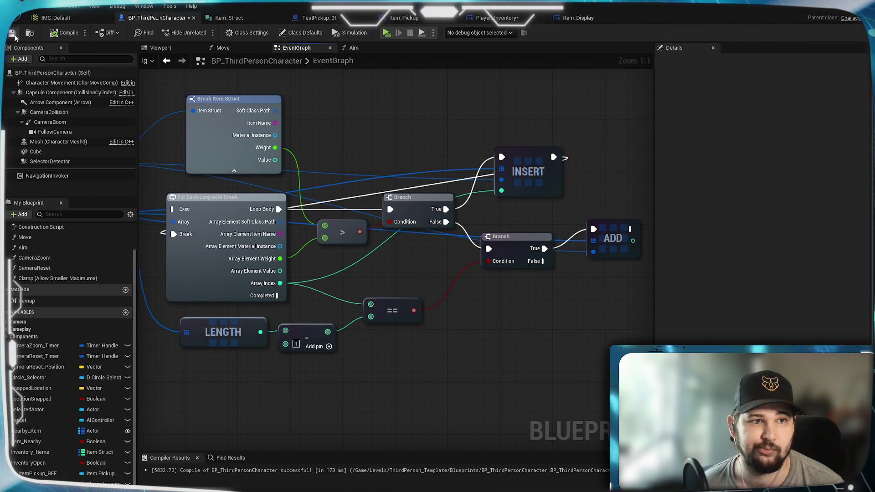
pyautogui.click(13, 34)
# Step: Hide Break Item Struct's unconnected pins and move the node down-left
pyautogui.scroll(-3, 524, 341)
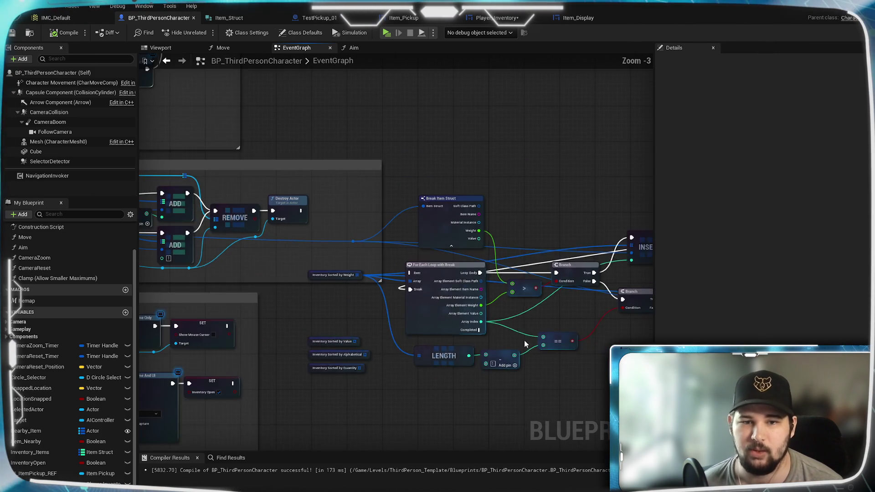
pyautogui.moveTo(525, 344); pyautogui.dragTo(450, 284)
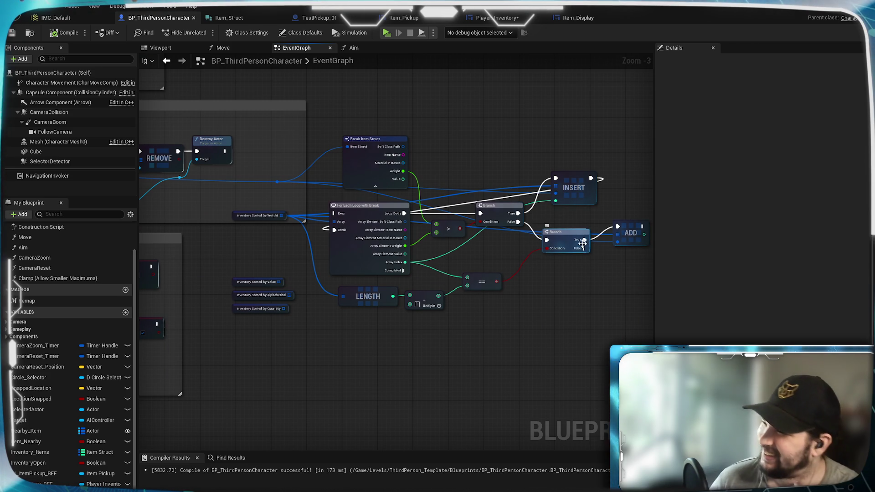
pyautogui.scroll(3, 514, 248)
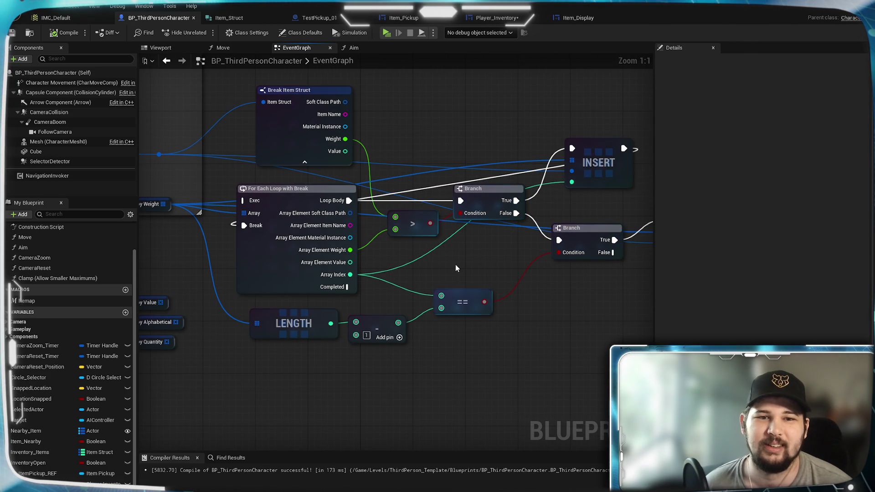
pyautogui.click(305, 164)
pyautogui.moveTo(315, 98); pyautogui.dragTo(308, 111)
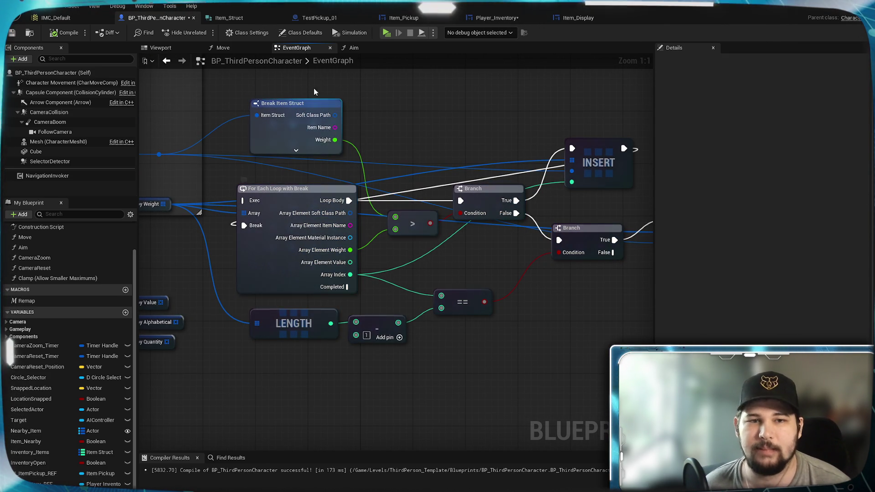
# Step: Connect ADD's exec output to the For Each Loop, wire Completed toward REMOVE, and save
pyautogui.moveTo(451, 264)
pyautogui.mouseDown()
pyautogui.moveTo(300, 264)
pyautogui.moveTo(423, 260)
pyautogui.mouseUp()
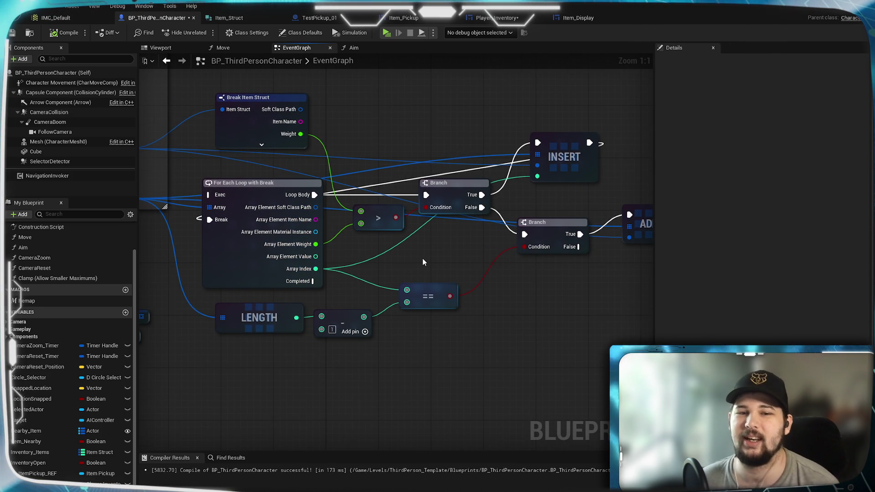
pyautogui.scroll(-1, 422, 262)
pyautogui.moveTo(389, 263)
pyautogui.mouseDown()
pyautogui.moveTo(556, 249)
pyautogui.moveTo(402, 286)
pyautogui.moveTo(317, 253)
pyautogui.mouseUp()
pyautogui.moveTo(210, 188); pyautogui.dragTo(503, 242)
pyautogui.moveTo(594, 317)
pyautogui.mouseDown()
pyautogui.moveTo(372, 274)
pyautogui.moveTo(245, 160)
pyautogui.mouseUp()
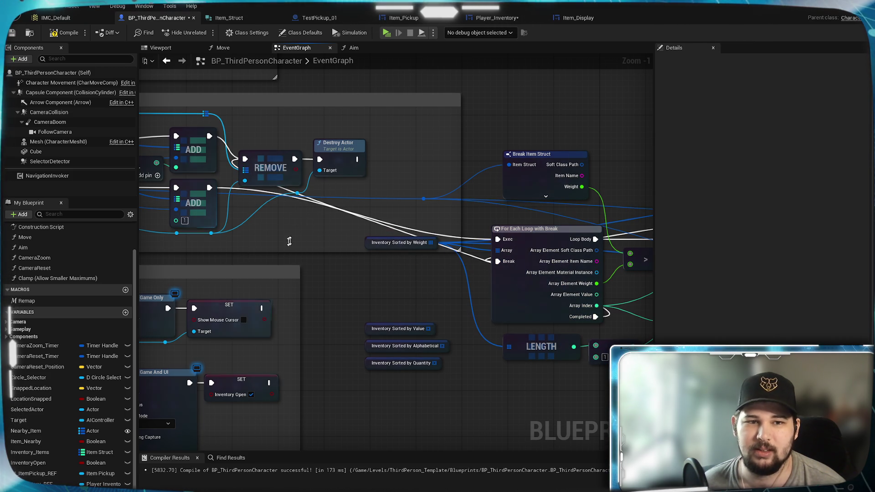
pyautogui.scroll(-2, 436, 283)
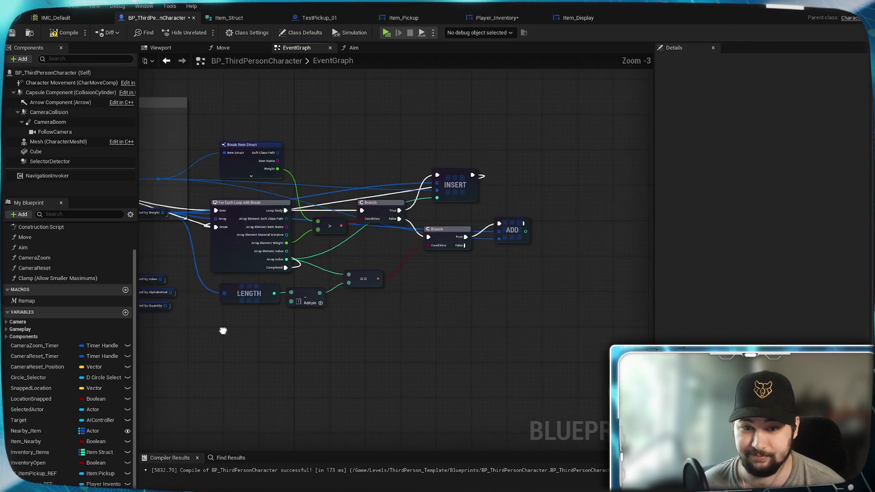
pyautogui.moveTo(526, 343)
pyautogui.mouseDown()
pyautogui.moveTo(456, 319)
pyautogui.moveTo(476, 322)
pyautogui.mouseUp()
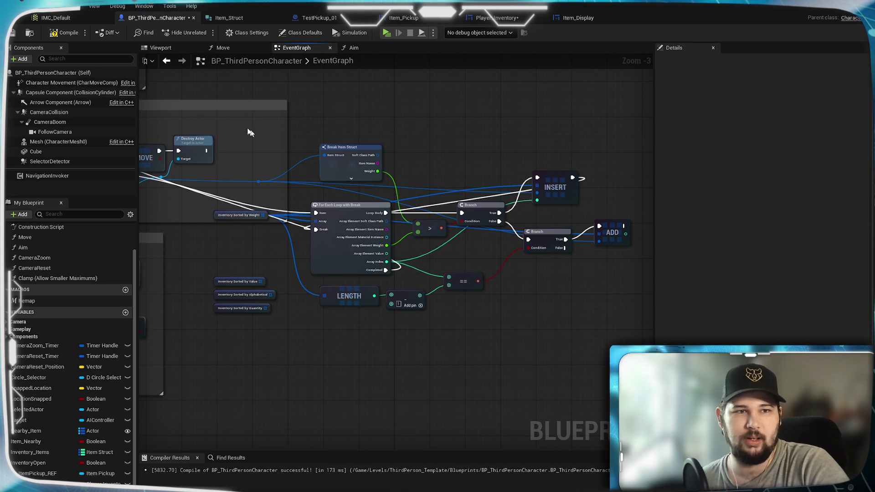
pyautogui.click(13, 33)
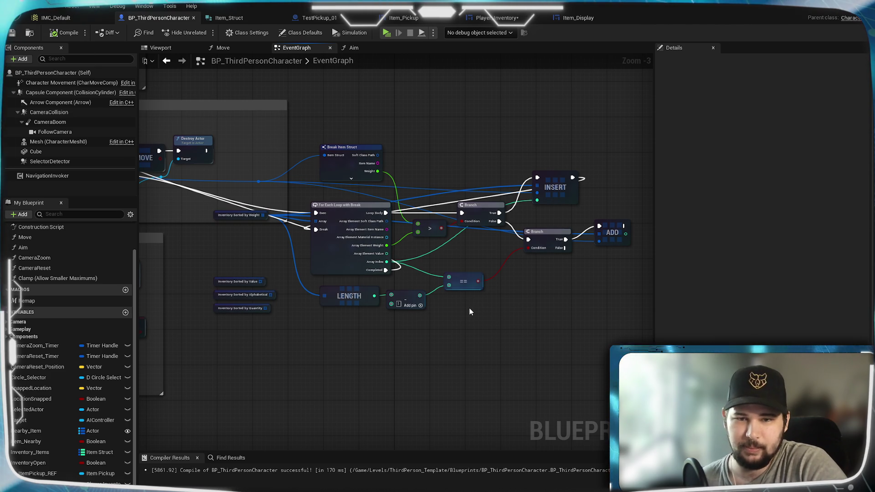
# Step: Move the Inventory Sorted by Weight node down and recentre the view on the sorting loop
pyautogui.scroll(1, 462, 312)
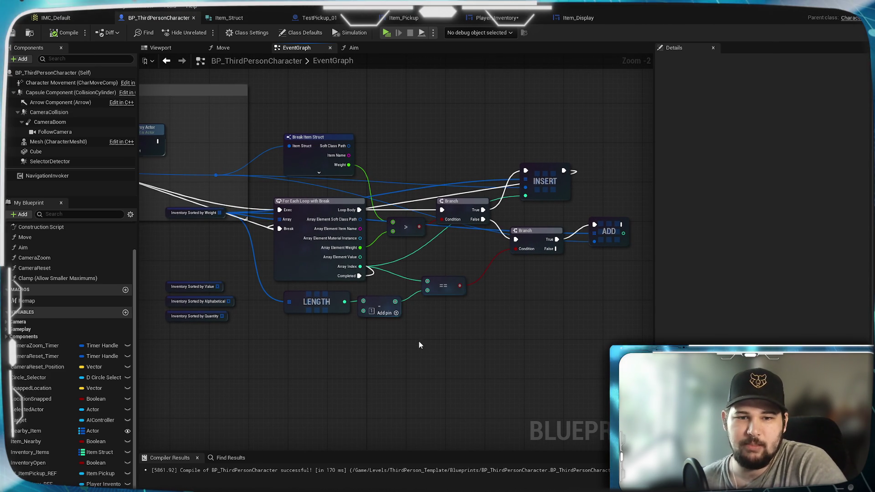
pyautogui.moveTo(209, 213); pyautogui.dragTo(213, 228)
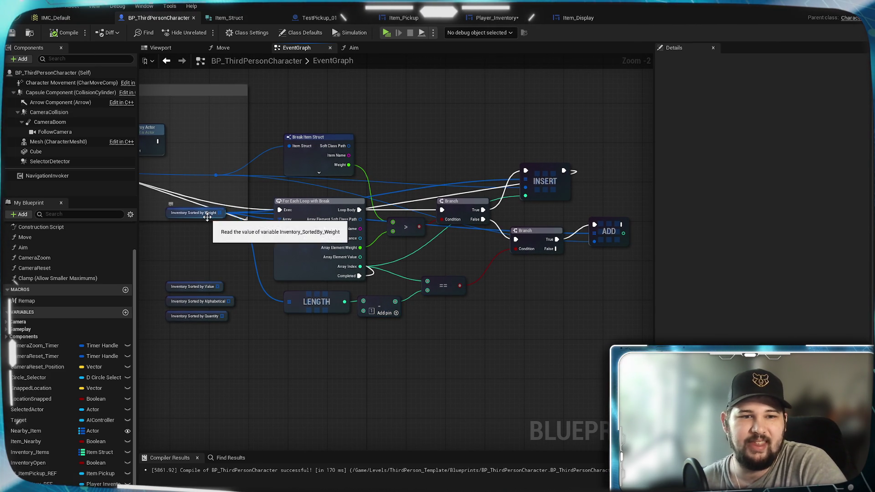
pyautogui.click(213, 248)
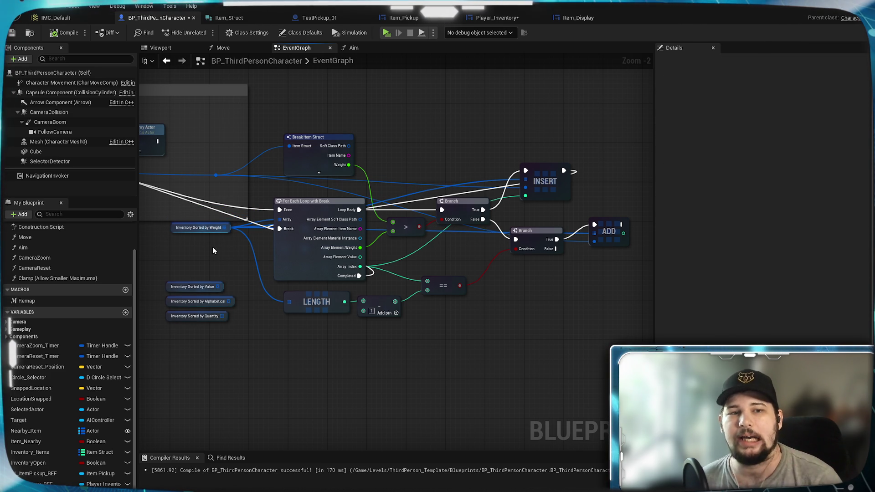
pyautogui.scroll(2, 196, 235)
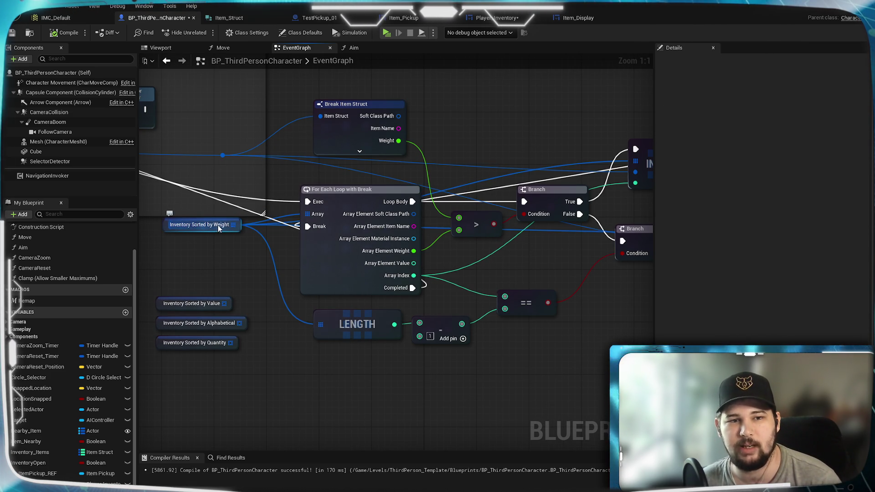
pyautogui.moveTo(340, 376)
pyautogui.mouseDown()
pyautogui.moveTo(285, 312)
pyautogui.moveTo(462, 369)
pyautogui.mouseUp()
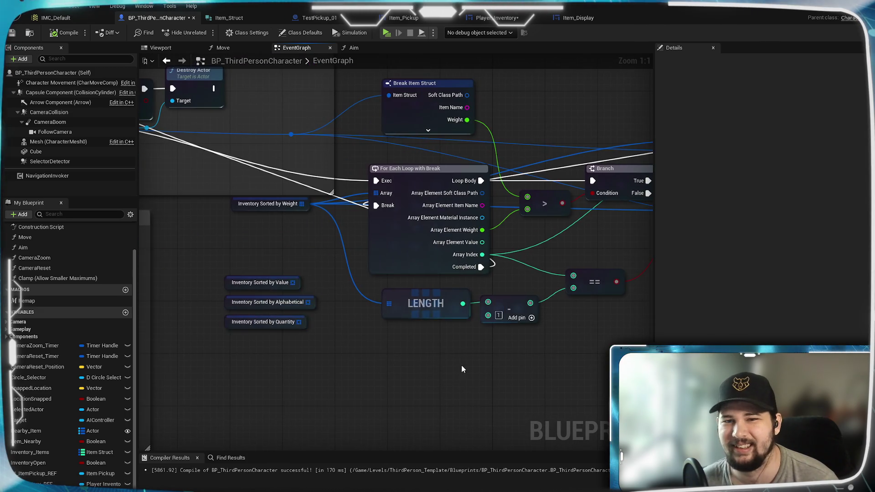
pyautogui.moveTo(304, 261)
pyautogui.mouseDown()
pyautogui.moveTo(110, 251)
pyautogui.moveTo(347, 255)
pyautogui.moveTo(227, 250)
pyautogui.moveTo(86, 284)
pyautogui.moveTo(190, 279)
pyautogui.moveTo(240, 254)
pyautogui.mouseUp()
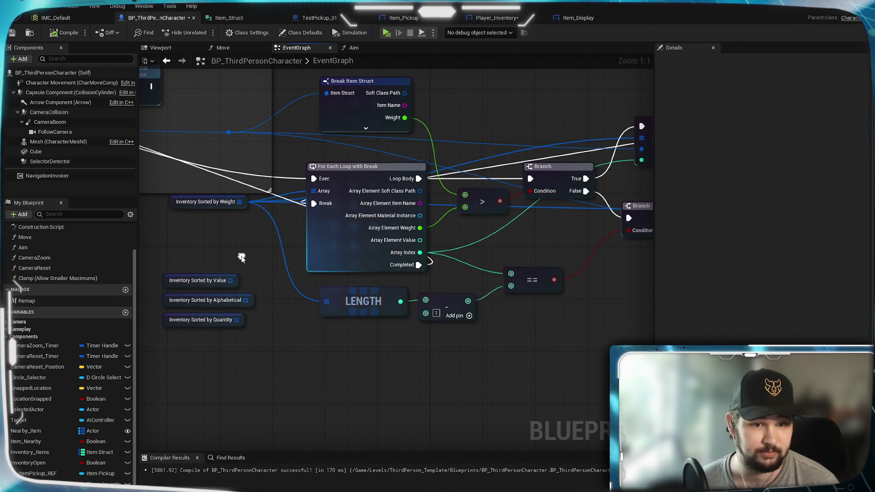
pyautogui.scroll(-2, 395, 372)
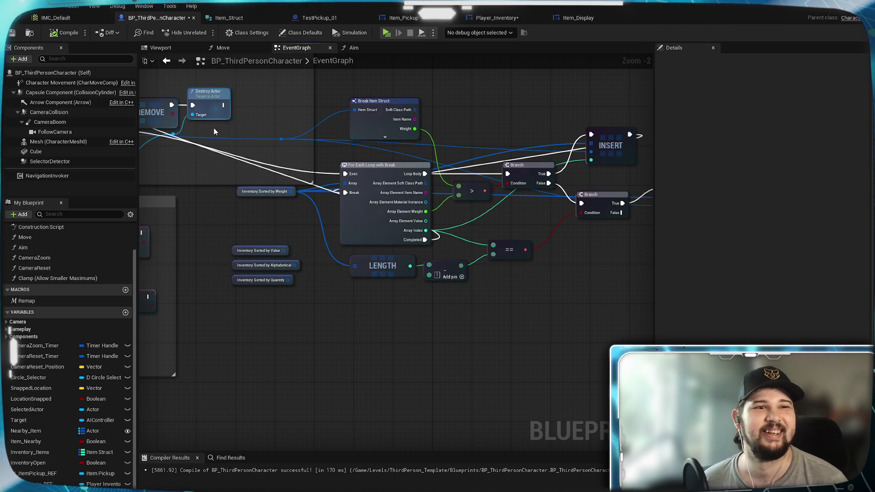
# Step: Select the three Inventory Sorted nodes, shift them slightly left, and save the blueprint
pyautogui.hotkey('ctrl', 's')
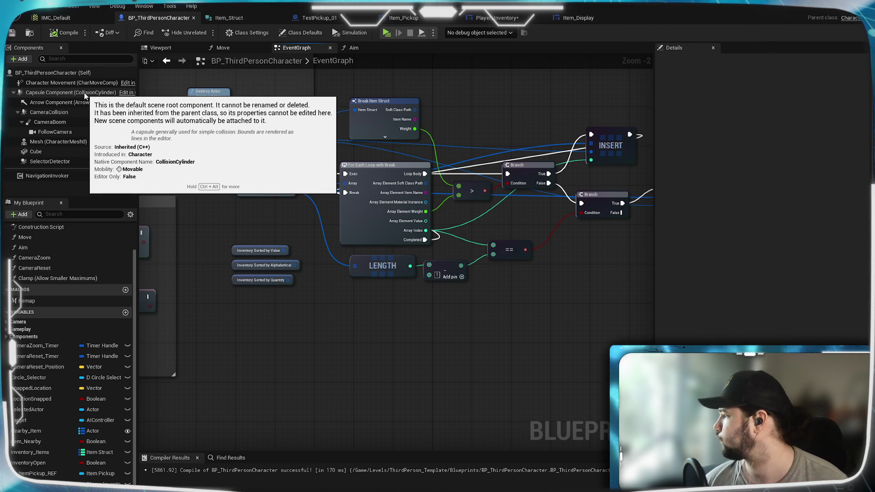
pyautogui.moveTo(220, 247); pyautogui.dragTo(213, 233)
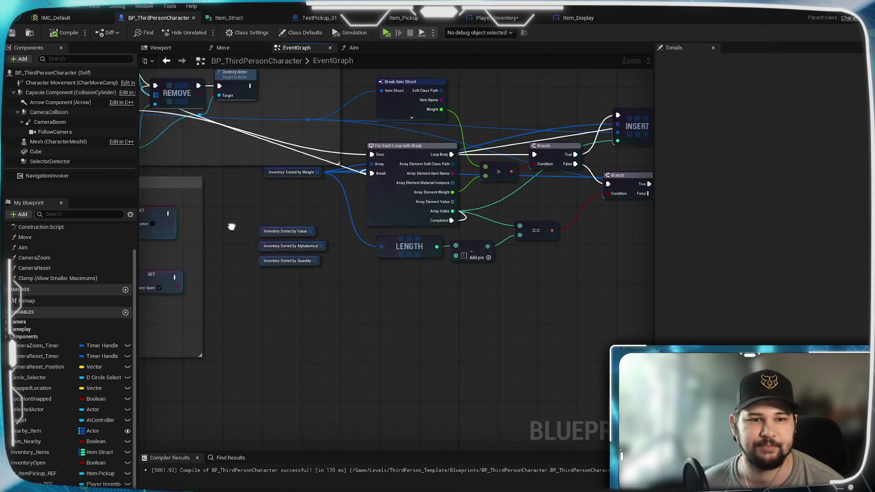
pyautogui.scroll(3, 315, 329)
pyautogui.moveTo(363, 343)
pyautogui.mouseDown()
pyautogui.moveTo(346, 295)
pyautogui.moveTo(303, 288)
pyautogui.moveTo(305, 297)
pyautogui.mouseUp()
pyautogui.moveTo(427, 354)
pyautogui.mouseDown()
pyautogui.moveTo(503, 307)
pyautogui.moveTo(391, 347)
pyautogui.mouseUp()
pyautogui.scroll(-3, 401, 337)
pyautogui.scroll(2, 258, 292)
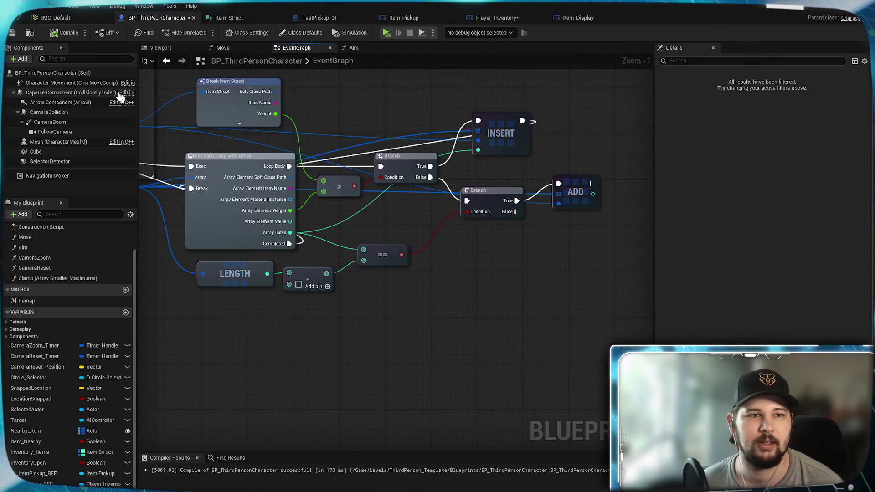
pyautogui.hotkey('ctrl', 's')
# Step: Switch to the Player_Inventory widget's event graph
pyautogui.moveTo(258, 292)
pyautogui.mouseDown()
pyautogui.moveTo(448, 365)
pyautogui.moveTo(355, 257)
pyautogui.moveTo(371, 262)
pyautogui.moveTo(359, 301)
pyautogui.mouseUp()
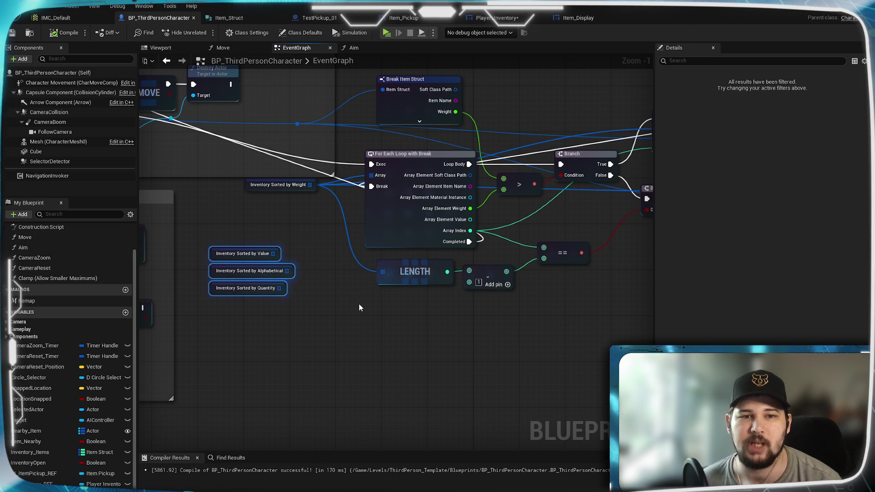
pyautogui.scroll(-1, 353, 303)
pyautogui.moveTo(385, 371); pyautogui.dragTo(348, 324)
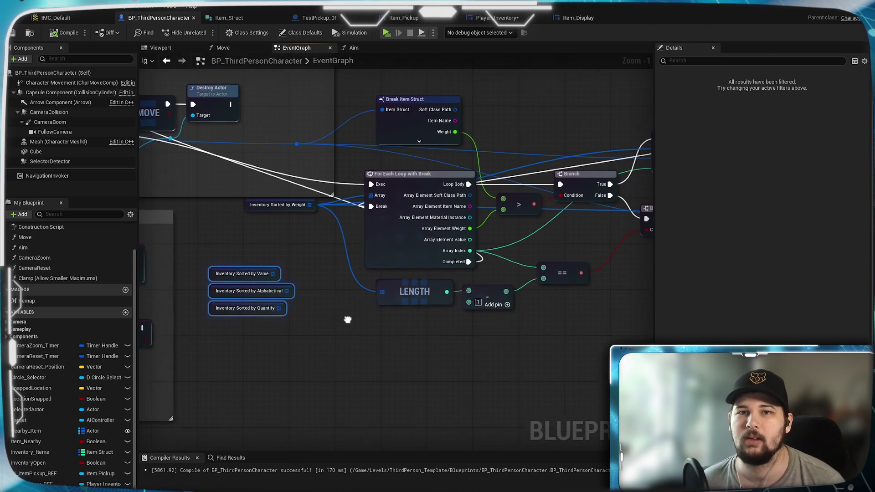
pyautogui.click(497, 17)
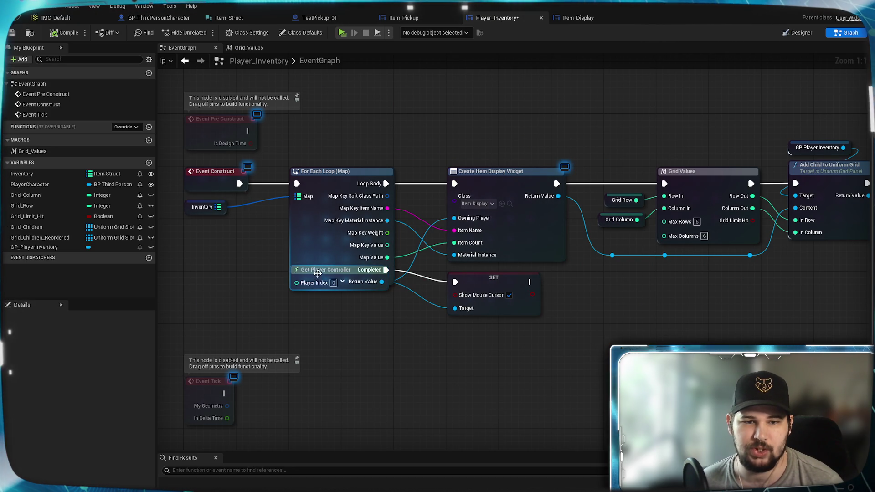
# Step: Move Get Player Controller below For Each Loop (Map) and switch to the Item_Display blueprint
pyautogui.moveTo(317, 274); pyautogui.dragTo(318, 302)
pyautogui.moveTo(401, 404); pyautogui.dragTo(358, 358)
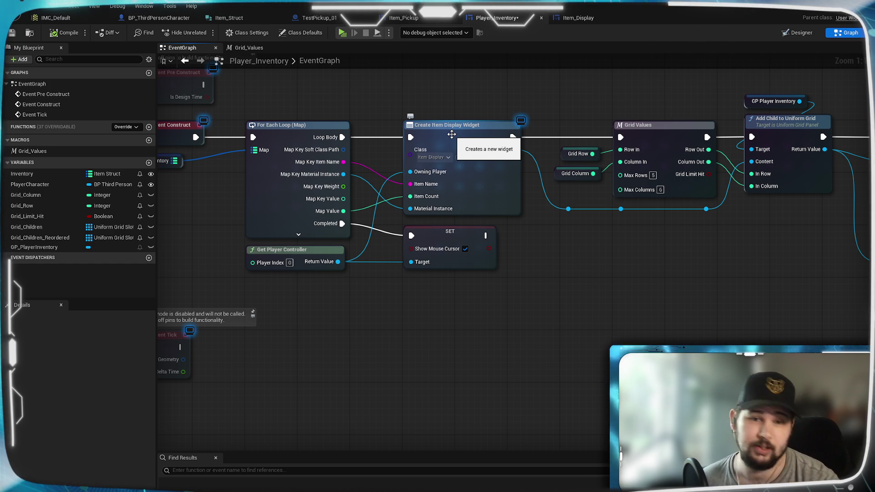
pyautogui.click(592, 20)
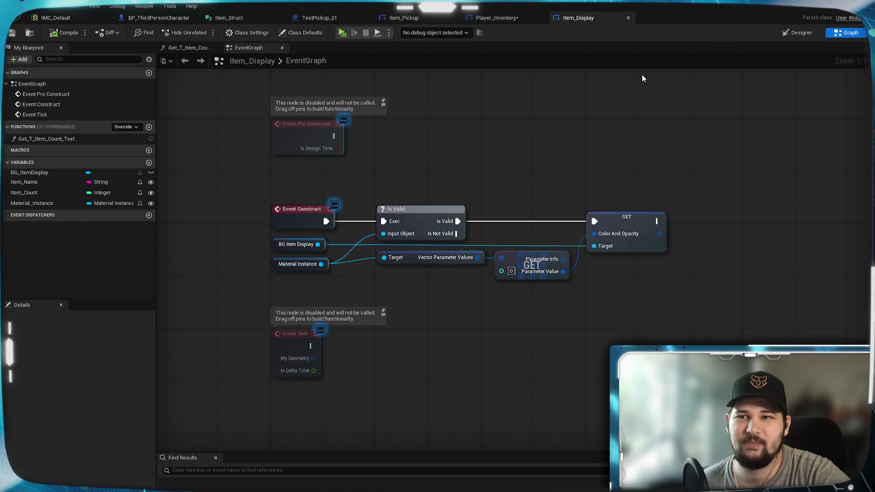
# Step: Inspect the Get_T_Item_Count_Text function graph, then return to Item_Display's main view
pyautogui.click(190, 49)
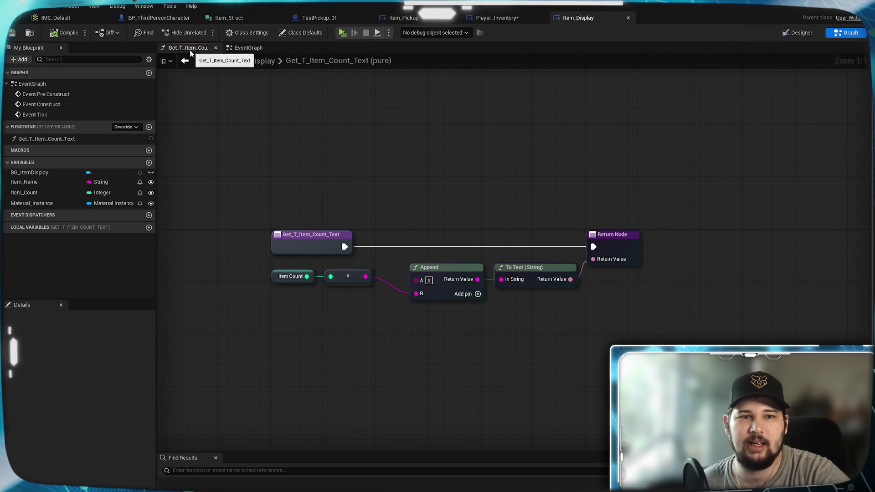
pyautogui.click(246, 48)
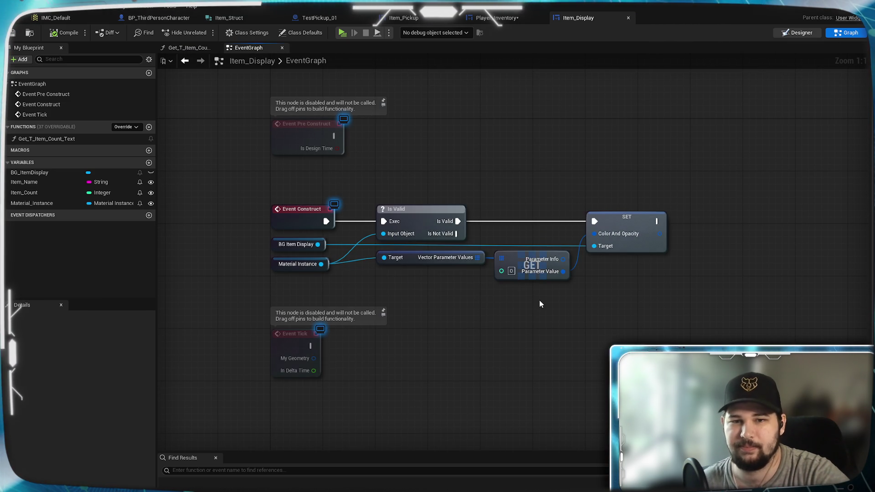
pyautogui.scroll(12, 199, 218)
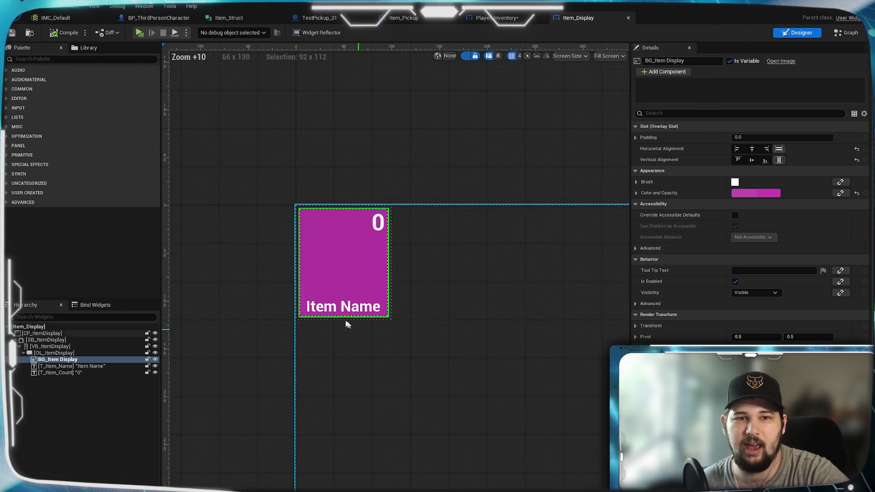
# Step: Add a Text block from the Palette into OL_ItemDisplay
pyautogui.scroll(7, 360, 336)
pyautogui.scroll(-1, 454, 326)
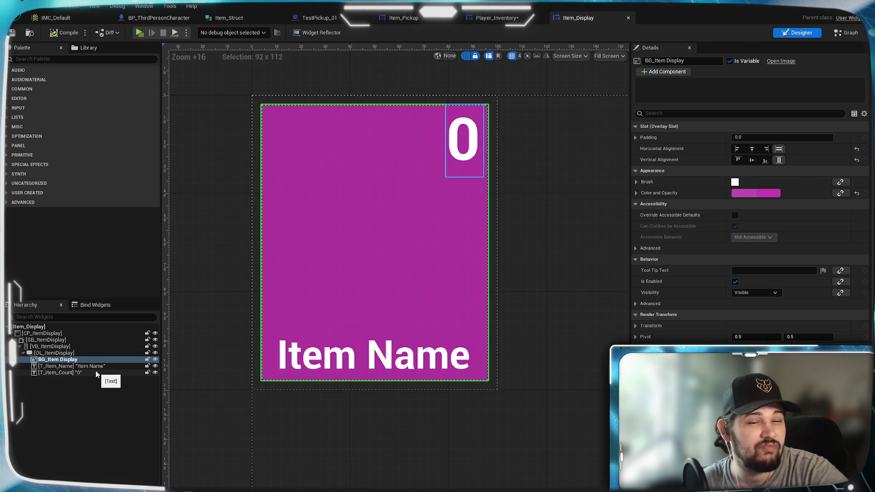
pyautogui.click(48, 59)
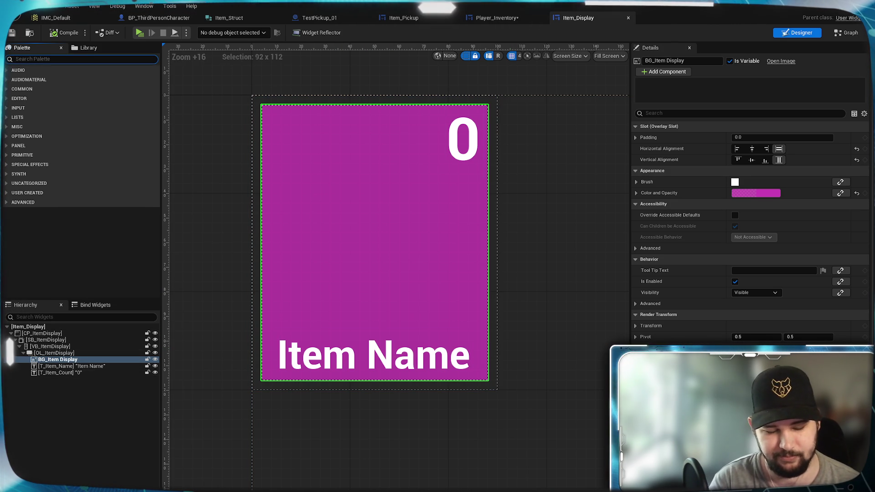
pyautogui.write('text')
pyautogui.moveTo(55, 87); pyautogui.dragTo(54, 360)
pyautogui.click(54, 431)
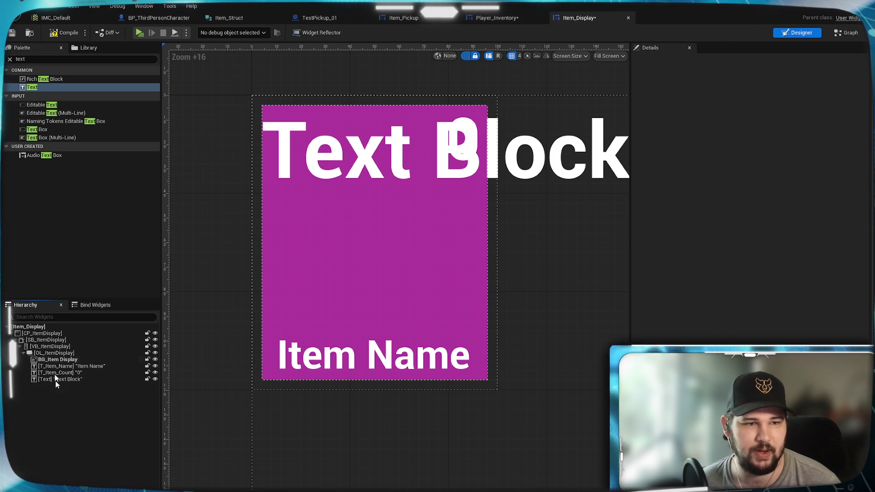
# Step: Add a Vertical Box to the hierarchy and move T_Item_Name inside it
pyautogui.click(69, 59)
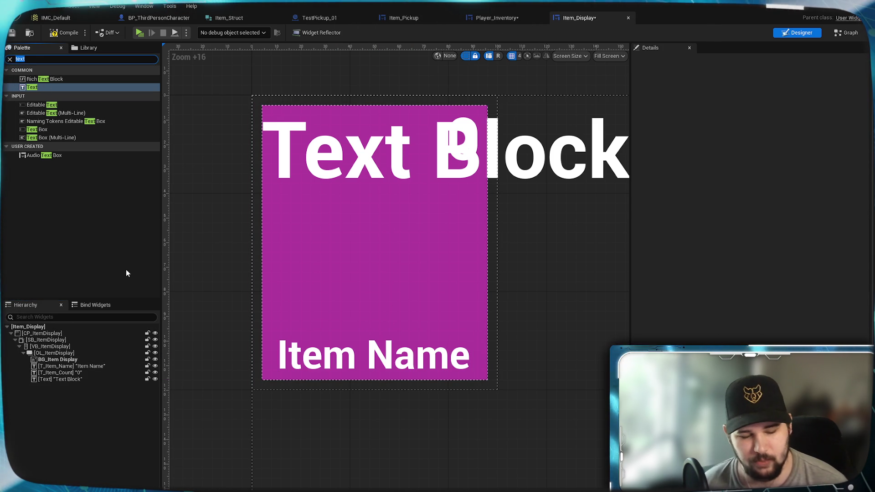
pyautogui.write('vertical')
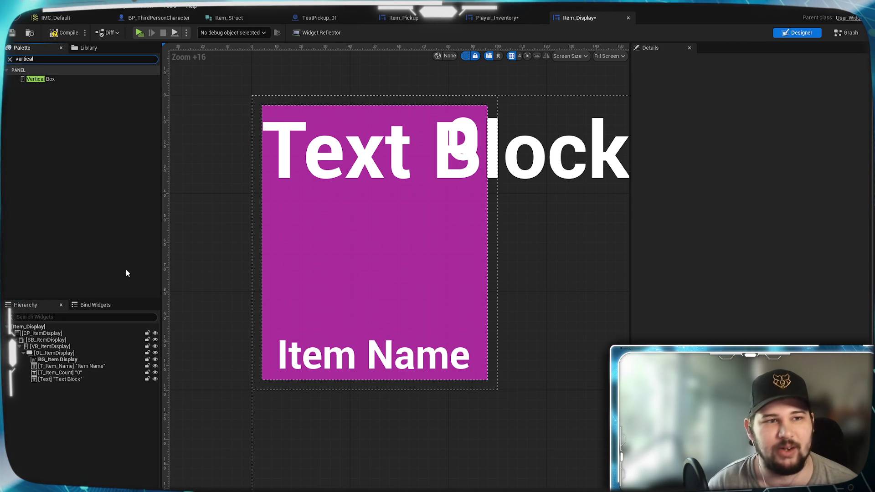
pyautogui.moveTo(56, 83)
pyautogui.mouseDown()
pyautogui.moveTo(70, 387)
pyautogui.moveTo(53, 354)
pyautogui.mouseUp()
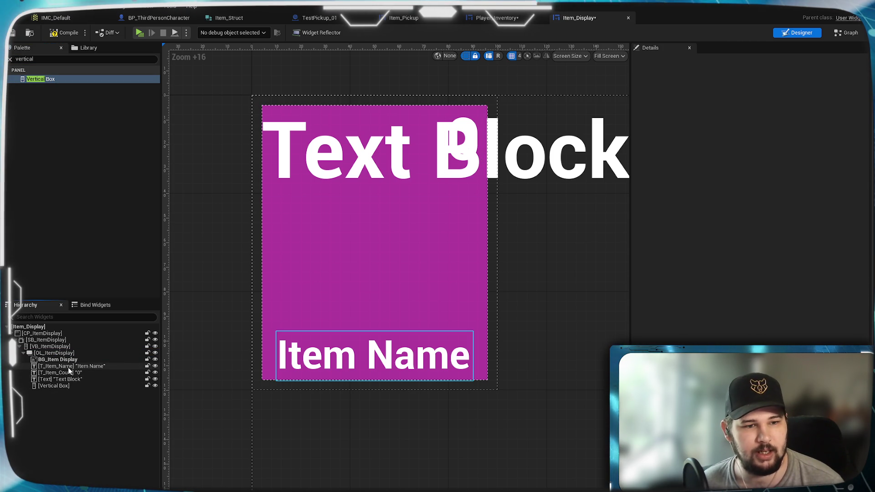
pyautogui.moveTo(68, 367); pyautogui.dragTo(54, 386)
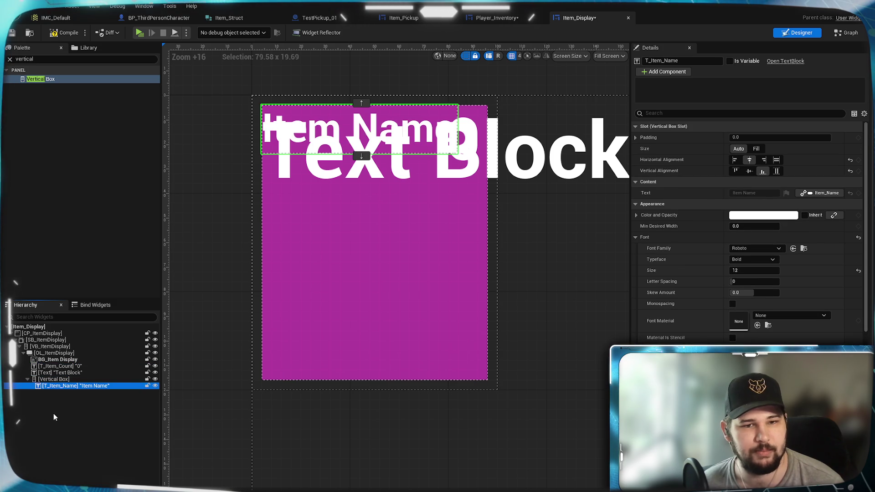
# Step: Put the Text Block in the Vertical Box and align the box Bottom vertically, Fill horizontally
pyautogui.moveTo(56, 373)
pyautogui.mouseDown()
pyautogui.moveTo(66, 390)
pyautogui.moveTo(52, 379)
pyautogui.mouseUp()
pyautogui.click(53, 372)
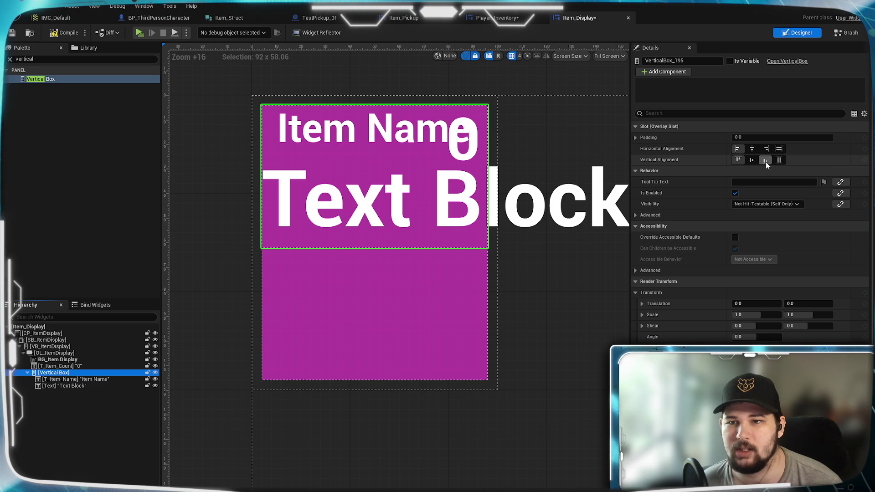
pyautogui.click(765, 161)
pyautogui.click(751, 150)
pyautogui.click(778, 149)
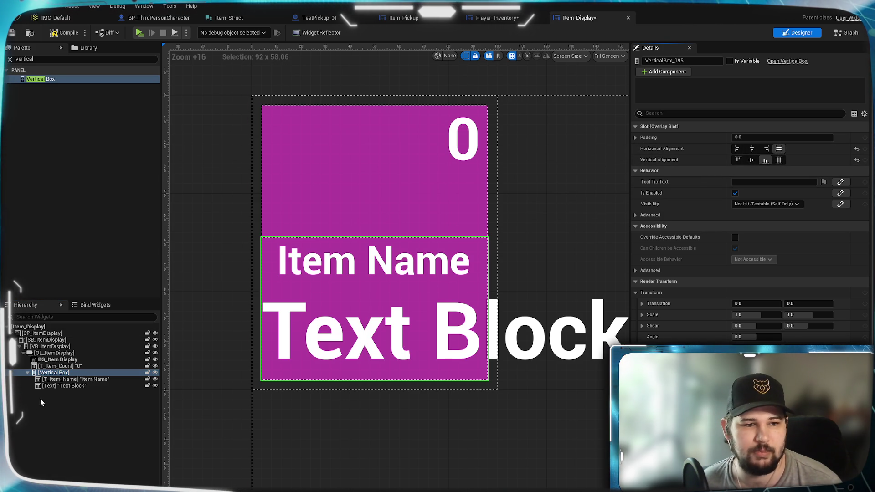
pyautogui.moveTo(57, 386); pyautogui.dragTo(69, 380)
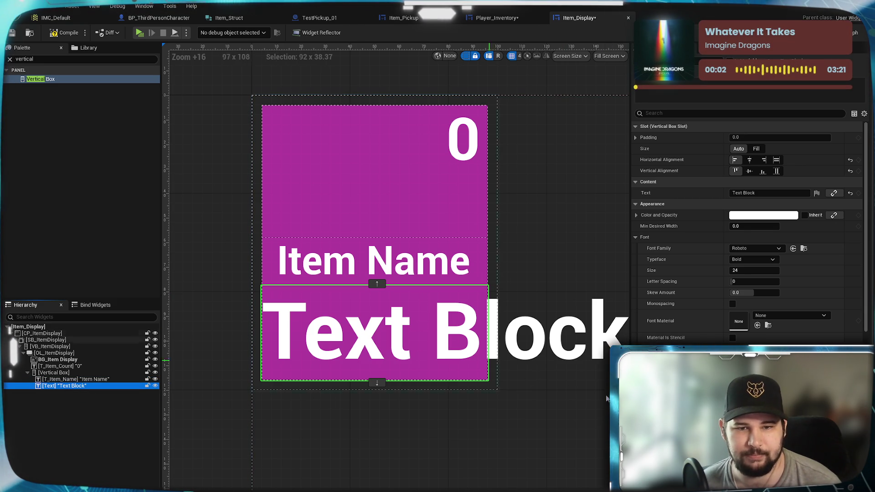
# Step: Set the Text Block's font size to 10 and right-align it
pyautogui.click(754, 270)
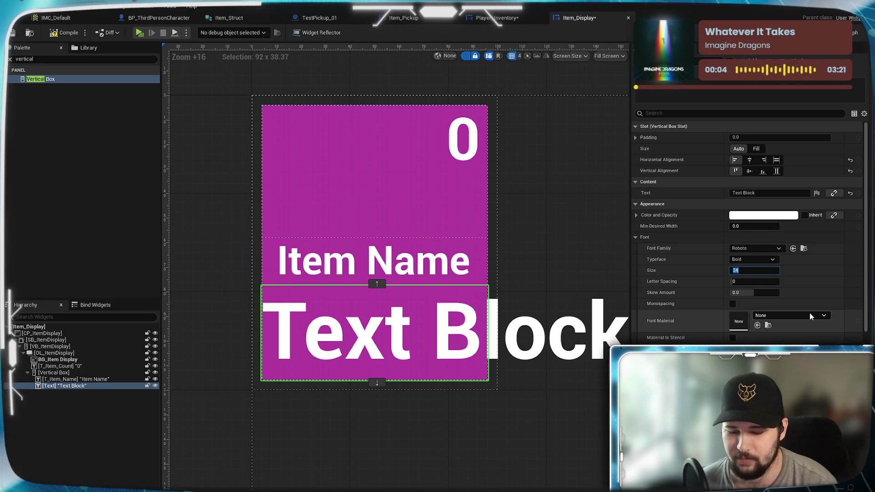
pyautogui.write('12')
pyautogui.press('Return')
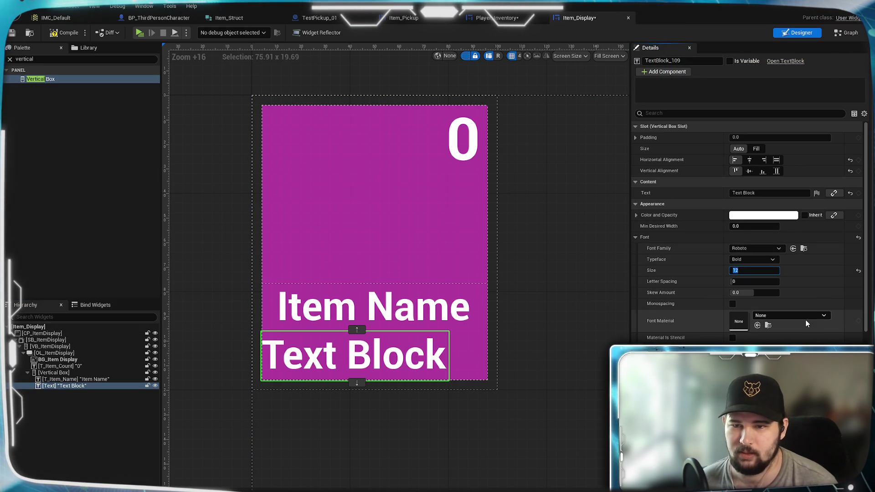
pyautogui.write('11')
pyautogui.press('Return')
pyautogui.write('10')
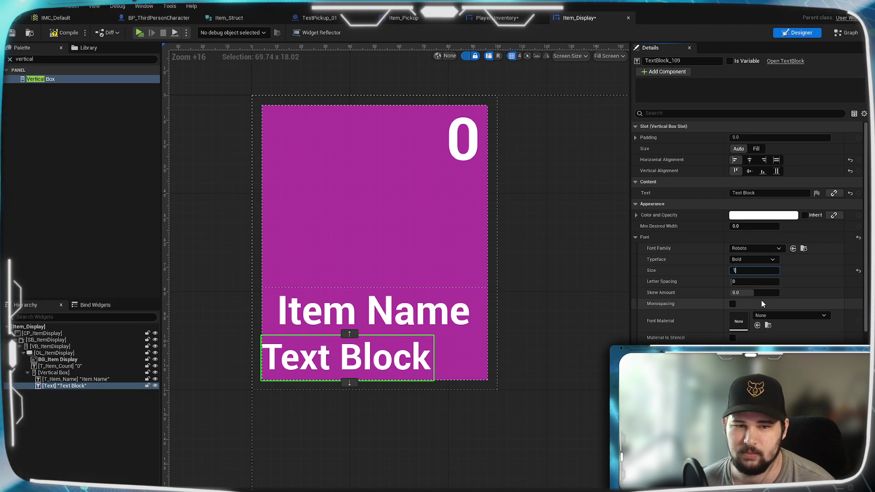
pyautogui.press('Return')
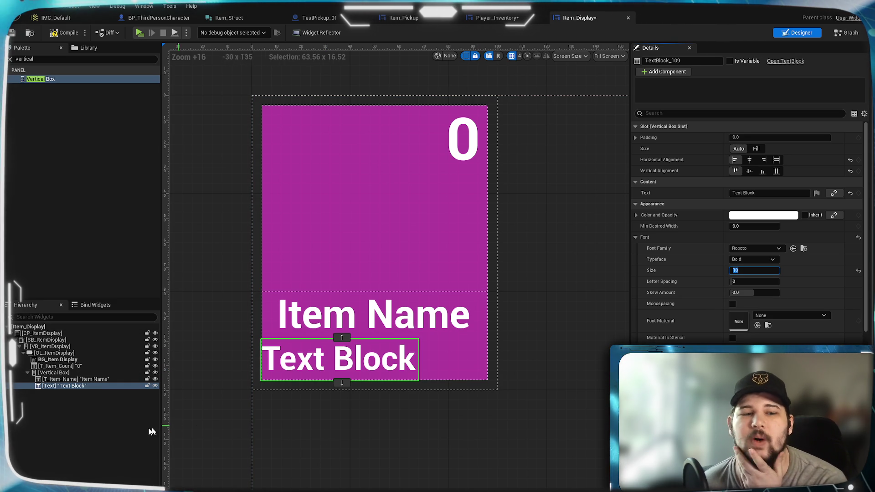
pyautogui.click(764, 159)
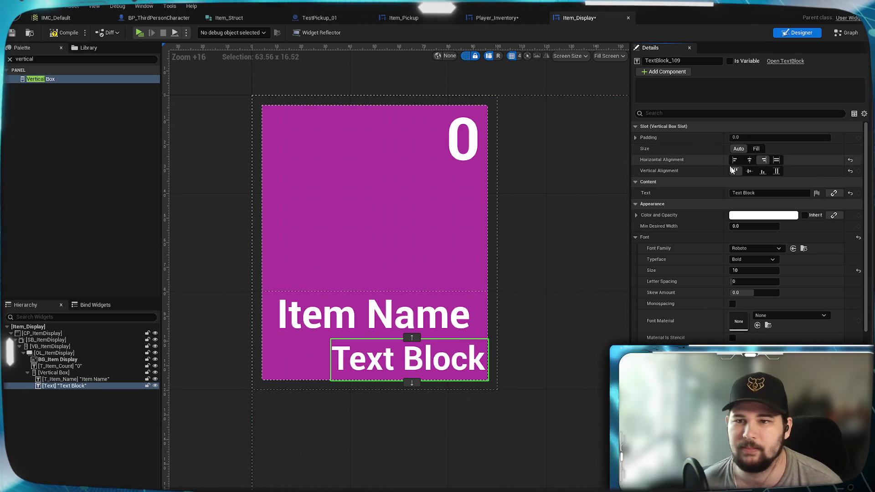
# Step: Change the text to 'Weight' and compile the widget
pyautogui.click(760, 194)
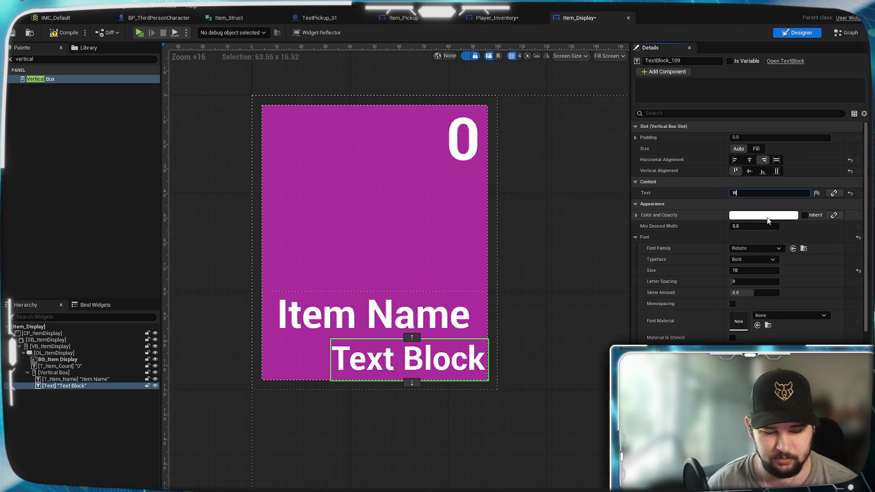
pyautogui.write('Weight')
pyautogui.press('Return')
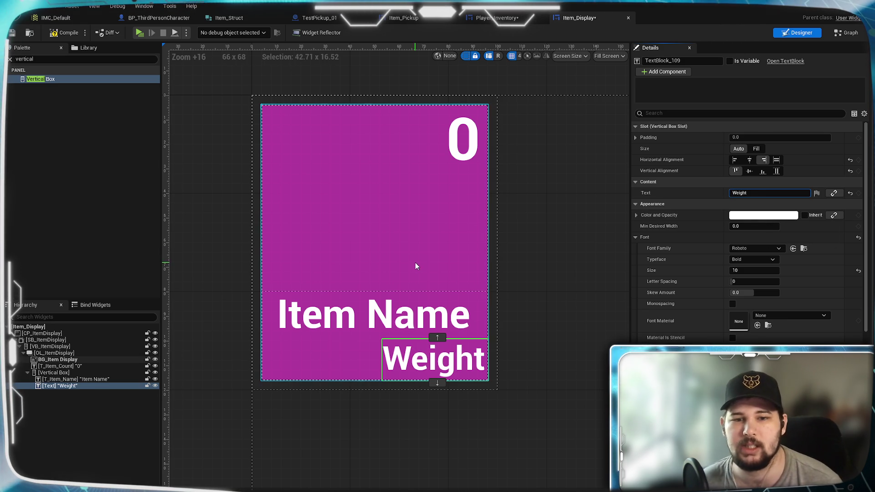
pyautogui.click(12, 33)
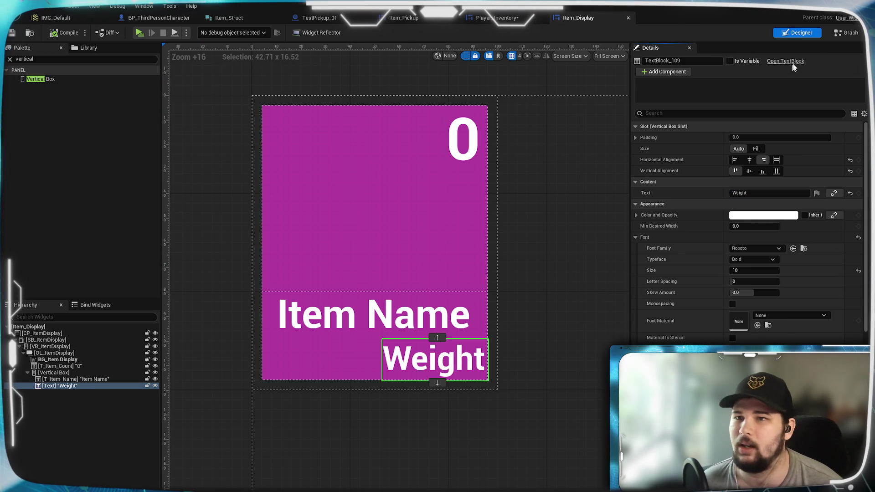
pyautogui.click(846, 32)
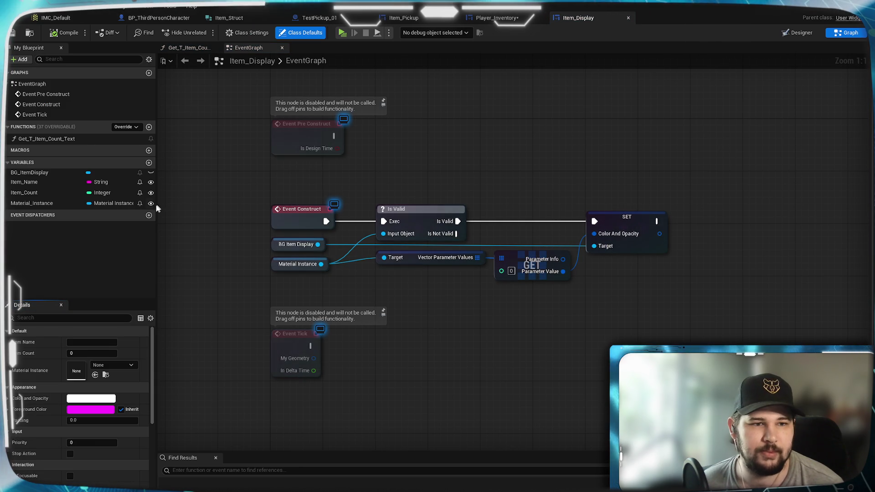
# Step: Create a Float variable named Item_Weight and compile the blueprint
pyautogui.click(150, 162)
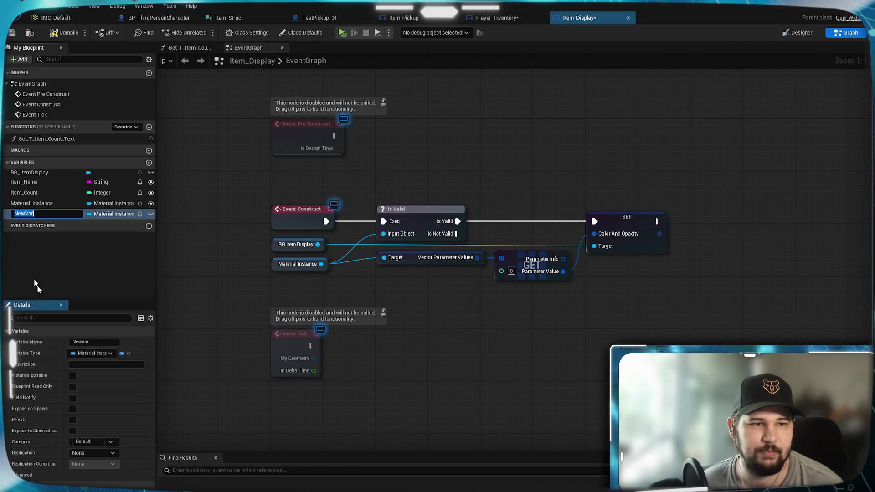
pyautogui.write('Item_Weight')
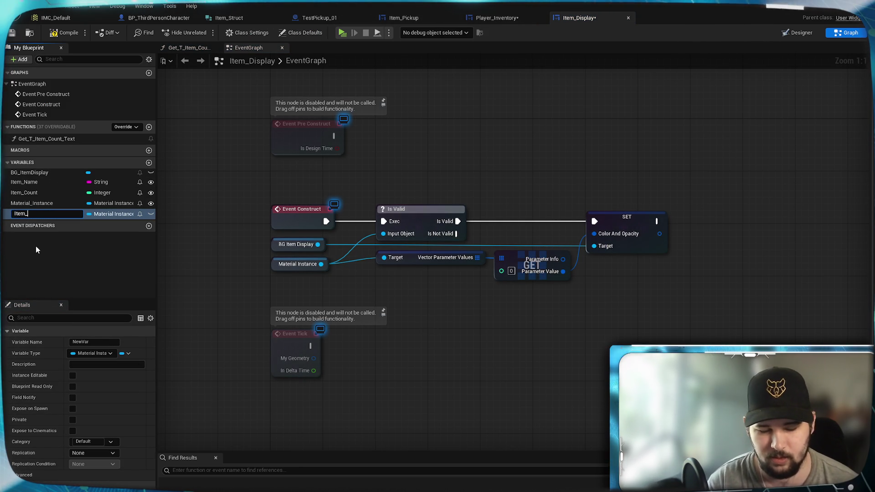
pyautogui.press('Return')
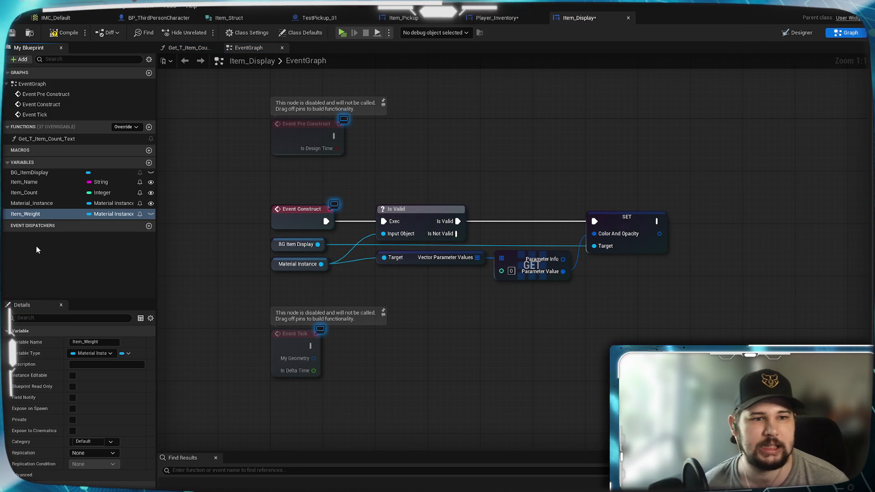
pyautogui.click(111, 214)
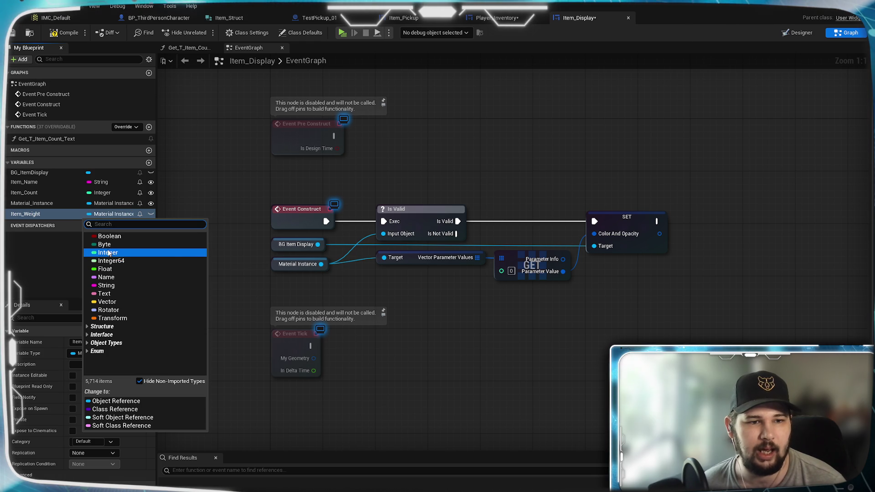
pyautogui.click(106, 286)
pyautogui.moveTo(28, 212)
pyautogui.mouseDown()
pyautogui.moveTo(29, 205)
pyautogui.moveTo(31, 215)
pyautogui.mouseUp()
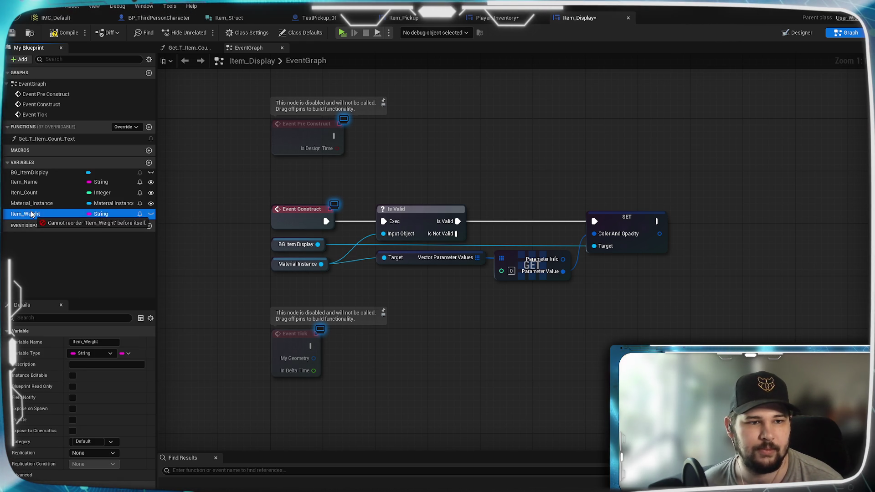
pyautogui.click(101, 214)
pyautogui.click(121, 428)
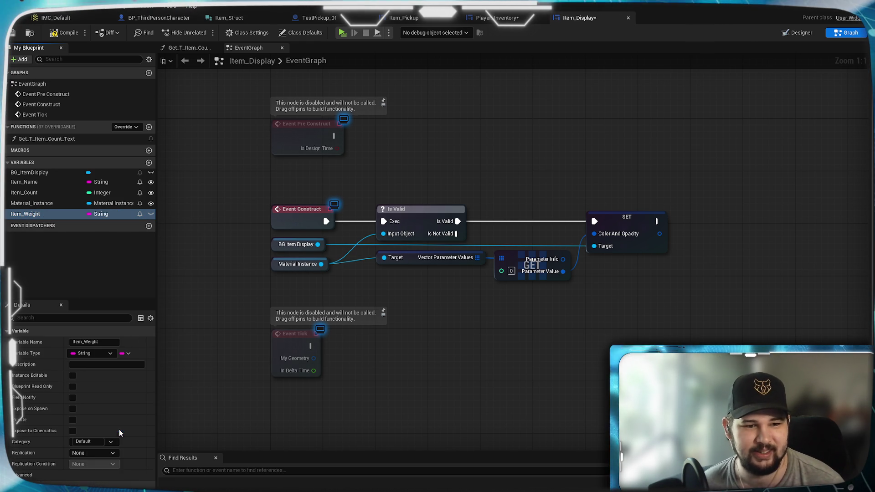
pyautogui.hotkey('ctrl', 's')
# Step: Create a new text binding function for the Weight label
pyautogui.click(798, 33)
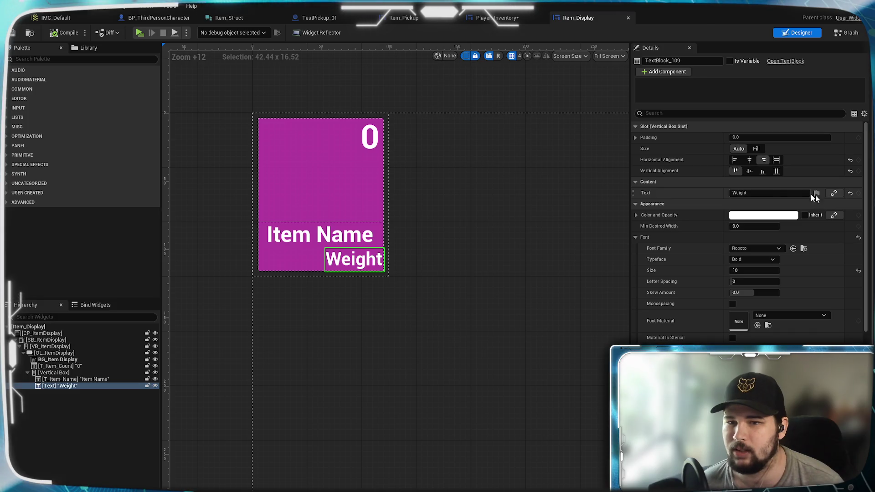
pyautogui.click(833, 194)
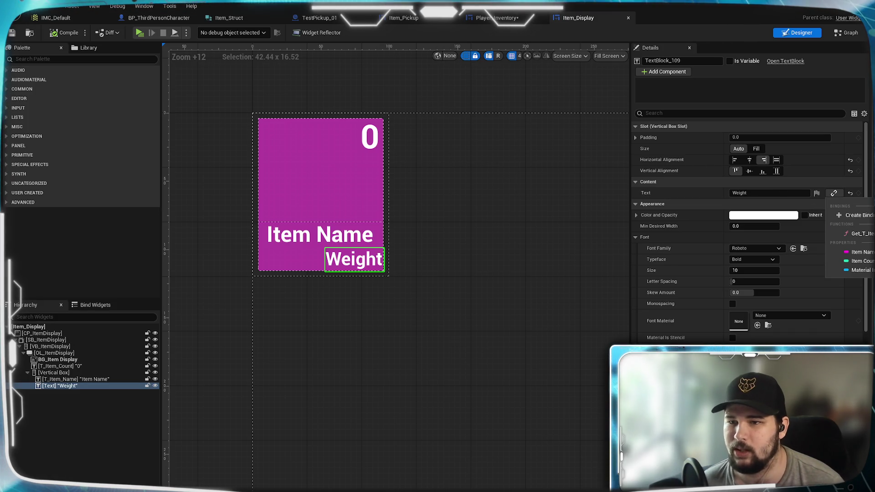
pyautogui.click(847, 215)
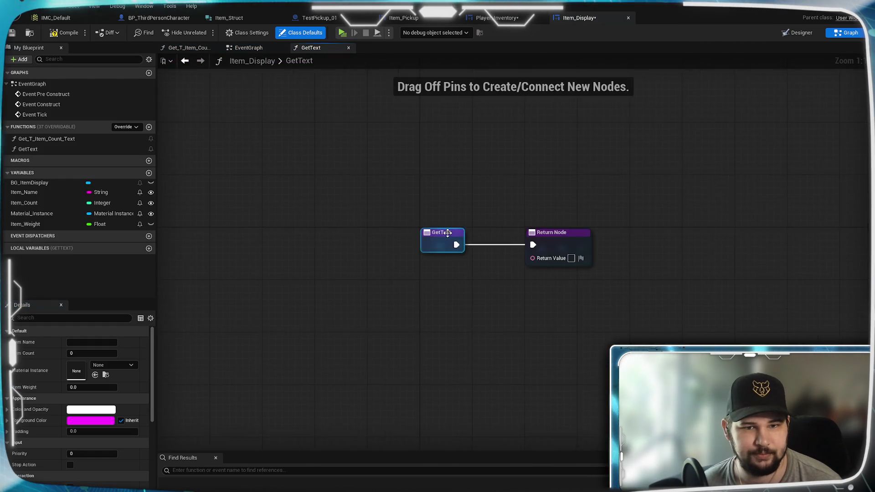
# Step: Add an Item_Weight getter plus Append and To Text (String) nodes before the Return Node
pyautogui.moveTo(388, 254); pyautogui.dragTo(643, 254)
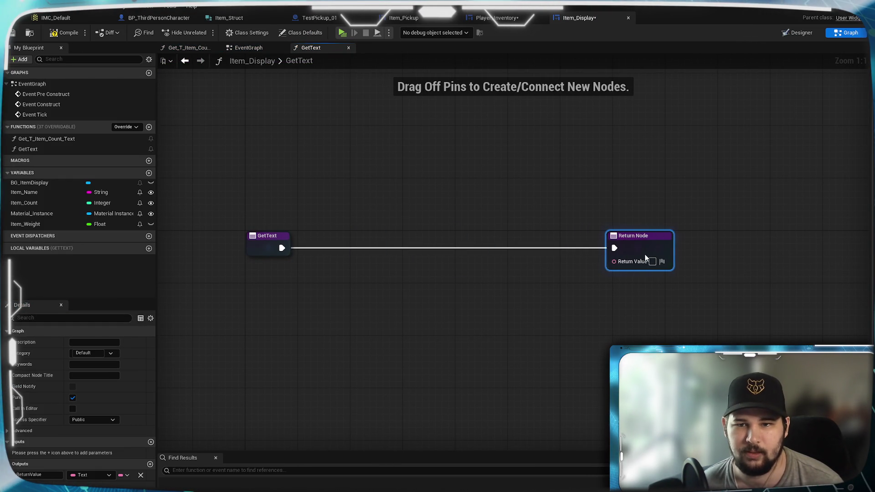
pyautogui.click(616, 311)
pyautogui.moveTo(26, 226)
pyautogui.mouseDown()
pyautogui.moveTo(219, 290)
pyautogui.moveTo(256, 276)
pyautogui.mouseUp()
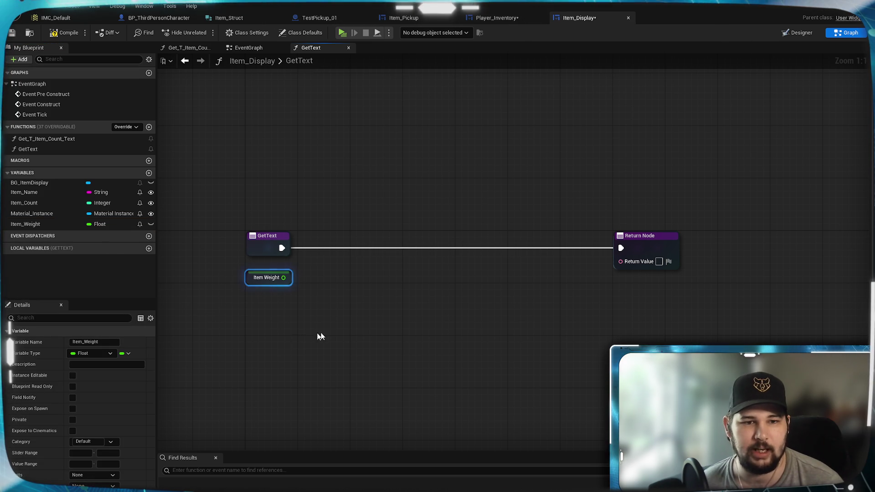
pyautogui.moveTo(536, 279); pyautogui.dragTo(536, 280)
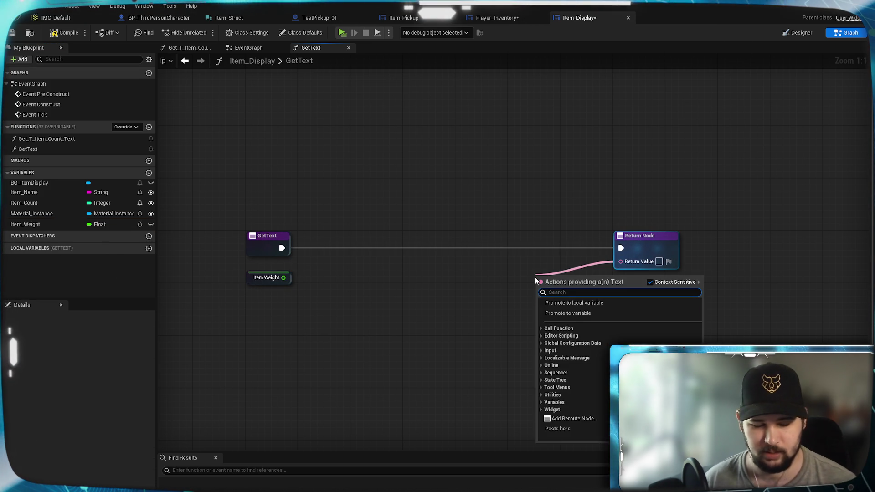
pyautogui.write('append string')
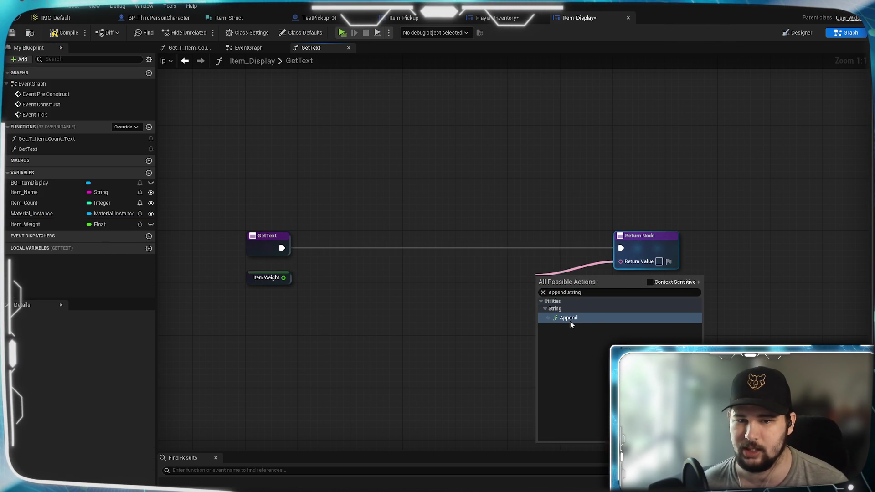
pyautogui.click(573, 323)
pyautogui.moveTo(545, 279); pyautogui.dragTo(443, 282)
pyautogui.moveTo(539, 260); pyautogui.dragTo(577, 267)
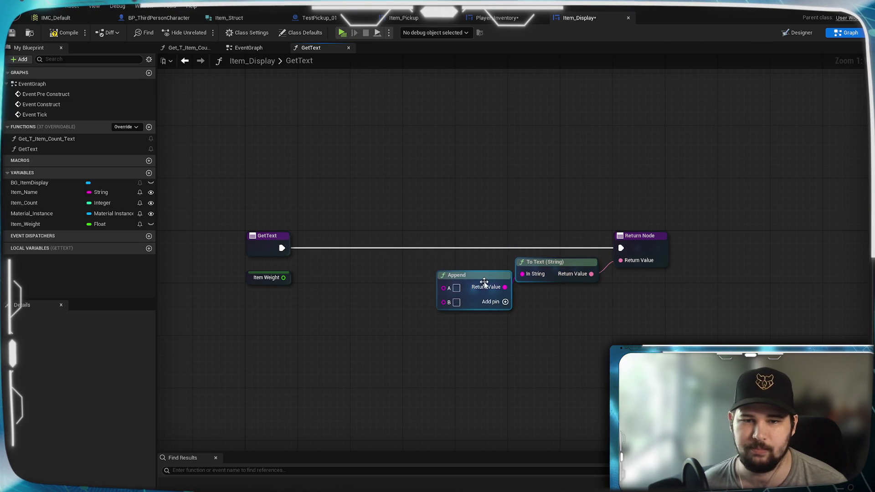
pyautogui.moveTo(482, 293); pyautogui.dragTo(468, 279)
# Step: Wire Item Weight into Append's A input, set B to 'kg', and save
pyautogui.click(273, 272)
pyautogui.moveTo(283, 277)
pyautogui.mouseDown()
pyautogui.moveTo(350, 285)
pyautogui.moveTo(429, 274)
pyautogui.mouseUp()
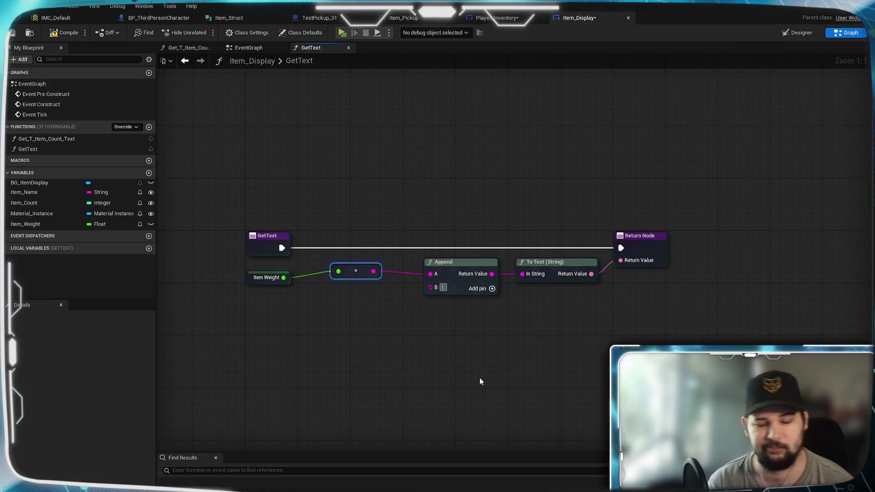
pyautogui.write('kg')
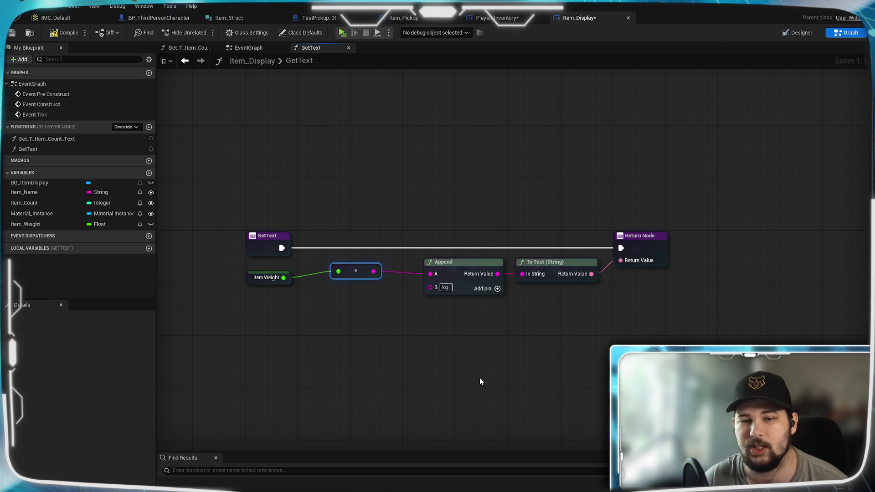
pyautogui.click(425, 158)
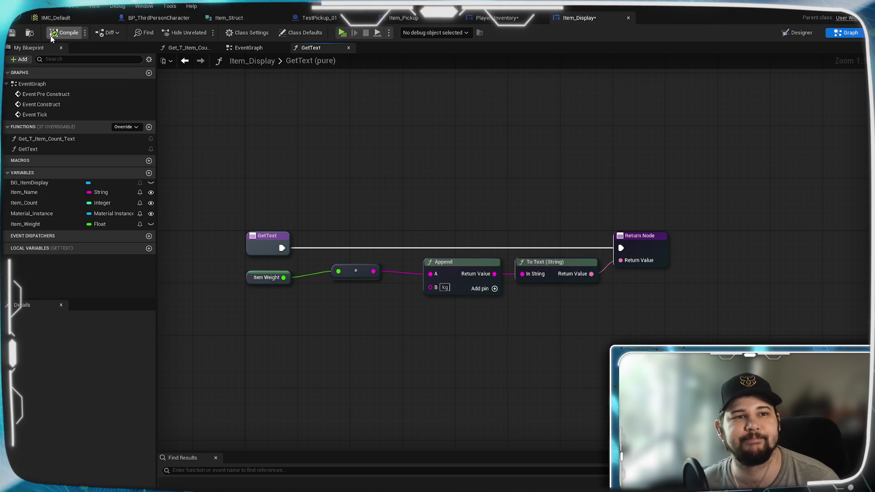
pyautogui.click(14, 34)
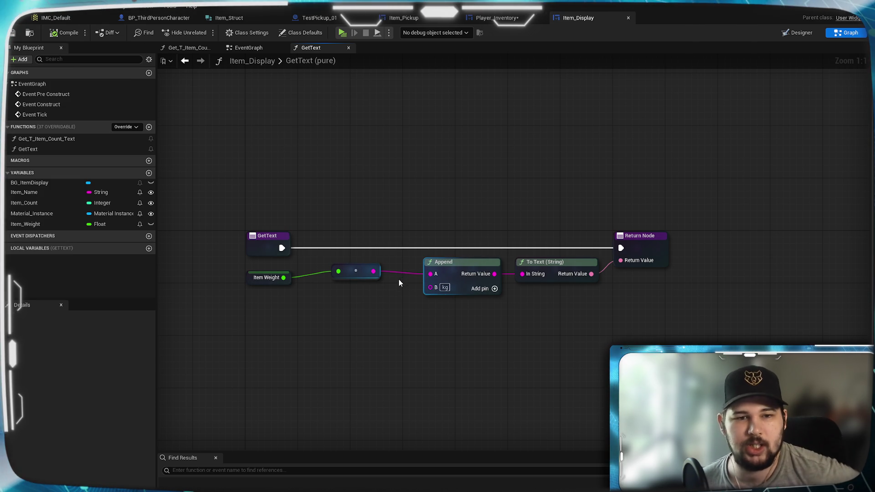
pyautogui.moveTo(287, 280); pyautogui.dragTo(287, 281)
pyautogui.click(310, 296)
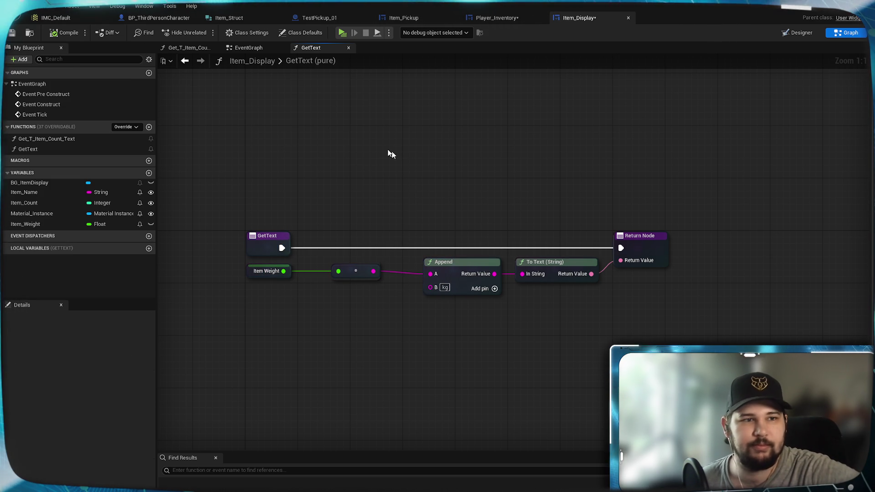
pyautogui.hotkey('ctrl', 's')
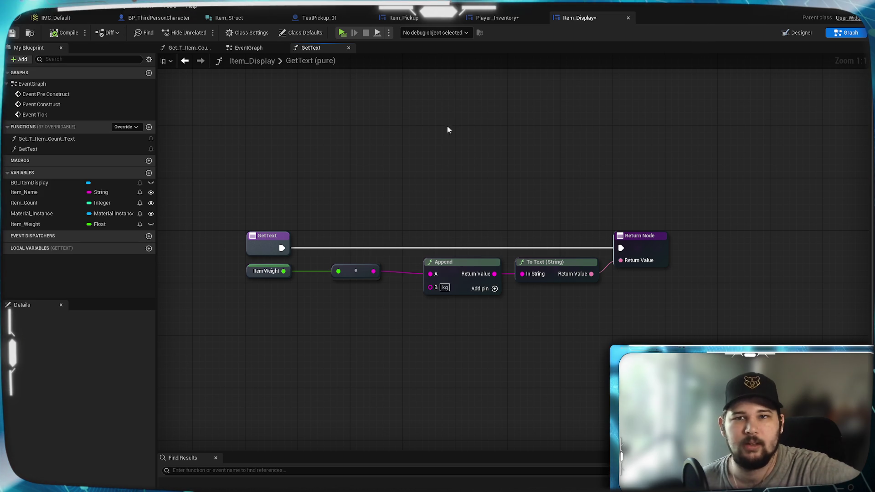
# Step: Line up Item Weight, Append, To Text and Return Node in a tidy chain and save
pyautogui.moveTo(356, 197); pyautogui.dragTo(521, 188)
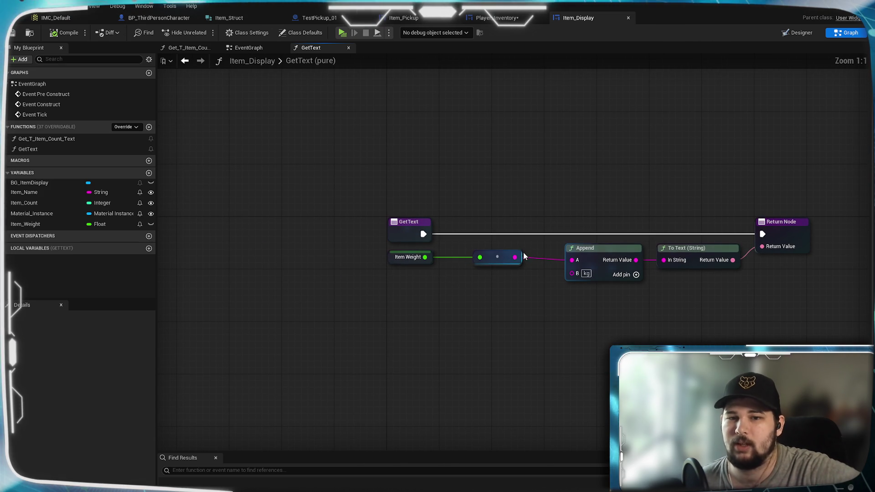
pyautogui.moveTo(518, 262); pyautogui.dragTo(486, 263)
pyautogui.click(490, 179)
pyautogui.moveTo(594, 263); pyautogui.dragTo(527, 259)
pyautogui.click(532, 147)
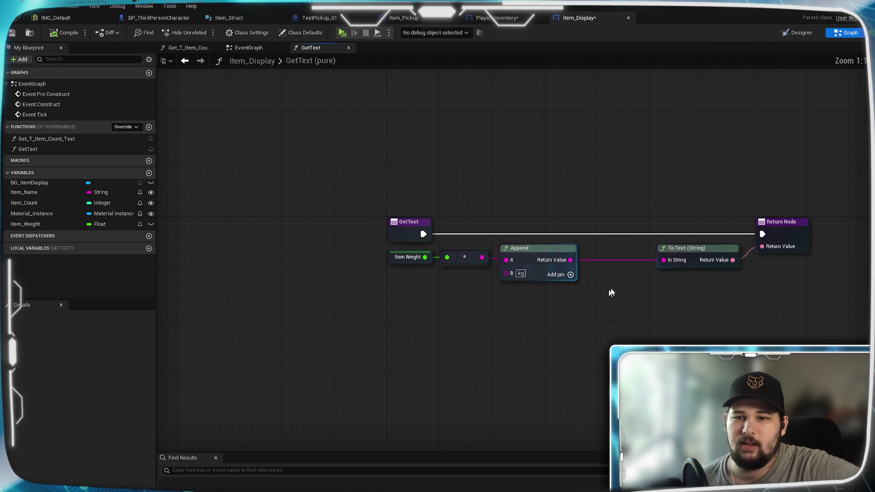
pyautogui.click(701, 248)
pyautogui.moveTo(700, 248); pyautogui.dragTo(622, 247)
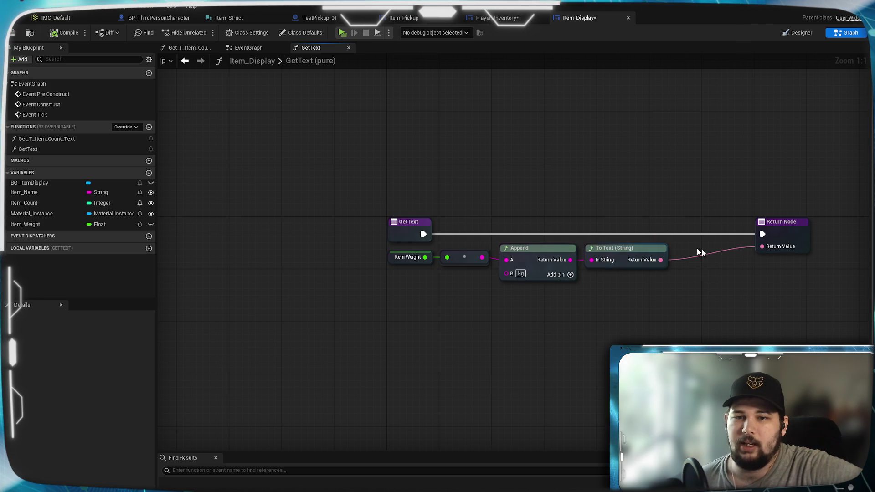
pyautogui.click(791, 232)
pyautogui.moveTo(792, 231); pyautogui.dragTo(739, 232)
pyautogui.click(693, 282)
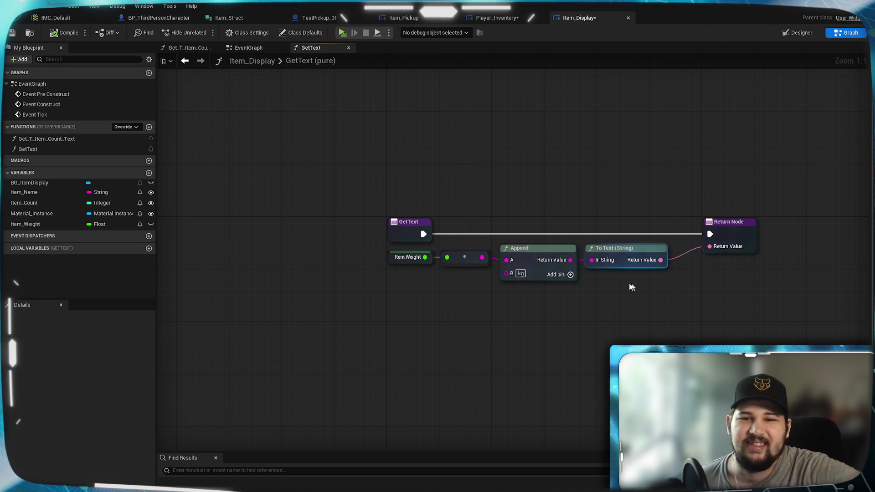
pyautogui.click(10, 33)
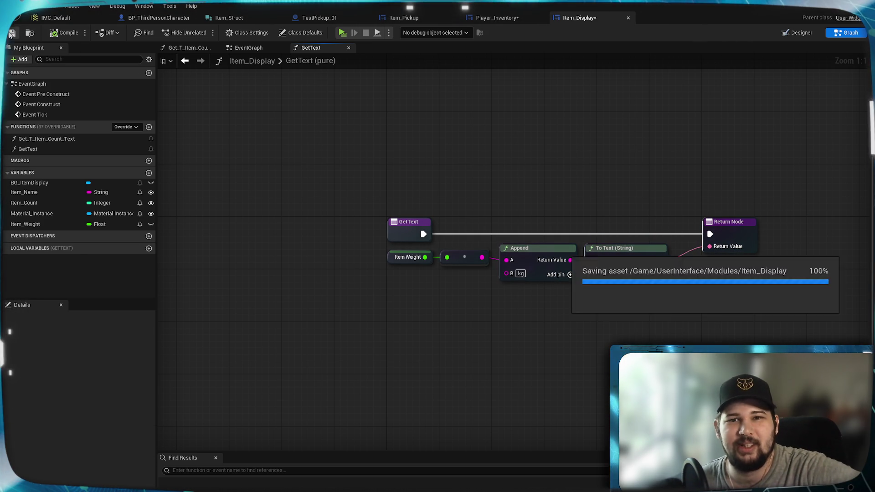
# Step: Zoom and pan the Designer canvas onto the Item_Display tile with its 0, Item Name and Weight texts
pyautogui.click(800, 35)
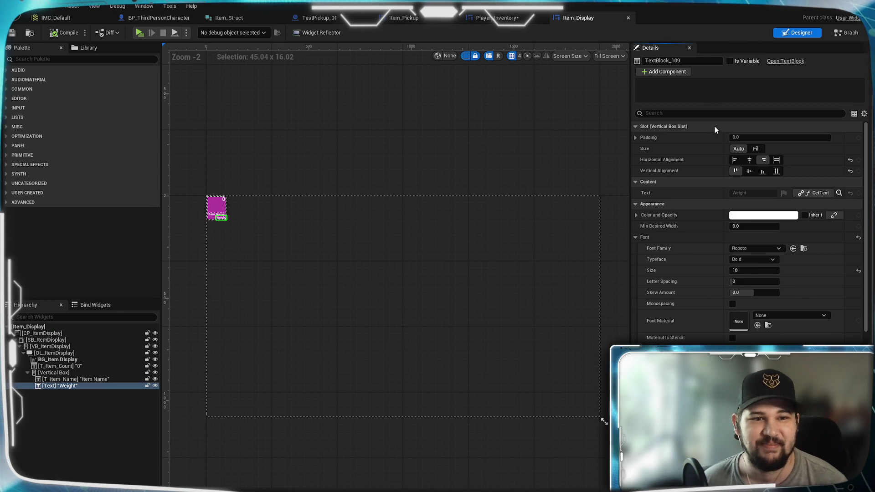
pyautogui.scroll(10, 237, 204)
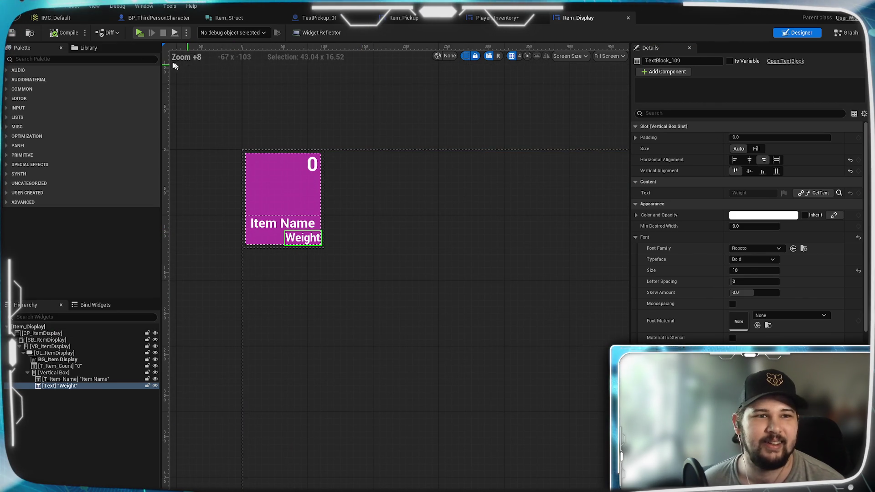
pyautogui.scroll(5, 413, 228)
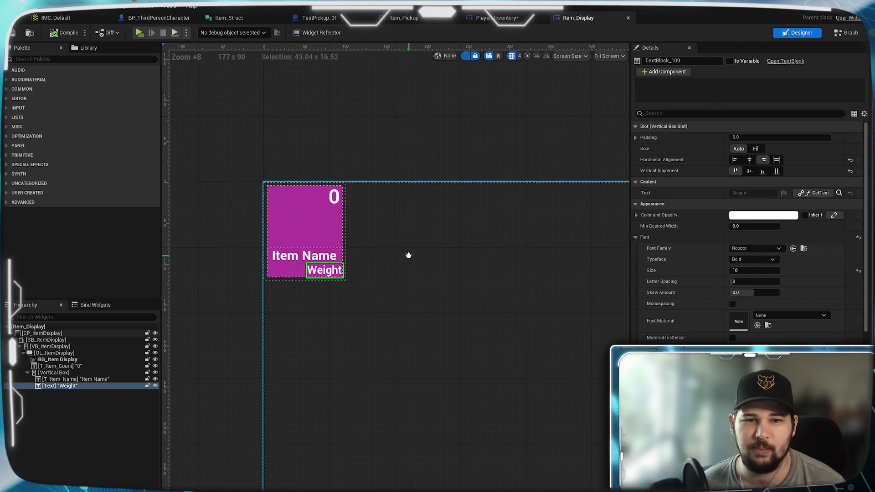
pyautogui.moveTo(406, 246)
pyautogui.mouseDown()
pyautogui.moveTo(515, 246)
pyautogui.moveTo(473, 262)
pyautogui.moveTo(472, 273)
pyautogui.mouseUp()
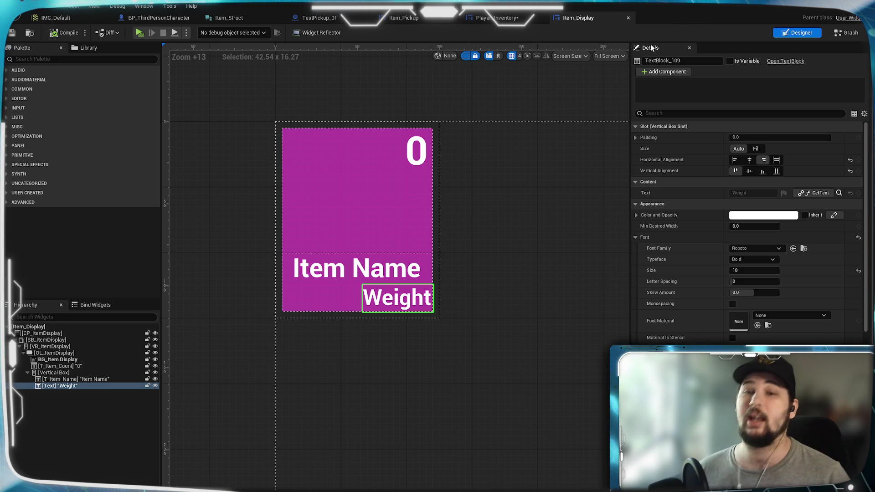
pyautogui.click(499, 18)
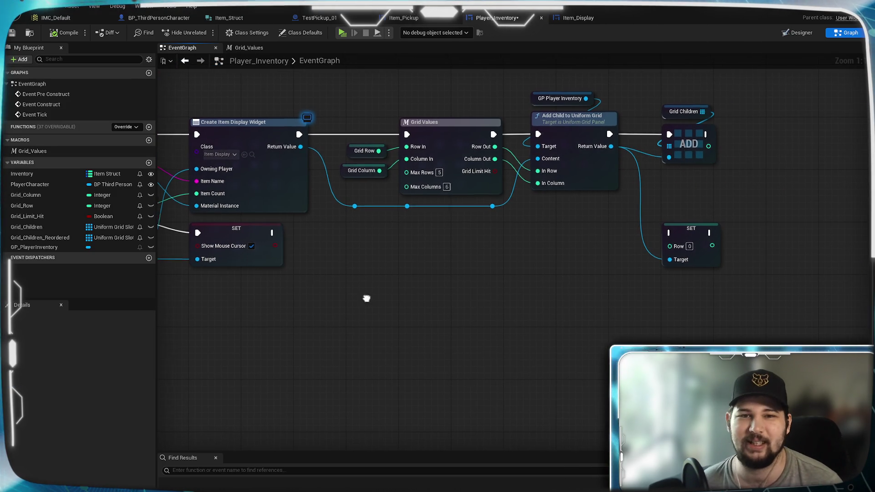
pyautogui.scroll(-3, 364, 301)
pyautogui.scroll(2, 169, 110)
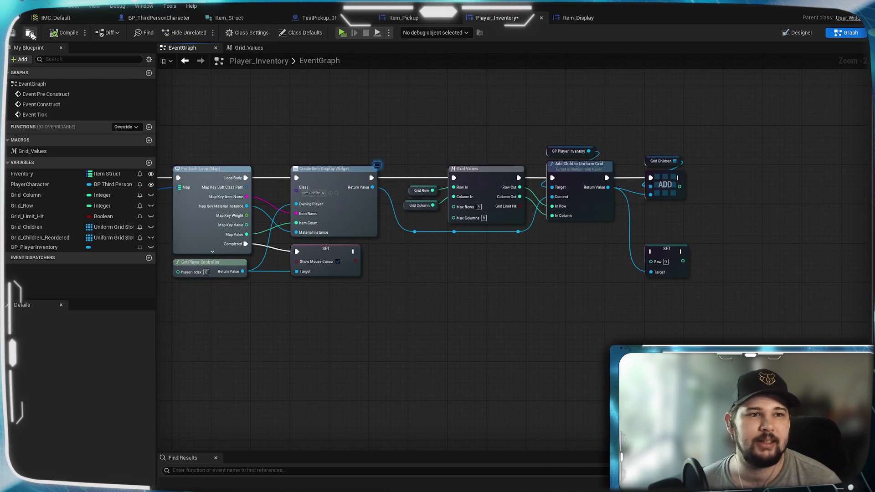
pyautogui.moveTo(413, 302); pyautogui.dragTo(422, 302)
pyautogui.scroll(-2, 564, 292)
pyautogui.scroll(4, 565, 292)
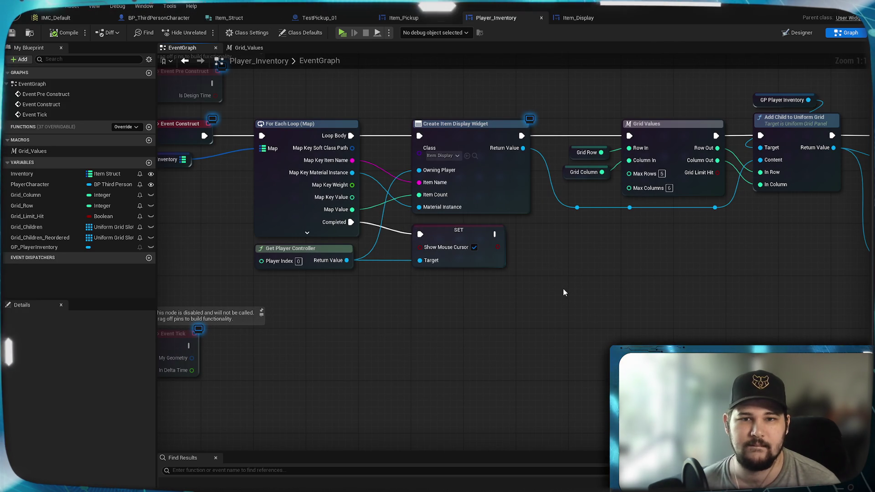
pyautogui.click(580, 16)
# Step: Make Item_Weight Instance Editable and Expose on Spawn, then compile Item_Display
pyautogui.click(841, 35)
pyautogui.click(28, 222)
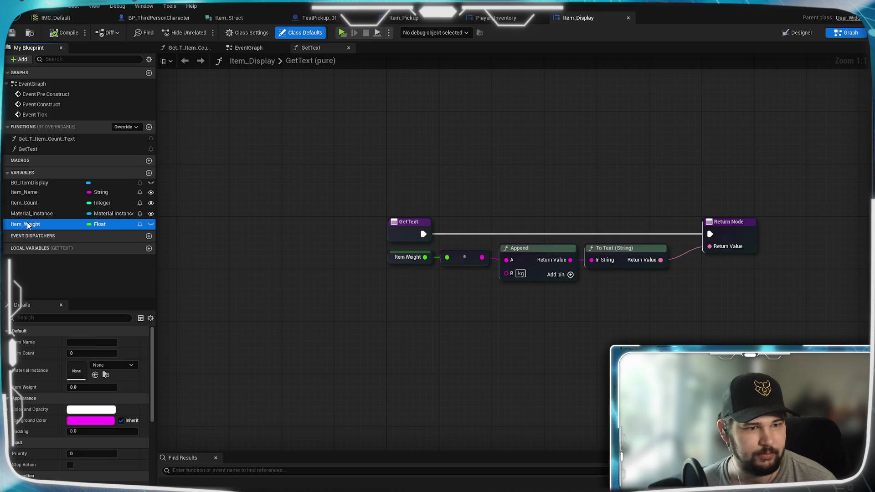
pyautogui.click(73, 375)
pyautogui.click(72, 409)
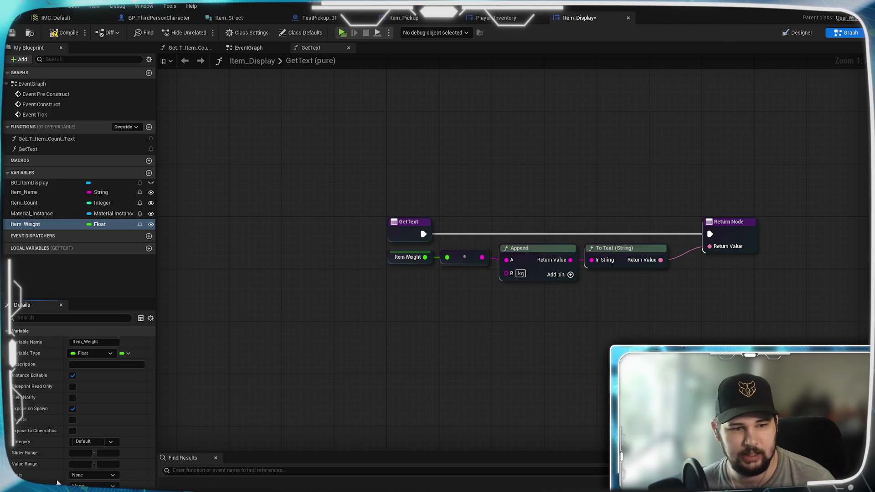
pyautogui.click(64, 33)
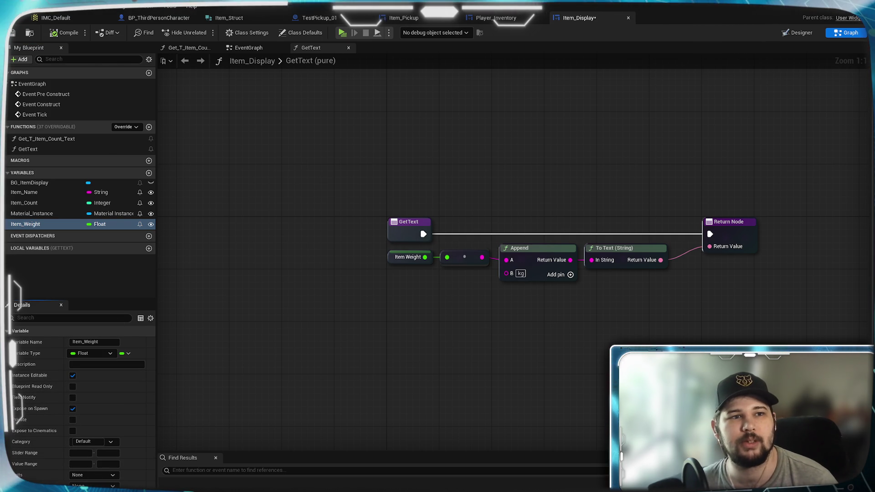
pyautogui.click(505, 18)
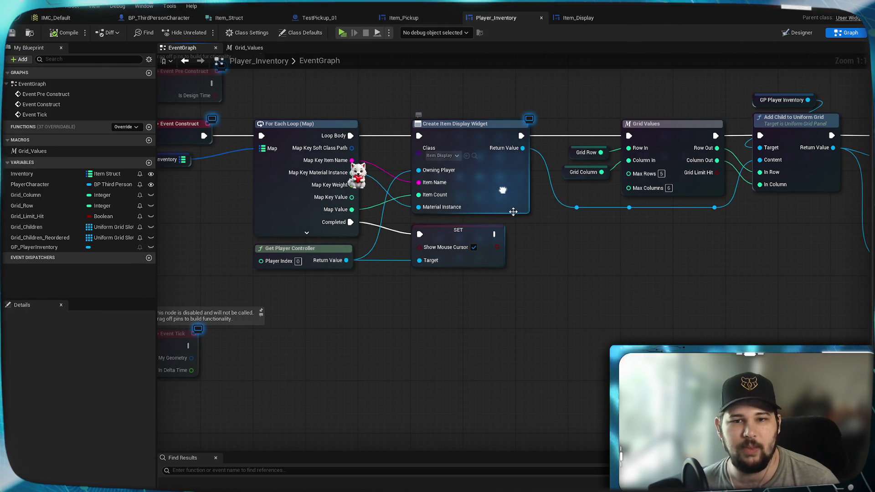
# Step: Refresh the Create Item Display Widget node and feed Map Key Weight into its new Item Weight pin
pyautogui.rightClick(505, 195)
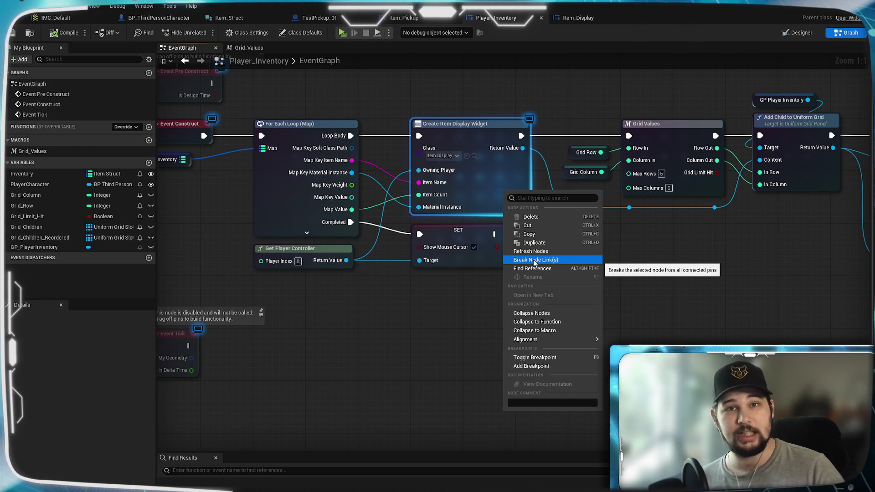
pyautogui.click(531, 251)
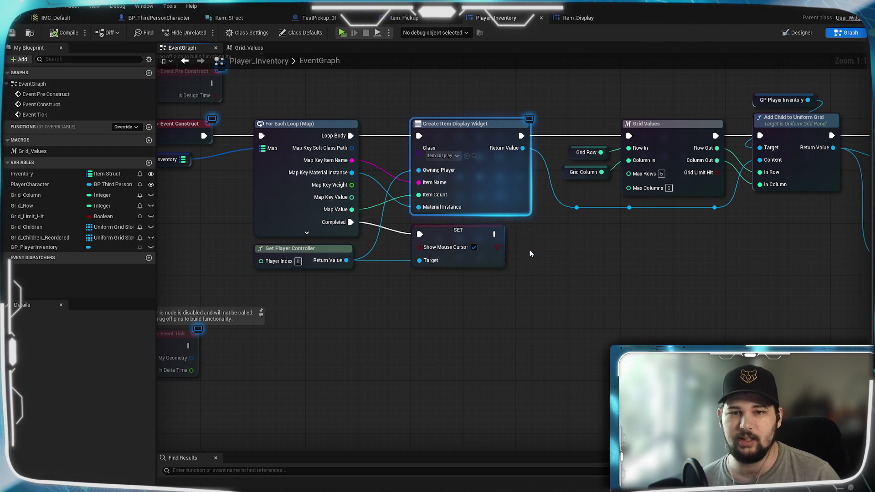
pyautogui.moveTo(475, 240); pyautogui.dragTo(475, 254)
pyautogui.click(643, 277)
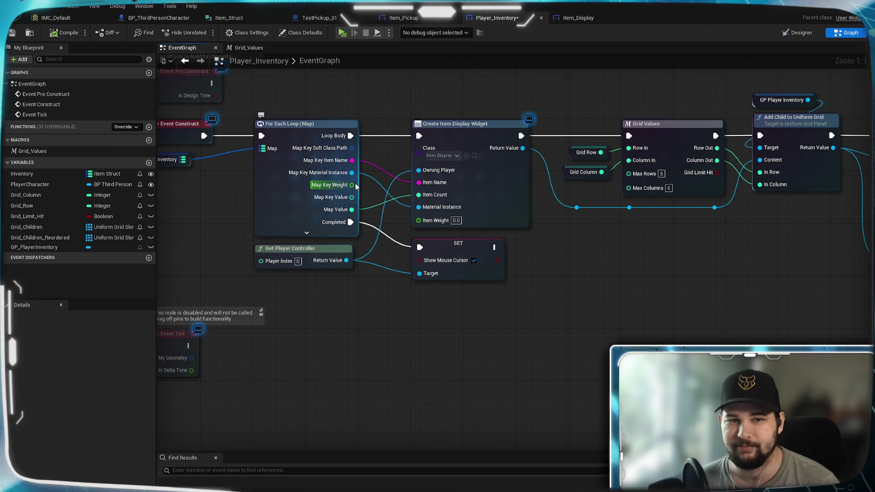
pyautogui.moveTo(420, 223); pyautogui.dragTo(420, 221)
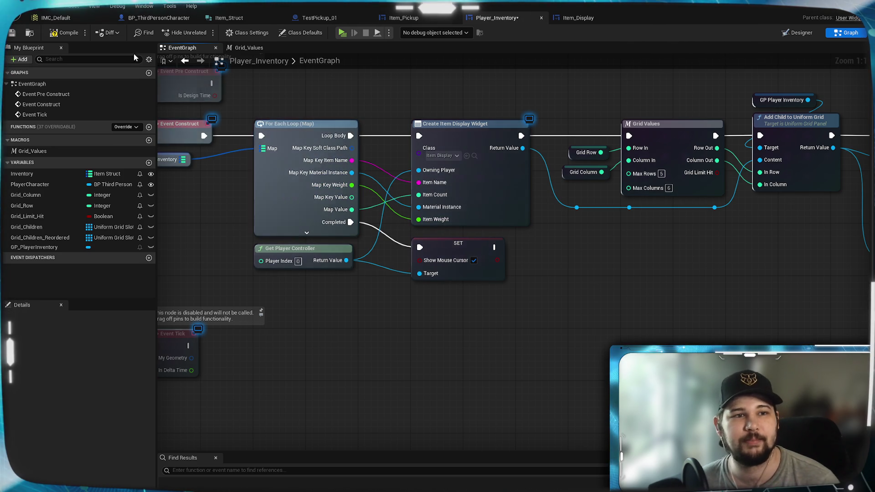
# Step: Tidy the SET node's position and save all changes
pyautogui.hotkey('ctrl', 's')
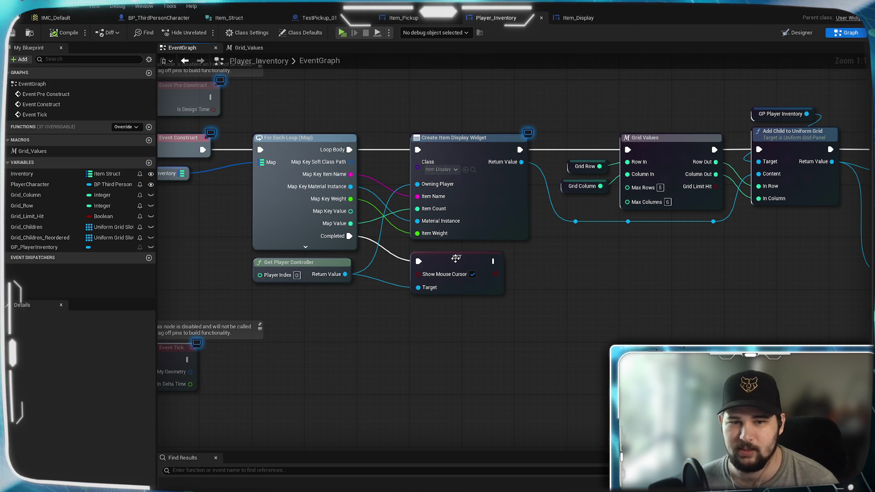
pyautogui.moveTo(453, 257); pyautogui.dragTo(453, 251)
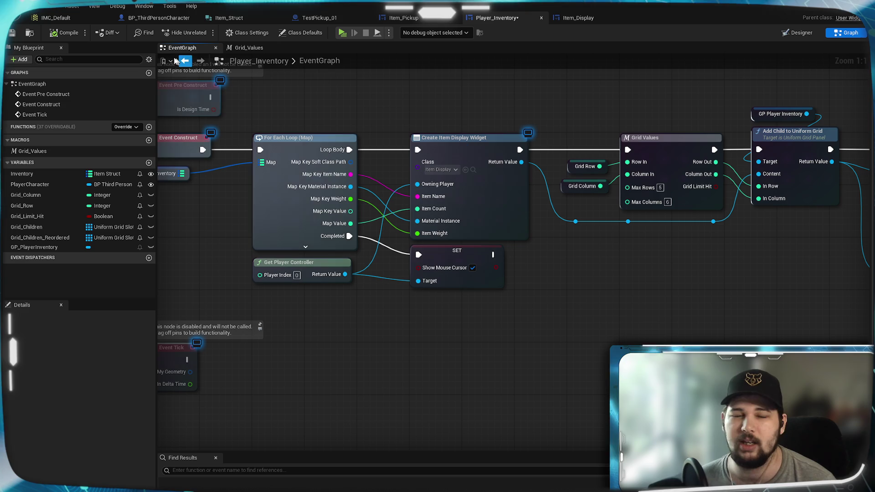
pyautogui.hotkey('ctrl', 's')
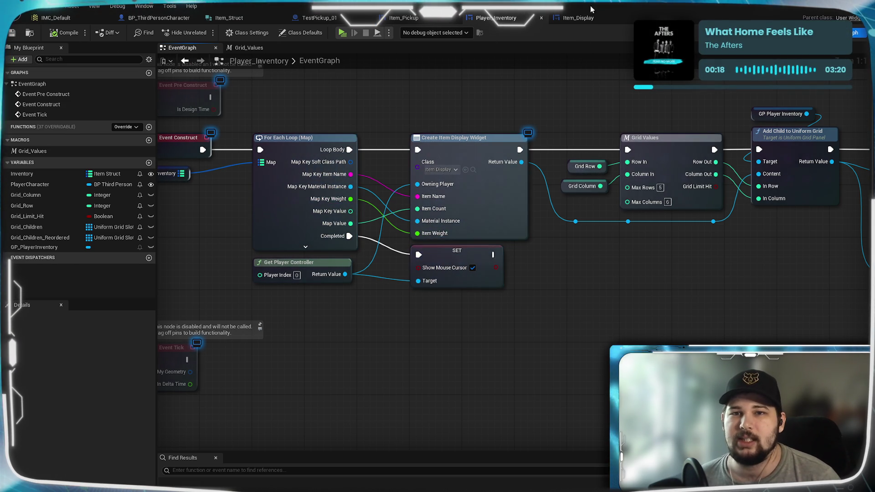
pyautogui.click(575, 18)
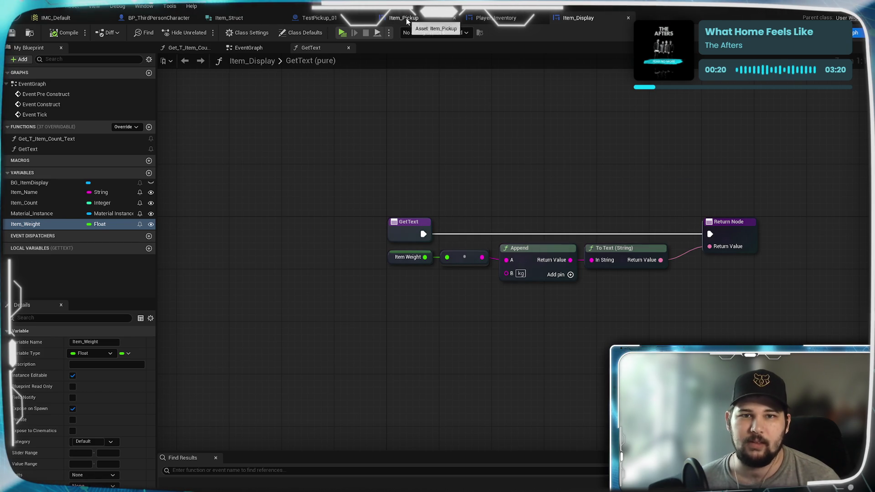
# Step: Show TestPickup_01's event graph with its Make Item Struct node in view
pyautogui.click(405, 18)
pyautogui.click(319, 18)
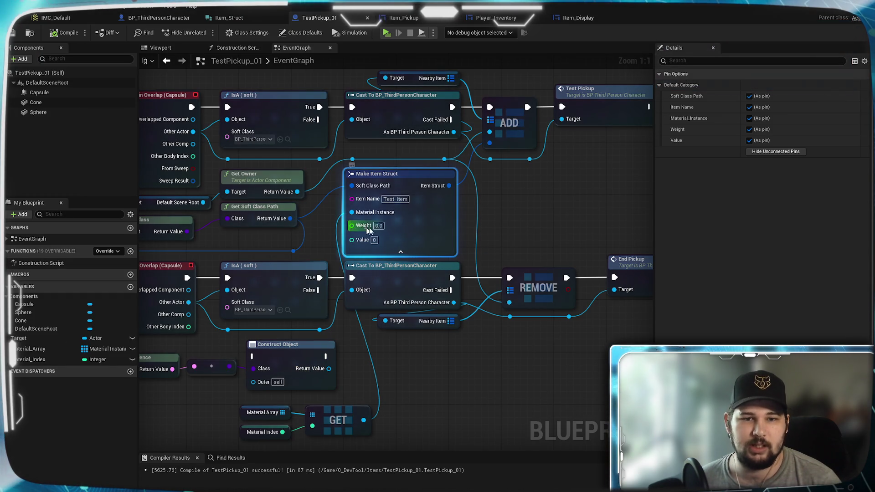
pyautogui.moveTo(468, 415)
pyautogui.mouseDown()
pyautogui.moveTo(492, 294)
pyautogui.moveTo(480, 349)
pyautogui.mouseUp()
# Step: Search for a 'random' node from the Make Item Struct's Weight pin
pyautogui.moveTo(364, 159); pyautogui.dragTo(454, 423)
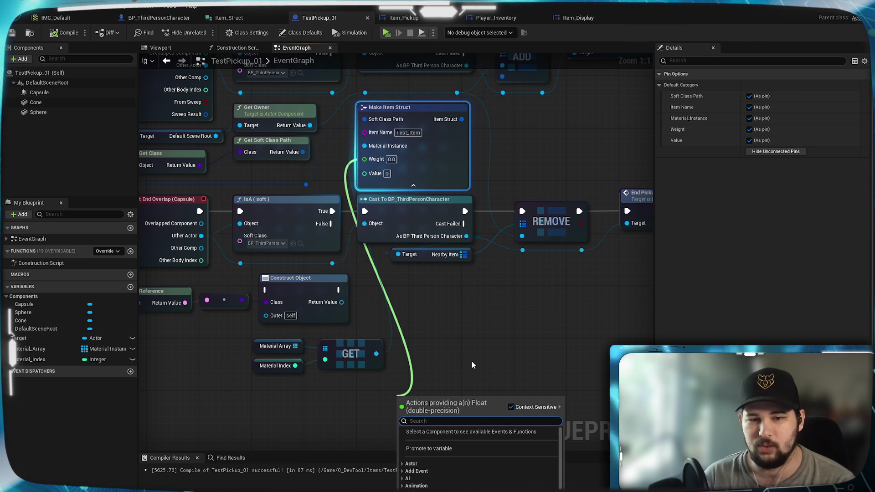
pyautogui.write('random')
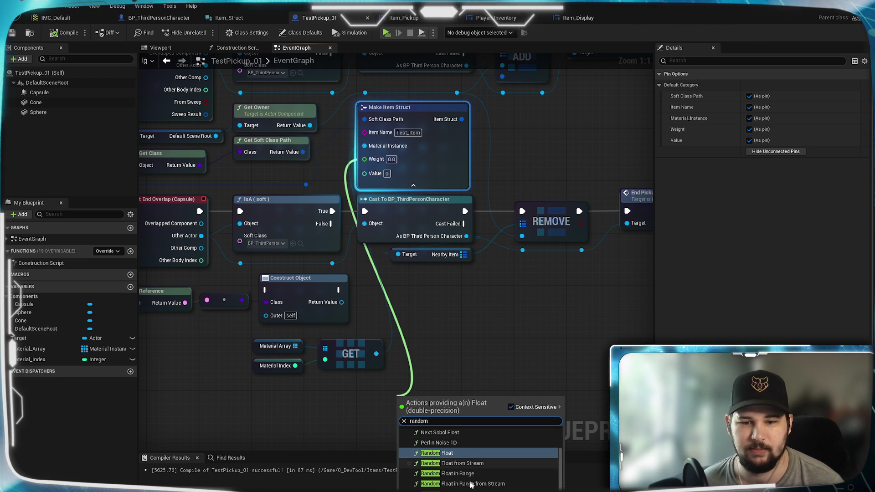
pyautogui.scroll(2, 478, 463)
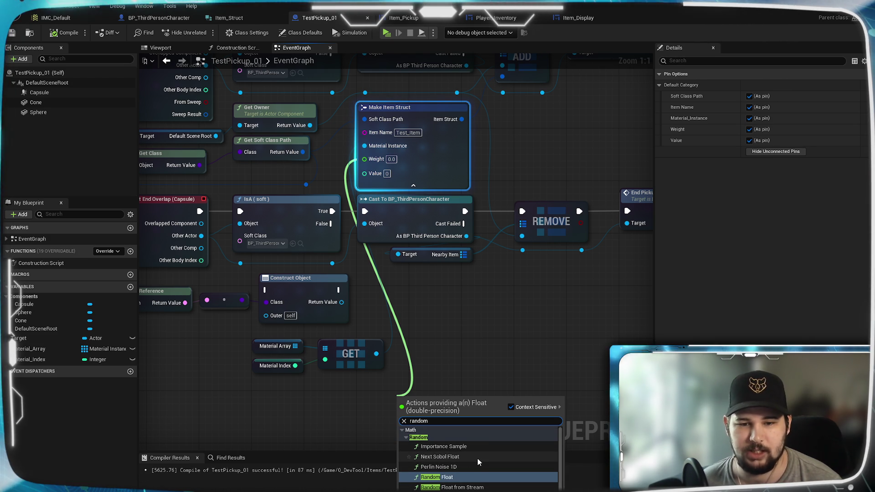
pyautogui.scroll(-2, 477, 462)
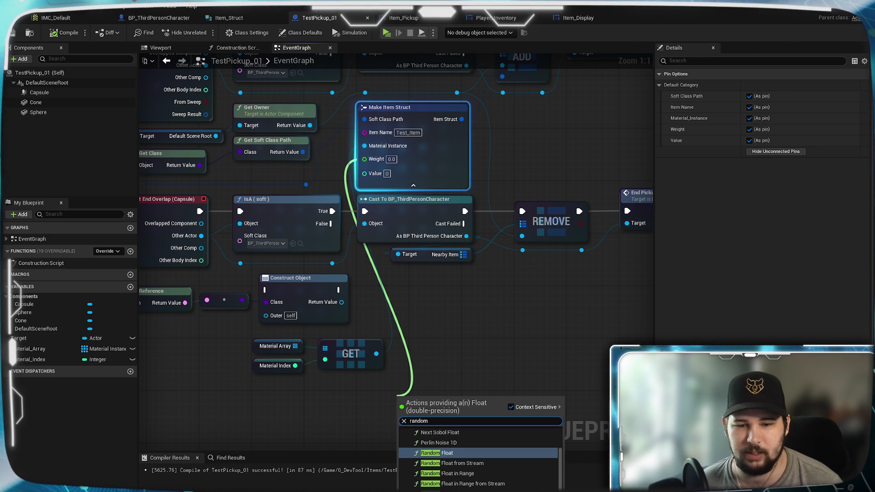
pyautogui.rightClick(373, 319)
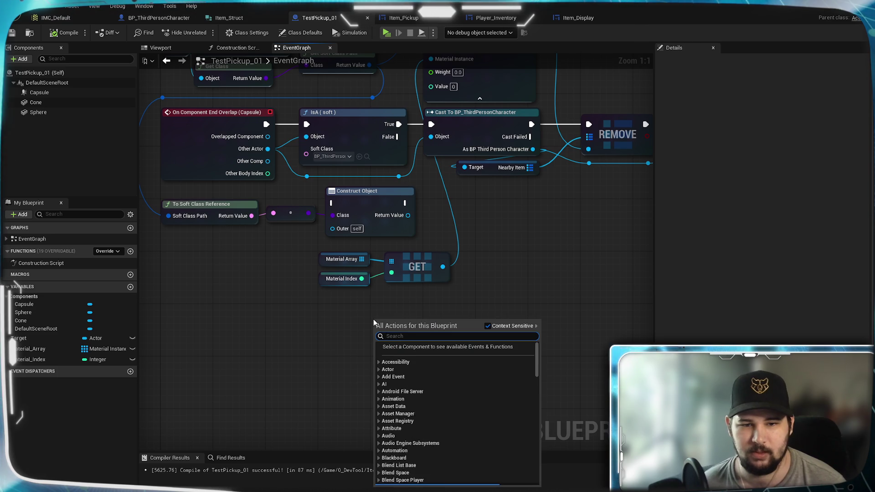
# Step: Add a Random Integer in Range node below the GET node and set its Max to 4
pyautogui.write('random')
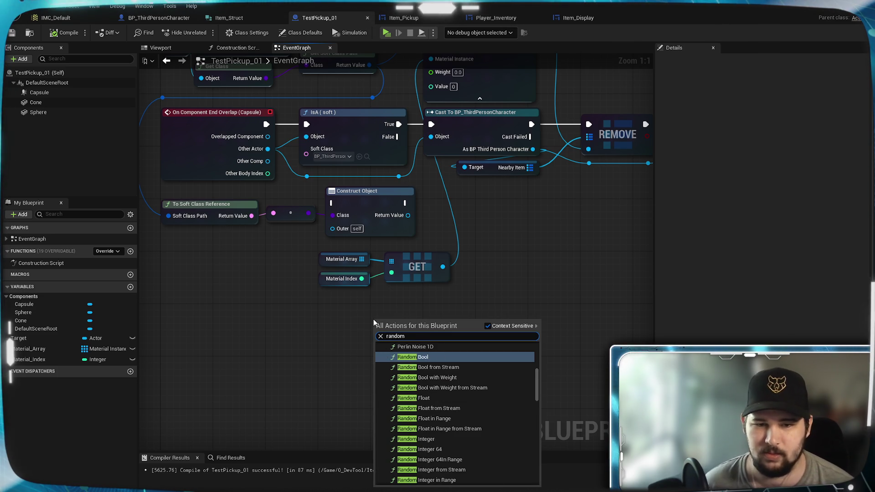
pyautogui.click(463, 481)
pyautogui.moveTo(407, 346); pyautogui.dragTo(353, 336)
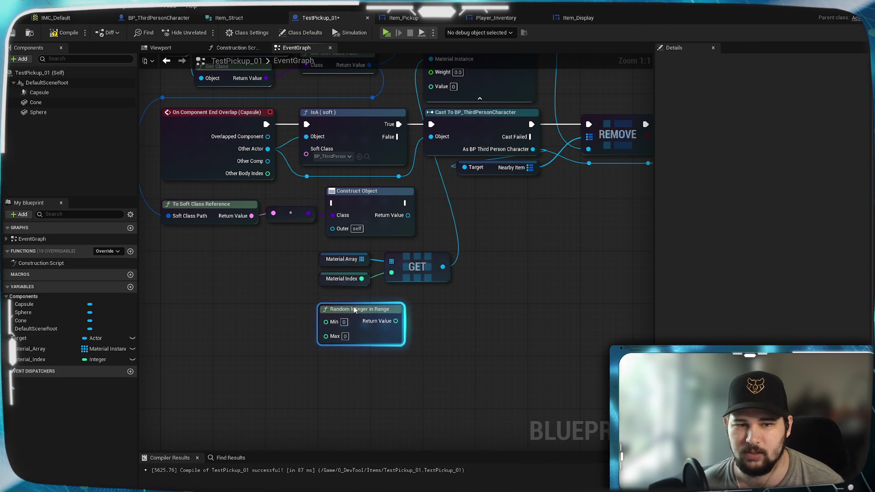
pyautogui.click(346, 337)
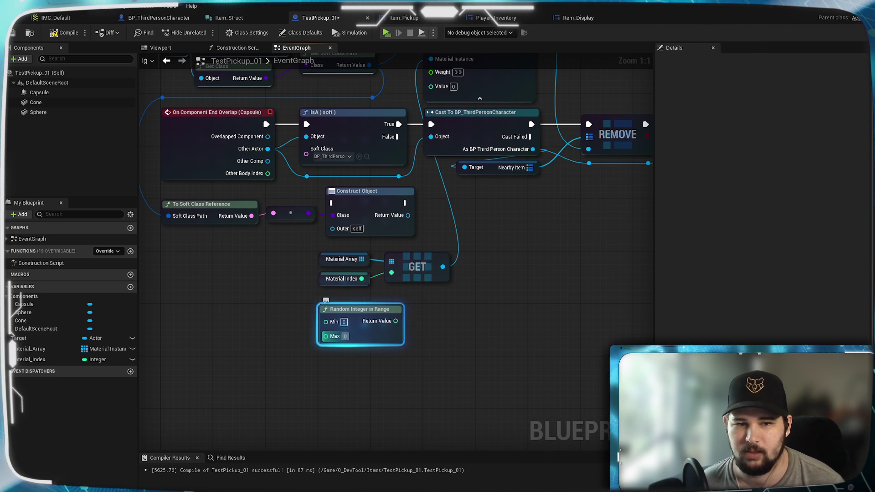
pyautogui.click(474, 383)
pyautogui.moveTo(463, 368)
pyautogui.mouseDown()
pyautogui.moveTo(305, 369)
pyautogui.moveTo(371, 303)
pyautogui.mouseUp()
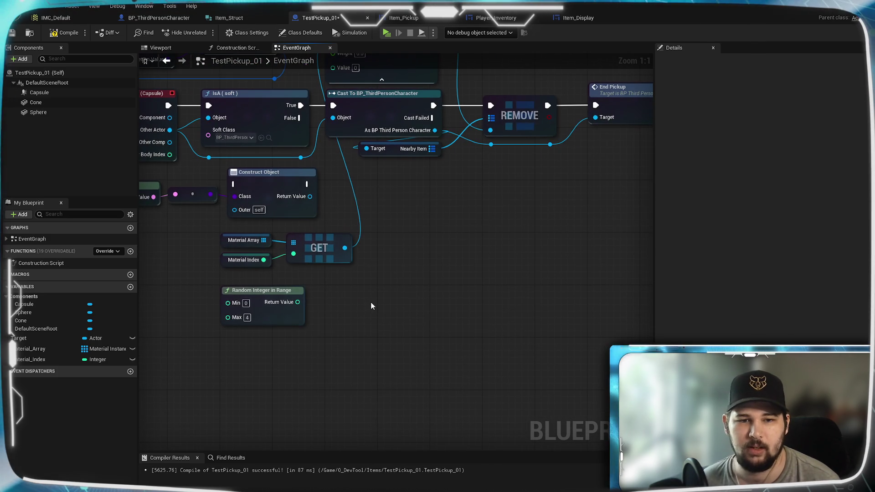
# Step: Try out a five-input Make Array node, then delete it
pyautogui.rightClick(371, 304)
pyautogui.write('make array')
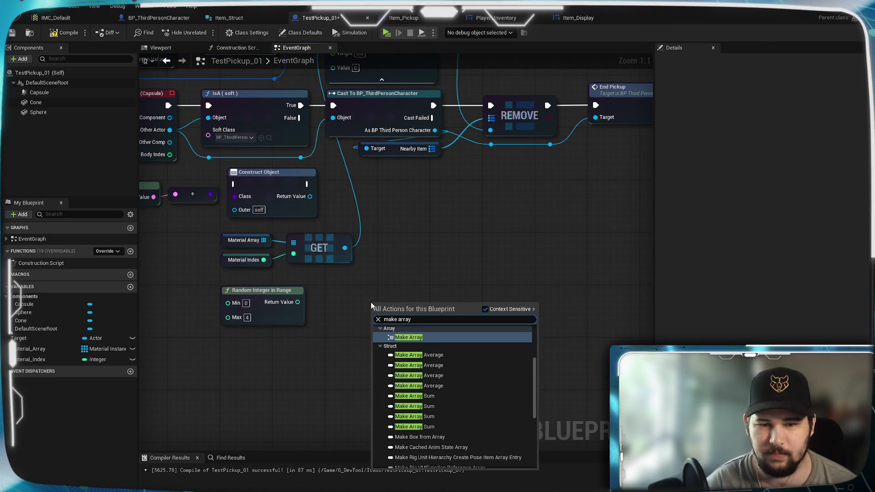
pyautogui.click(428, 337)
pyautogui.click(417, 331)
pyautogui.click(417, 331)
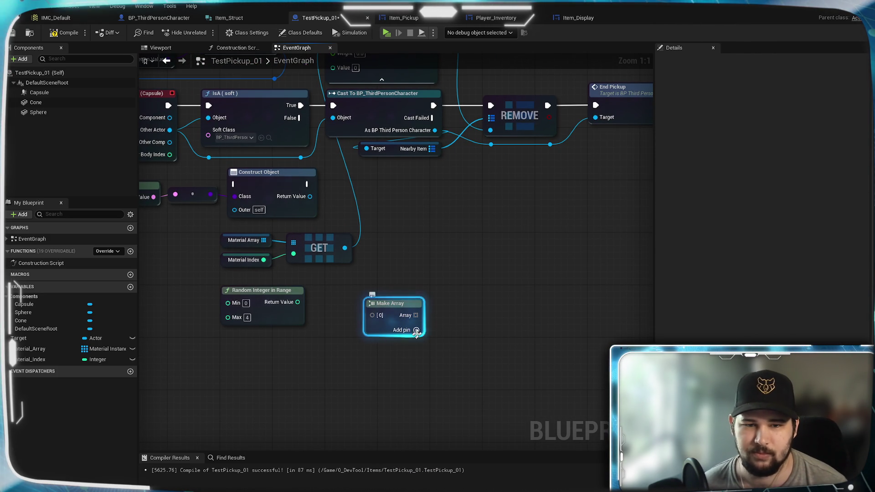
pyautogui.click(417, 331)
pyautogui.click(417, 331)
pyautogui.moveTo(417, 331)
pyautogui.mouseDown()
pyautogui.moveTo(479, 334)
pyautogui.moveTo(474, 300)
pyautogui.mouseUp()
pyautogui.moveTo(421, 284); pyautogui.dragTo(434, 278)
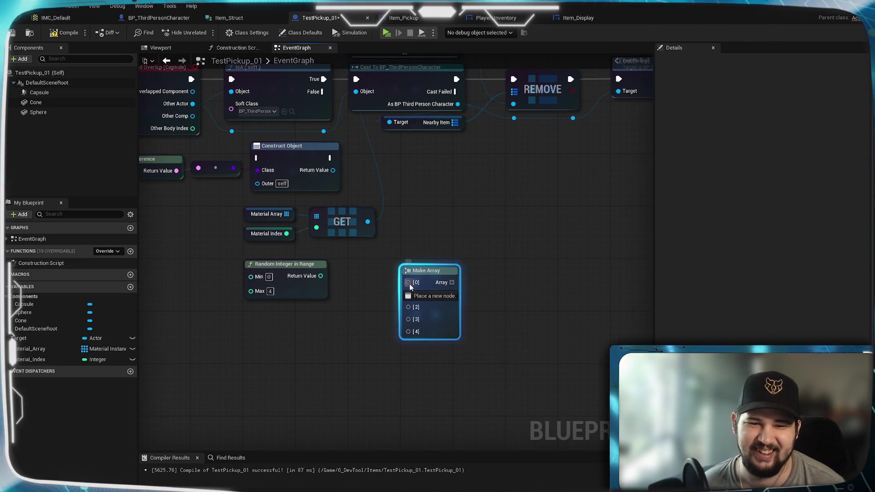
pyautogui.rightClick(409, 283)
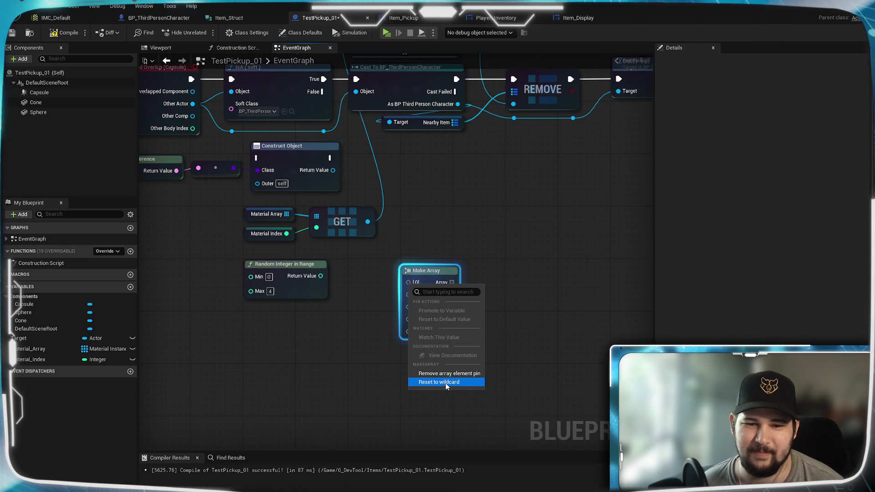
pyautogui.click(386, 342)
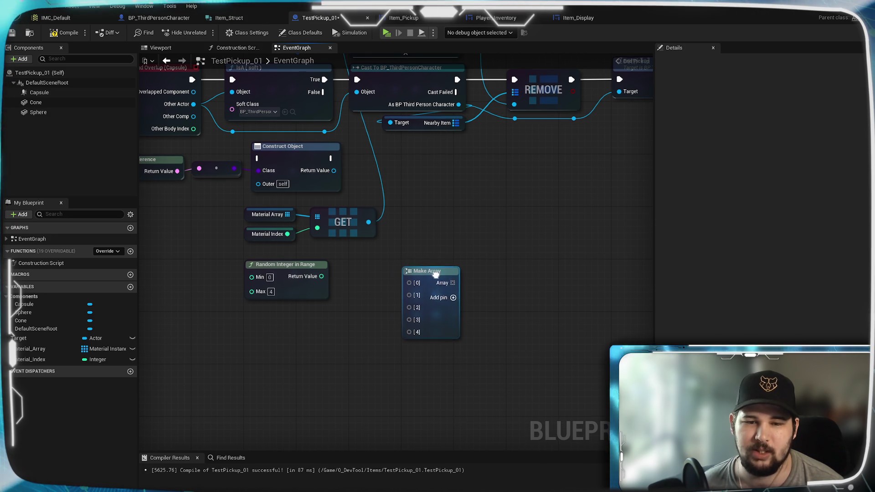
pyautogui.rightClick(433, 270)
pyautogui.click(447, 252)
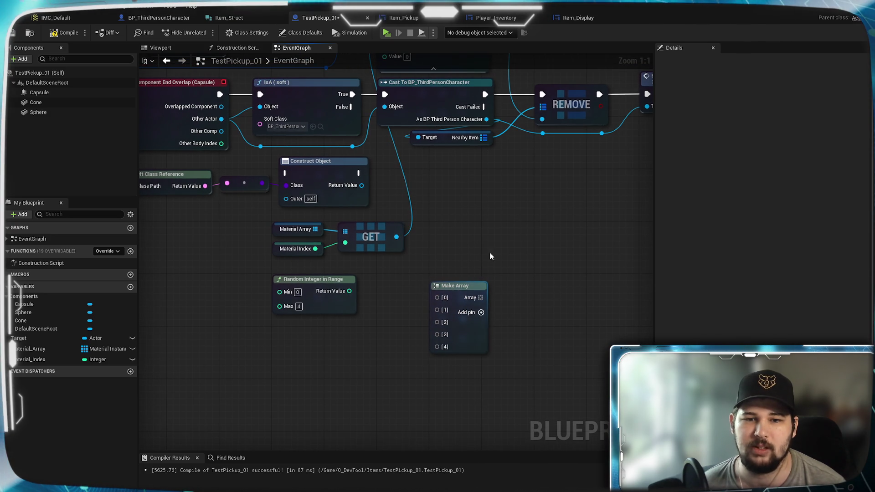
pyautogui.moveTo(464, 293)
pyautogui.mouseDown()
pyautogui.moveTo(456, 317)
pyautogui.moveTo(468, 317)
pyautogui.moveTo(438, 284)
pyautogui.mouseUp()
pyautogui.press('Delete')
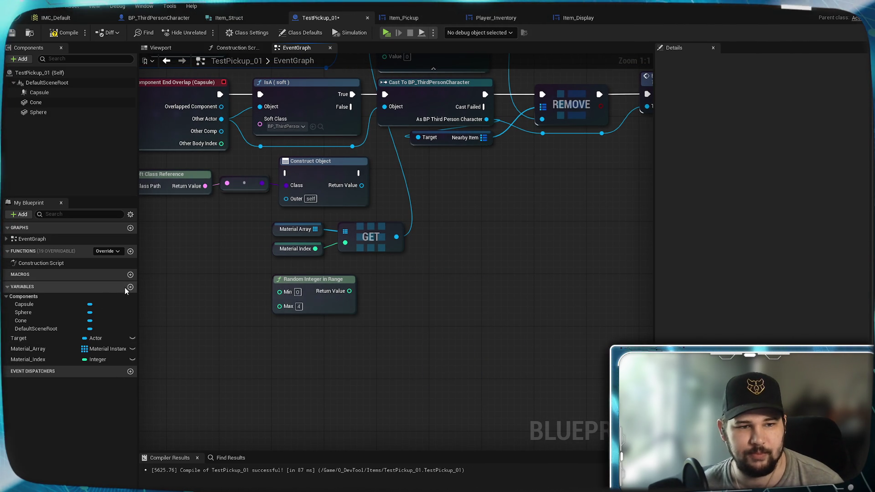
# Step: Create a new variable TEST_Weight_Values as a Float array
pyautogui.click(130, 287)
pyautogui.write('TEST_Weight')
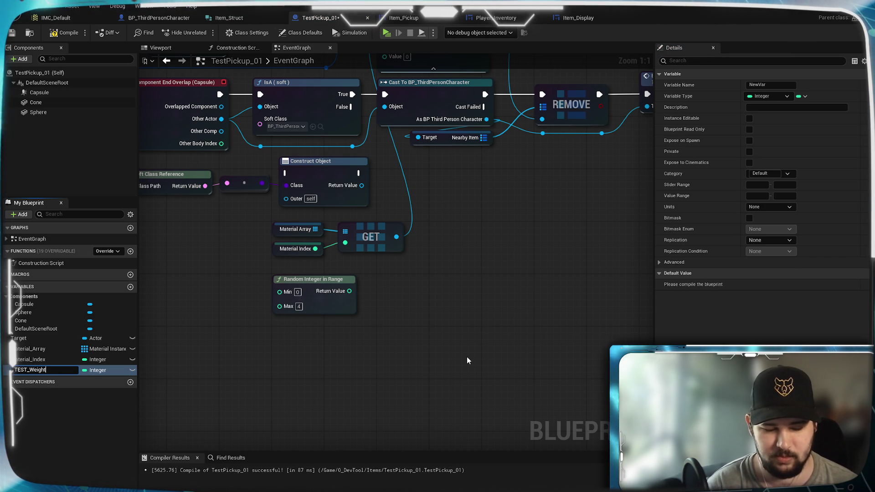
pyautogui.write('_V')
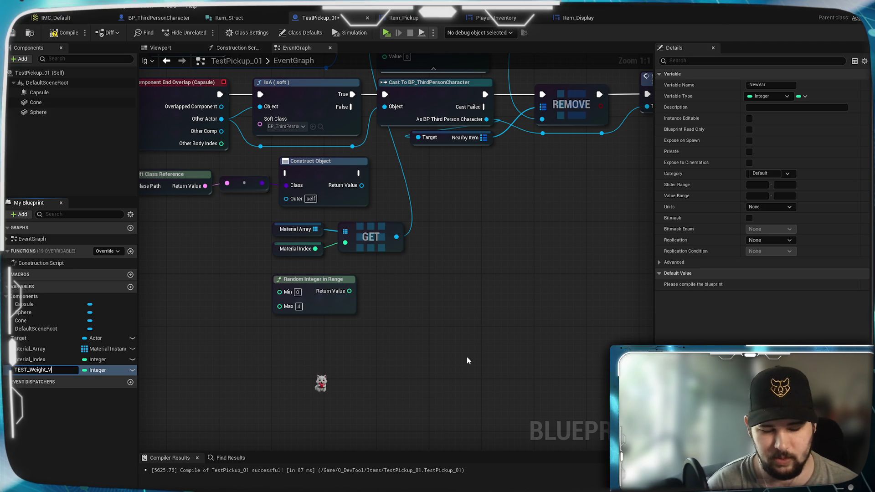
pyautogui.write('alues')
pyautogui.press('Return')
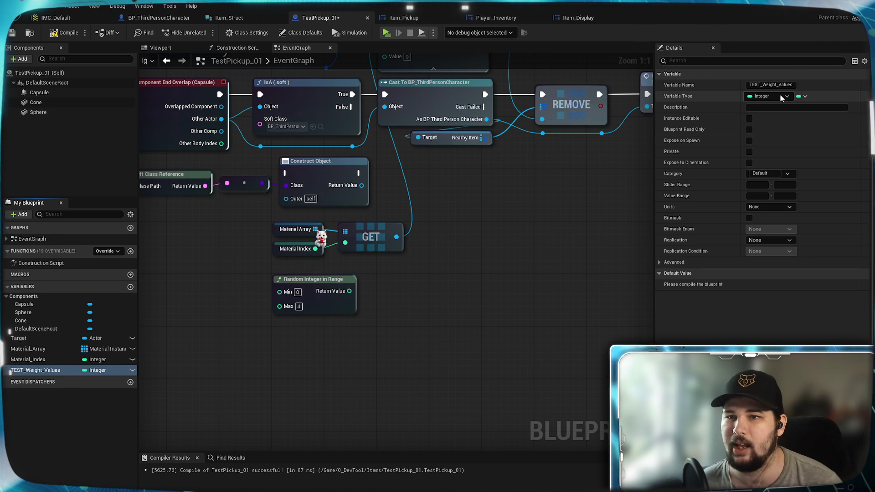
pyautogui.click(768, 96)
pyautogui.click(770, 156)
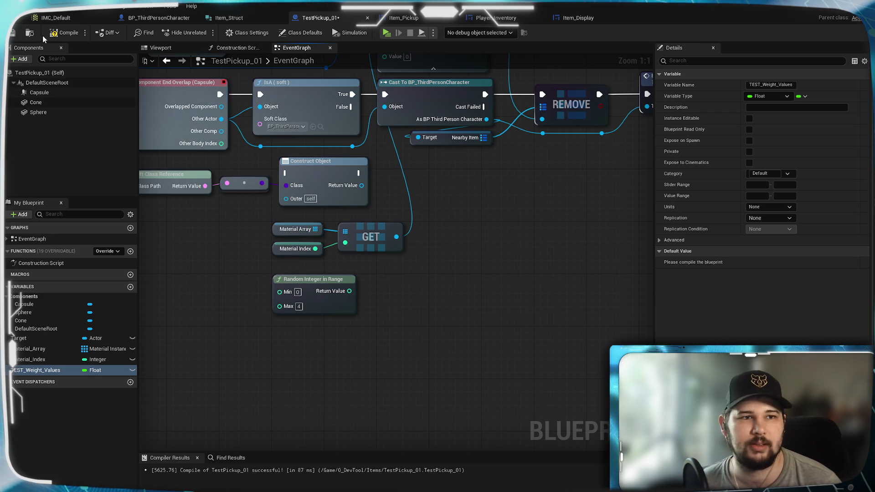
pyautogui.click(803, 96)
pyautogui.click(791, 117)
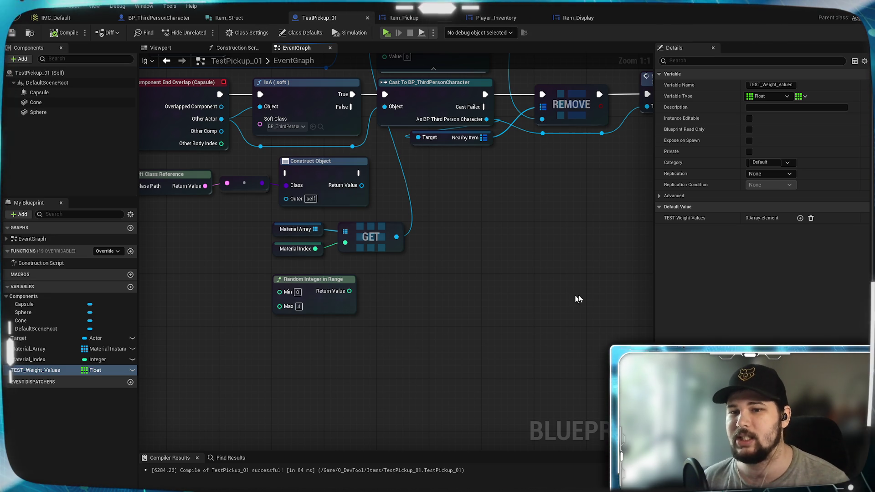
# Step: Give TEST_Weight_Values five defaults (1.2, 3.6, 0.4, 5.0, 16.0) and place its getter in the graph
pyautogui.click(800, 219)
pyautogui.click(800, 218)
pyautogui.click(800, 218)
pyautogui.click(801, 219)
pyautogui.click(763, 230)
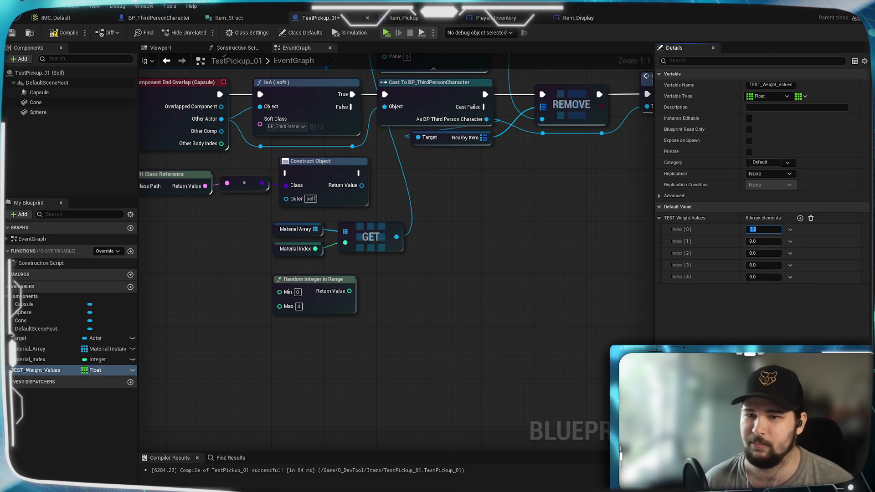
pyautogui.write('3.6')
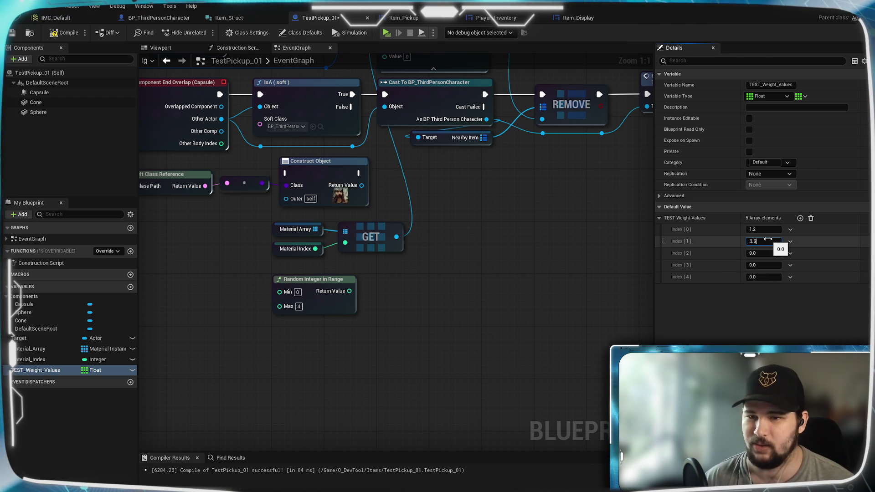
pyautogui.press('Return')
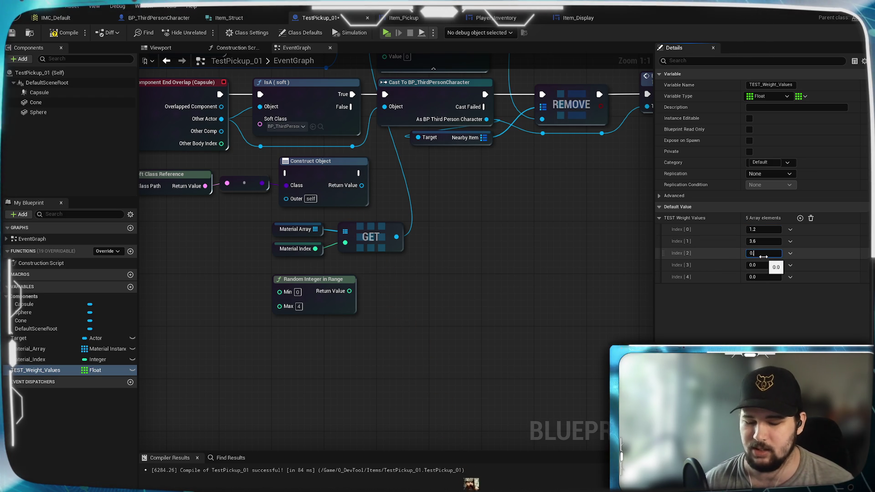
pyautogui.write('.4')
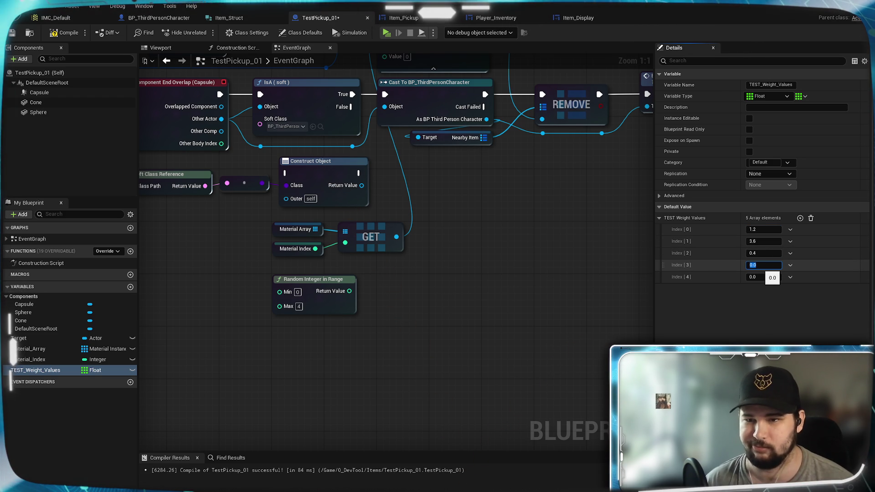
pyautogui.press('Tab')
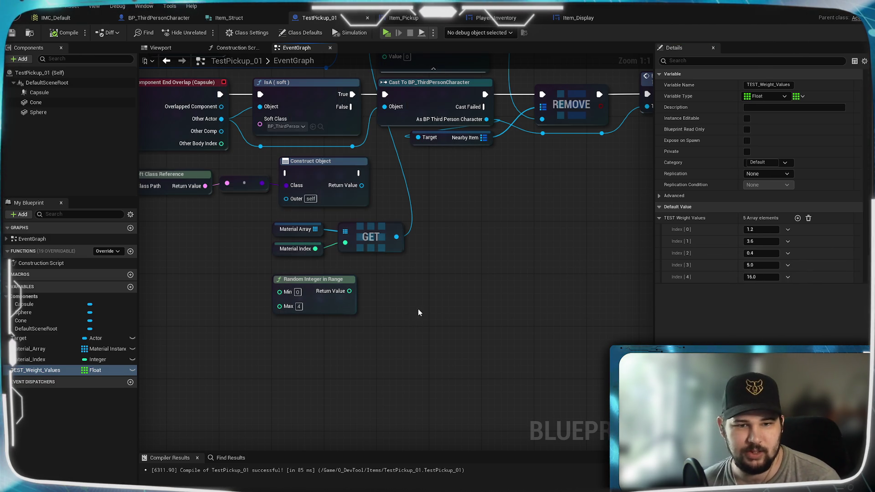
pyautogui.moveTo(92, 370)
pyautogui.mouseDown()
pyautogui.moveTo(429, 275)
pyautogui.moveTo(420, 269)
pyautogui.moveTo(341, 335)
pyautogui.moveTo(360, 335)
pyautogui.moveTo(399, 304)
pyautogui.mouseUp()
# Step: Add a Get node on TEST_Weight_Values, indexed by the random integer, feeding Make Item Struct's Weight
pyautogui.write('get')
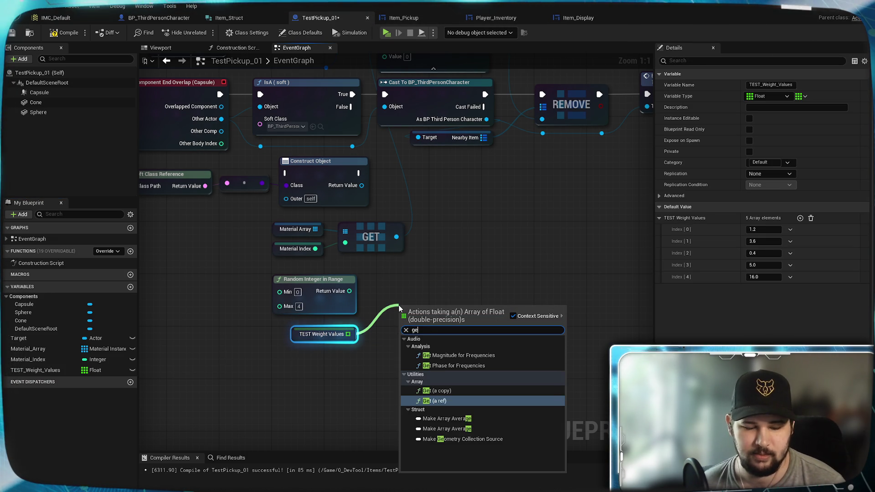
pyautogui.click(451, 395)
pyautogui.moveTo(349, 291); pyautogui.dragTo(405, 322)
pyautogui.moveTo(439, 242); pyautogui.dragTo(454, 303)
pyautogui.moveTo(471, 376)
pyautogui.mouseDown()
pyautogui.moveTo(490, 385)
pyautogui.moveTo(381, 117)
pyautogui.moveTo(402, 105)
pyautogui.mouseUp()
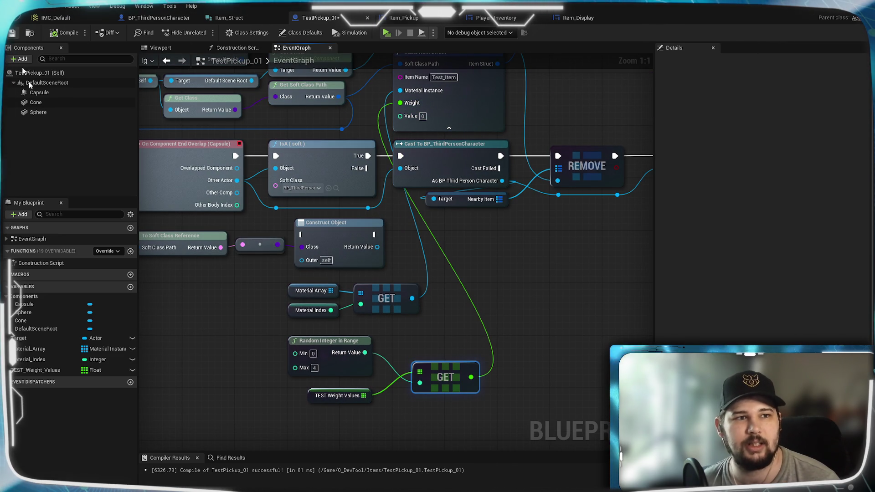
pyautogui.hotkey('ctrl', 's')
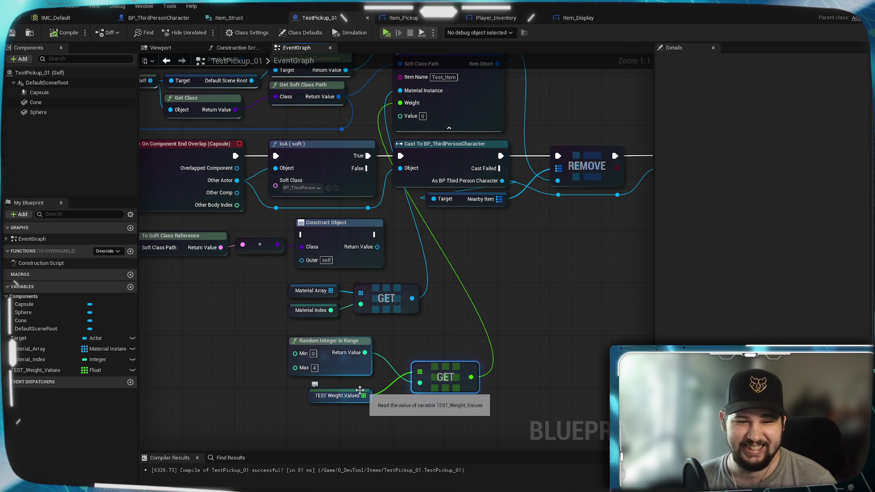
# Step: Arrange the weight, random integer and Get nodes neatly and save TestPickup_01
pyautogui.moveTo(360, 390); pyautogui.dragTo(338, 324)
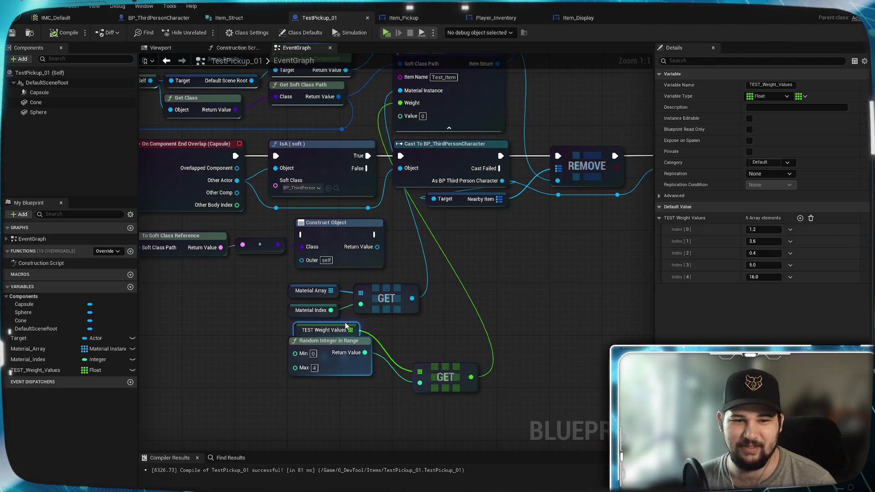
pyautogui.moveTo(342, 367); pyautogui.dragTo(343, 373)
pyautogui.click(454, 363)
pyautogui.moveTo(454, 362); pyautogui.dragTo(434, 324)
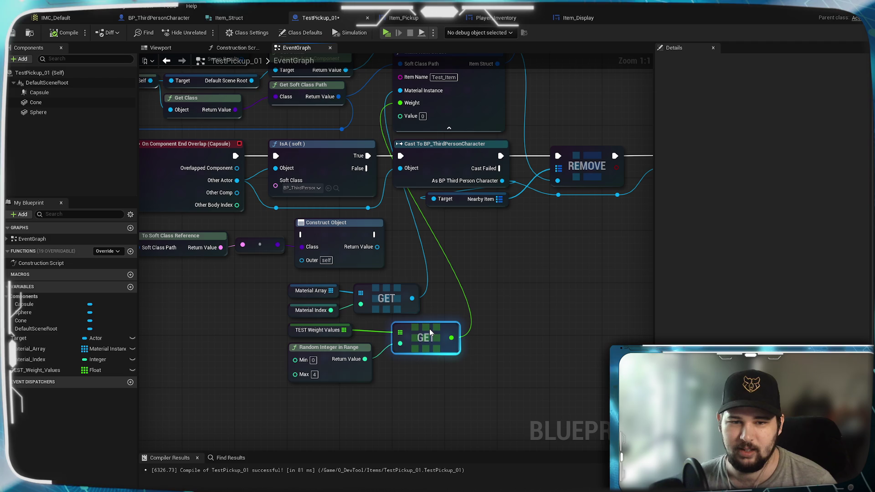
pyautogui.click(487, 347)
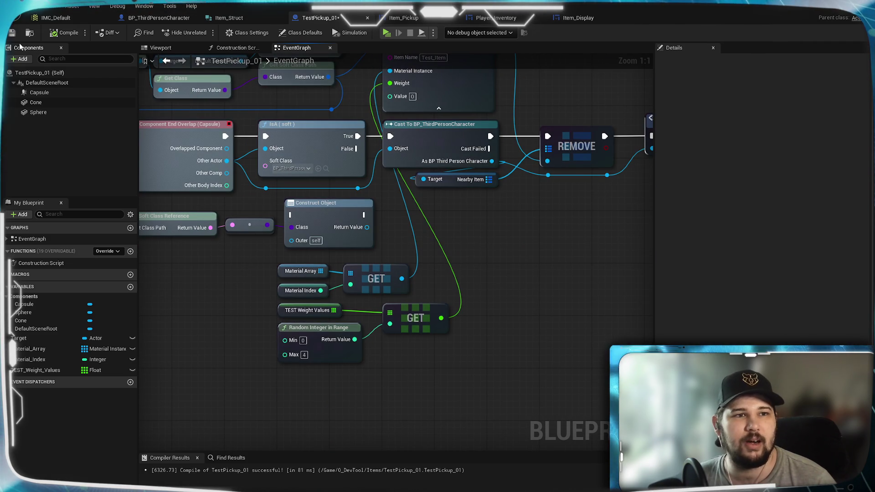
pyautogui.hotkey('ctrl', 's')
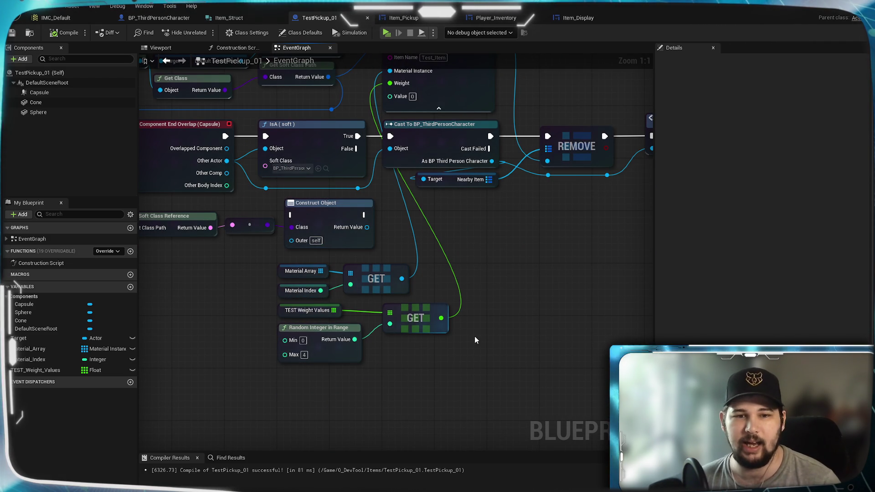
pyautogui.moveTo(415, 311); pyautogui.dragTo(417, 317)
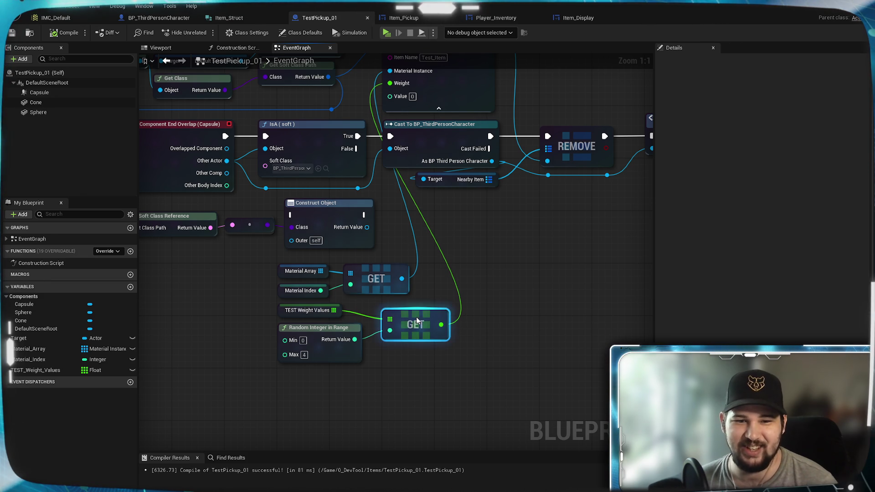
pyautogui.moveTo(445, 285)
pyautogui.mouseDown()
pyautogui.moveTo(622, 272)
pyautogui.moveTo(445, 296)
pyautogui.moveTo(451, 301)
pyautogui.mouseUp()
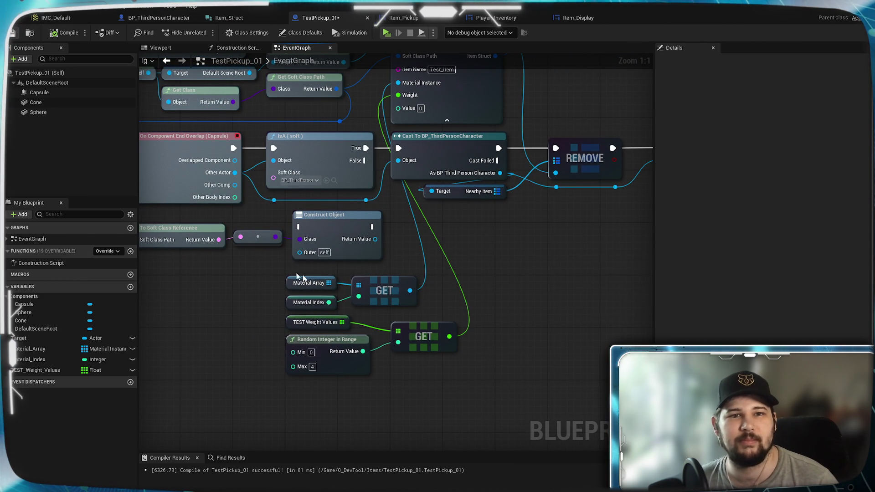
pyautogui.hotkey('ctrl', 's')
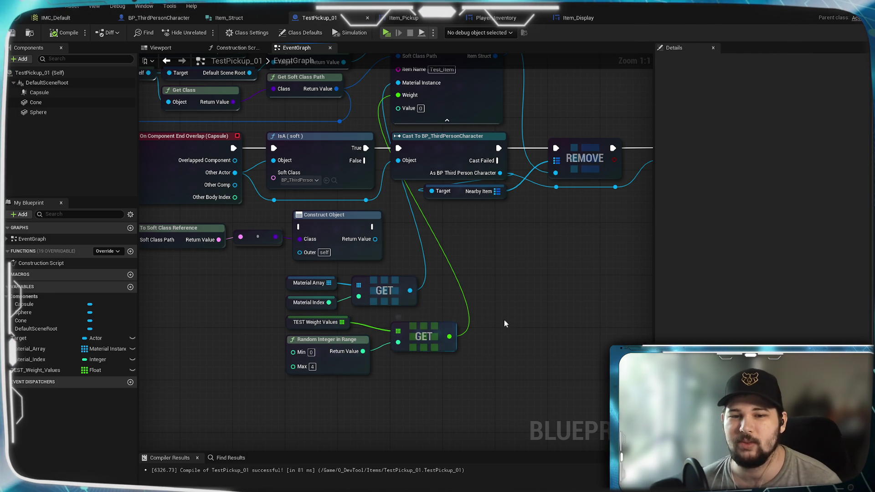
pyautogui.moveTo(484, 318)
pyautogui.mouseDown()
pyautogui.moveTo(439, 329)
pyautogui.moveTo(450, 315)
pyautogui.mouseUp()
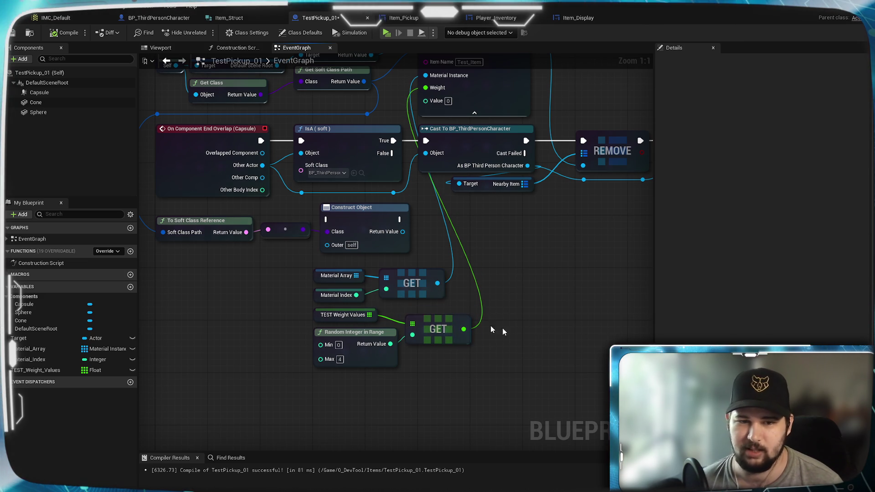
pyautogui.hotkey('ctrl', 's')
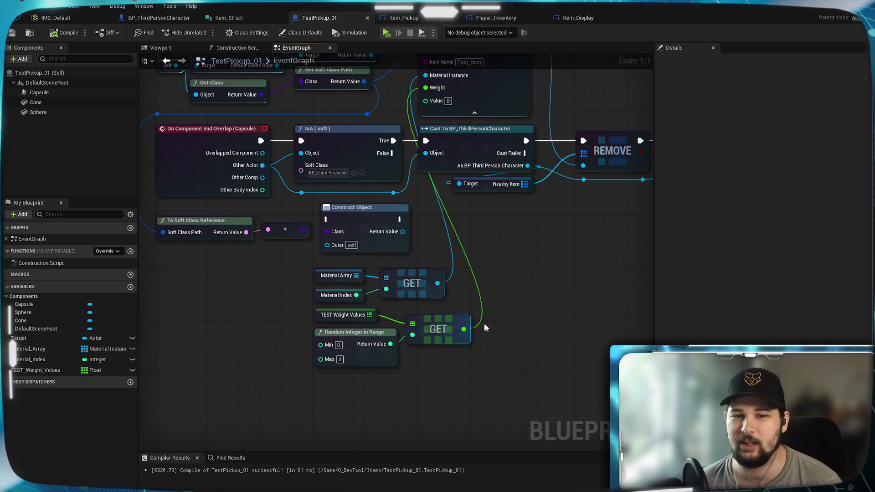
pyautogui.moveTo(498, 272); pyautogui.dragTo(471, 309)
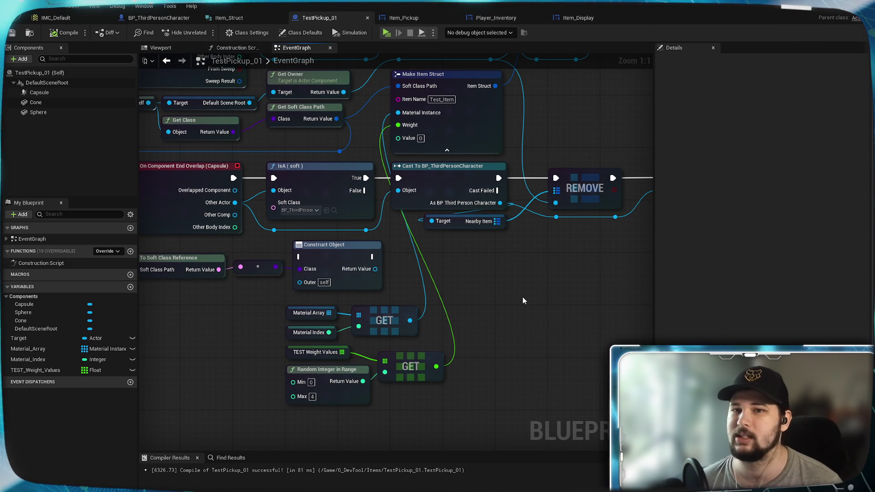
# Step: Open Item_Pickup's Designer zoomed in on the round BG_Icon beside the Pickup Item label
pyautogui.click(403, 18)
pyautogui.click(578, 18)
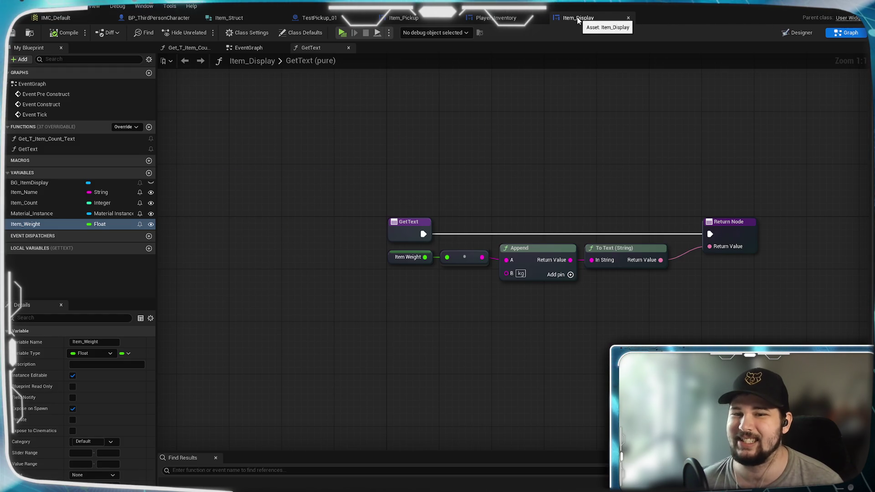
pyautogui.click(412, 20)
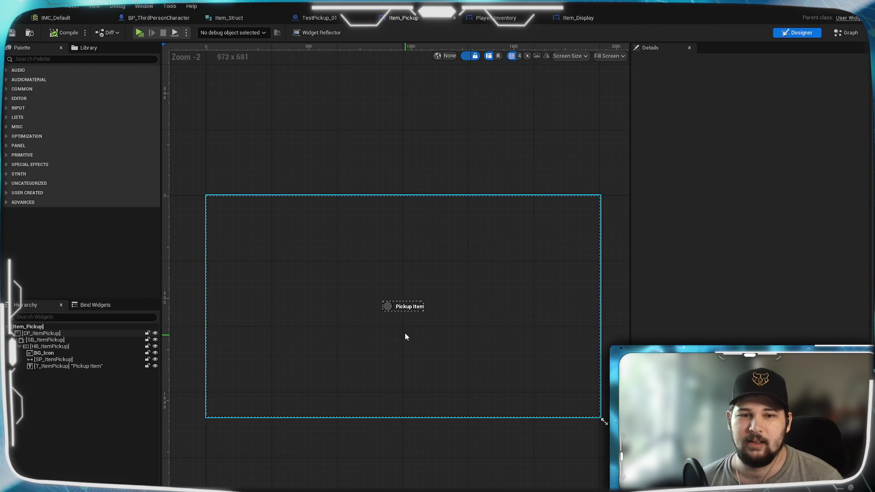
pyautogui.scroll(5, 387, 332)
pyautogui.scroll(2, 373, 305)
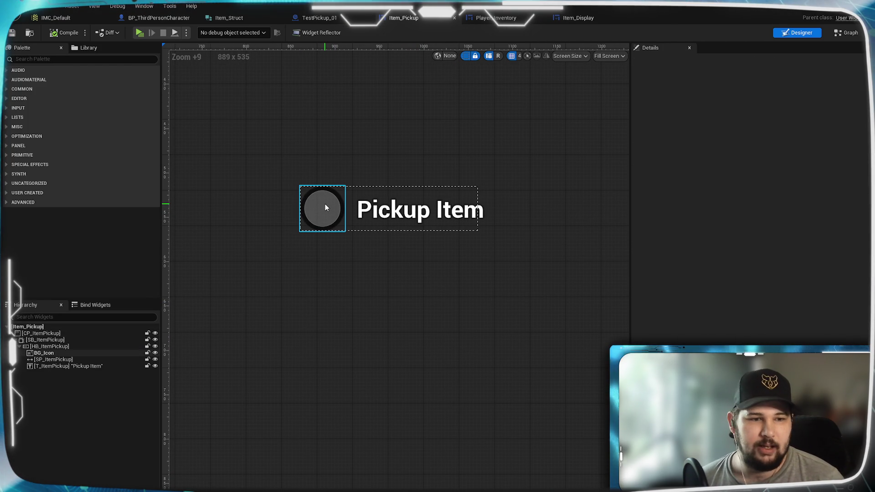
pyautogui.click(325, 204)
pyautogui.click(34, 59)
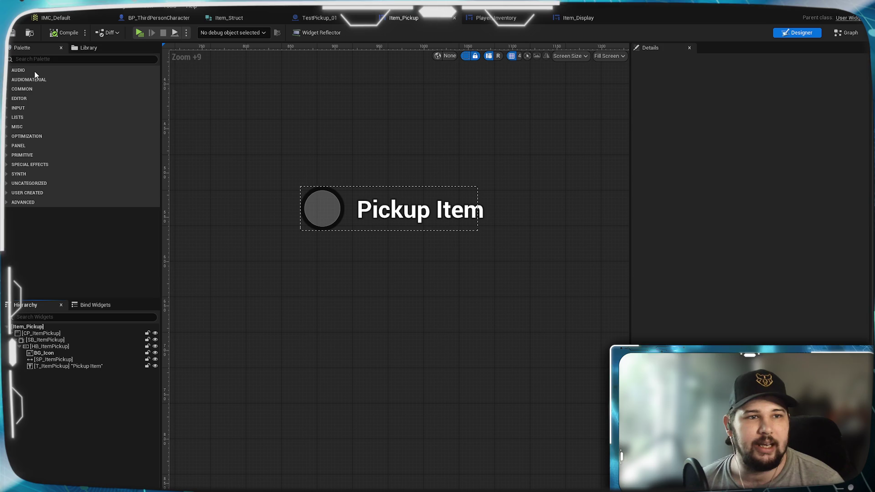
# Step: Wrap BG_Icon in a new Overlay from the Palette
pyautogui.write('Overlay')
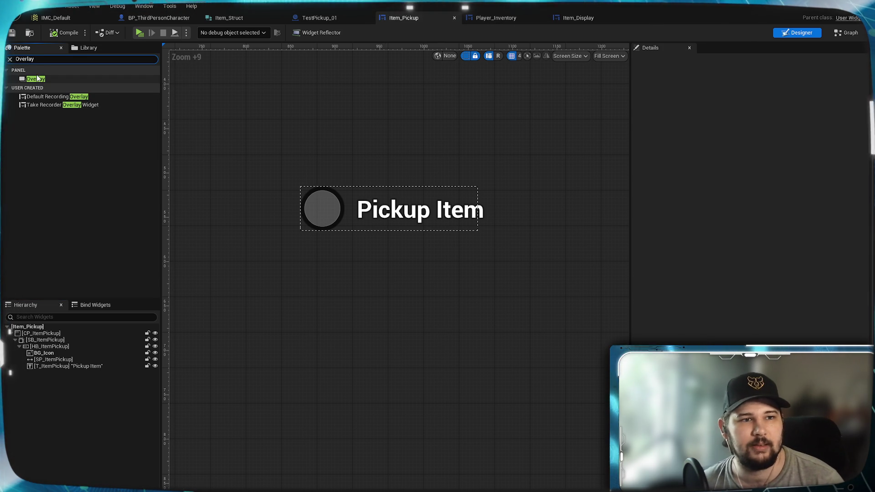
pyautogui.click(13, 71)
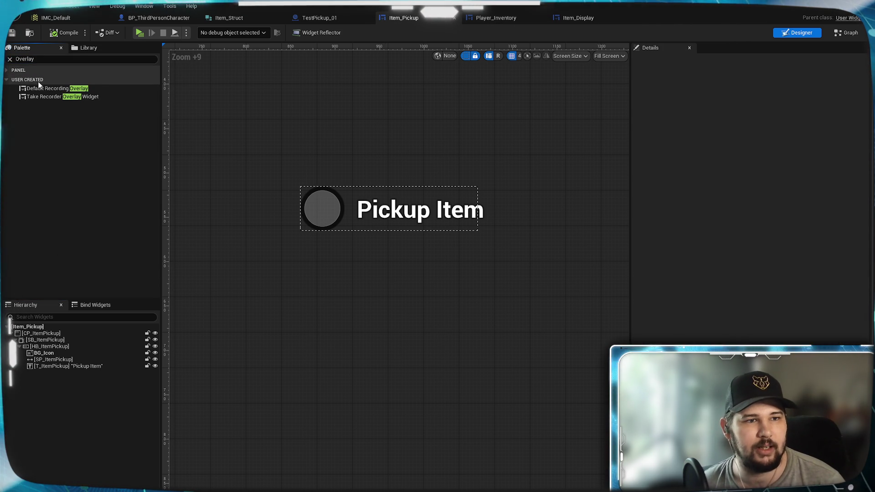
pyautogui.click(14, 69)
pyautogui.moveTo(35, 78)
pyautogui.mouseDown()
pyautogui.moveTo(114, 308)
pyautogui.moveTo(73, 347)
pyautogui.moveTo(39, 352)
pyautogui.moveTo(44, 382)
pyautogui.moveTo(46, 353)
pyautogui.mouseUp()
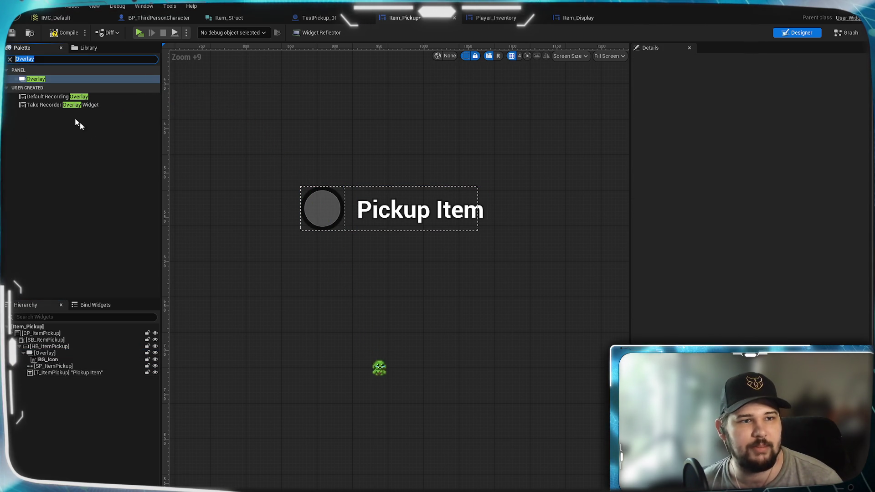
# Step: Add a Text Block inside the Overlay on top of the icon
pyautogui.doubleClick(25, 59)
pyautogui.write('text')
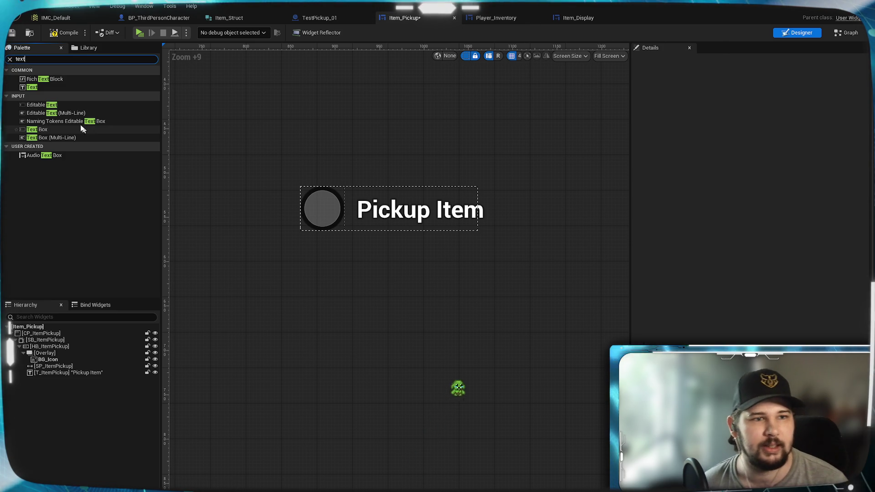
pyautogui.moveTo(32, 87)
pyautogui.mouseDown()
pyautogui.moveTo(64, 357)
pyautogui.moveTo(50, 351)
pyautogui.mouseUp()
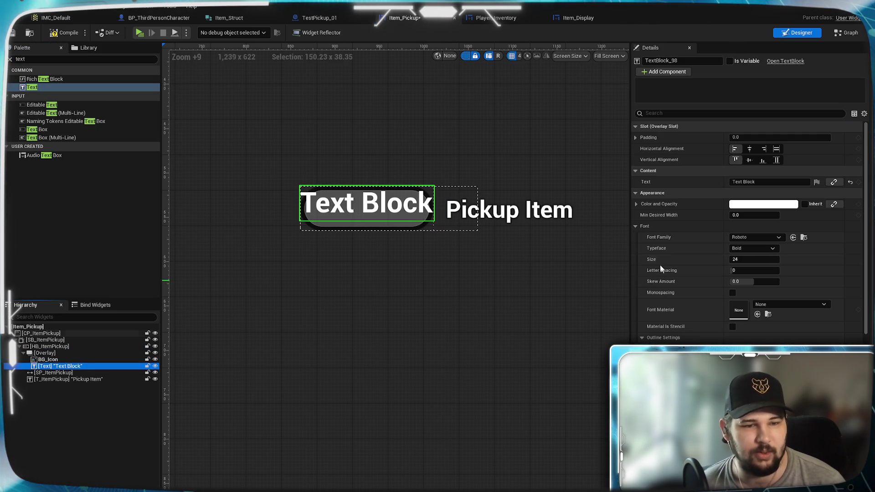
# Step: Make the new text read 'E', centred horizontally and vertically in the circle
pyautogui.click(770, 182)
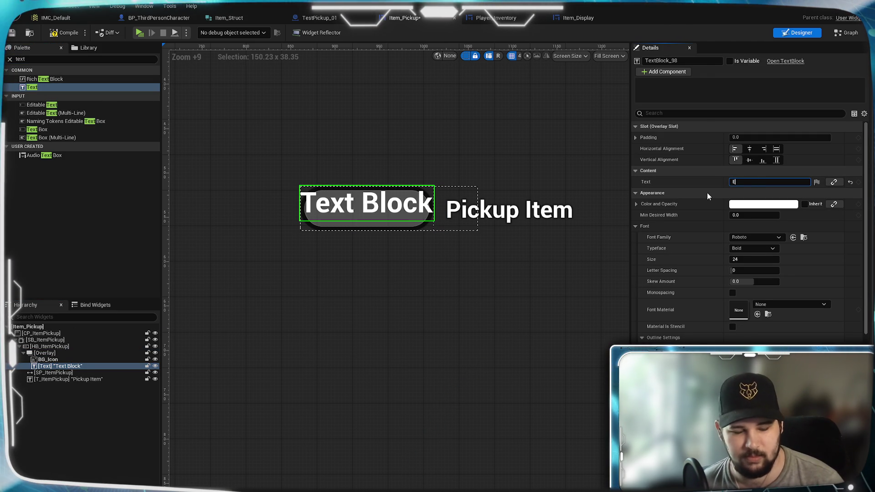
pyautogui.write('E')
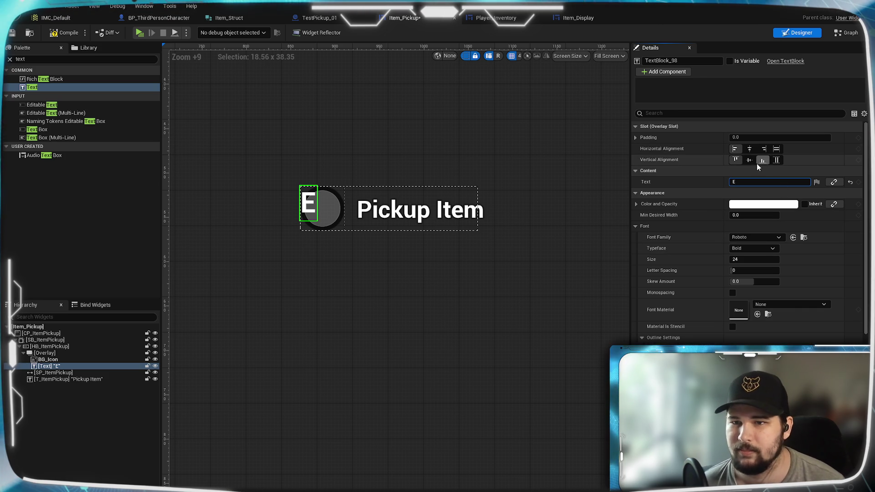
pyautogui.click(749, 160)
pyautogui.click(749, 149)
pyautogui.click(251, 294)
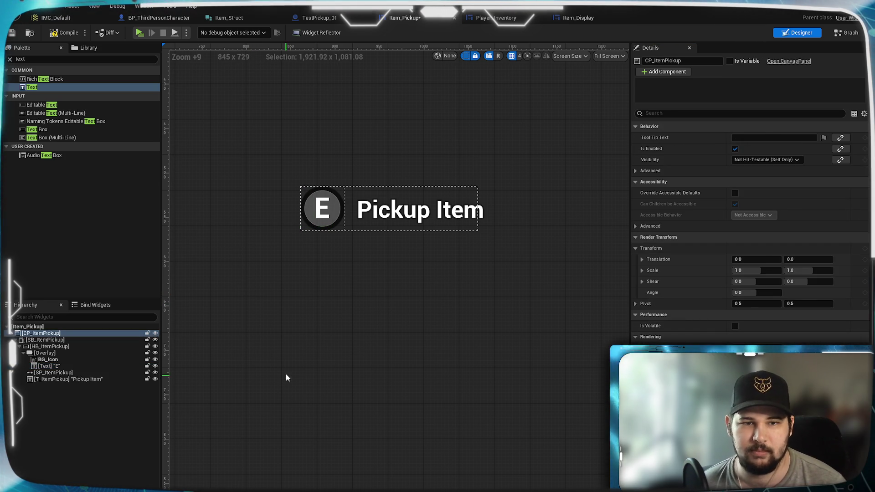
# Step: Set the E's font size to 20, adjust its top padding, and save Item_Pickup
pyautogui.click(323, 214)
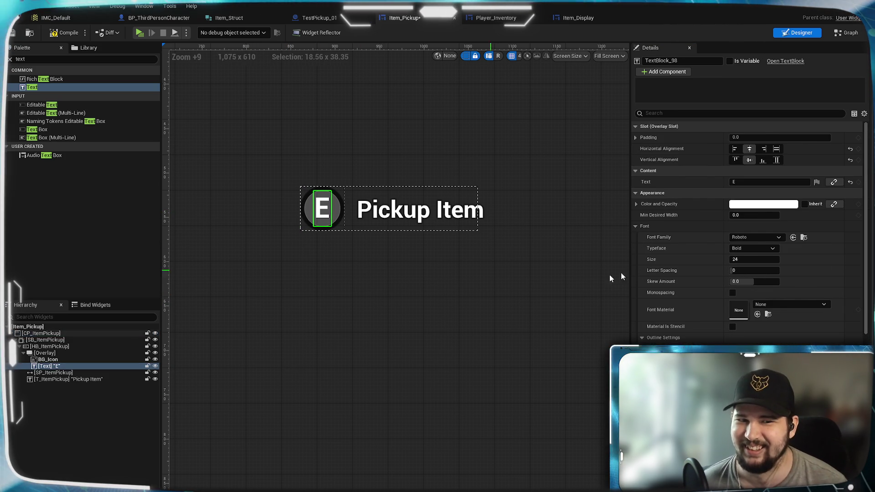
pyautogui.click(754, 259)
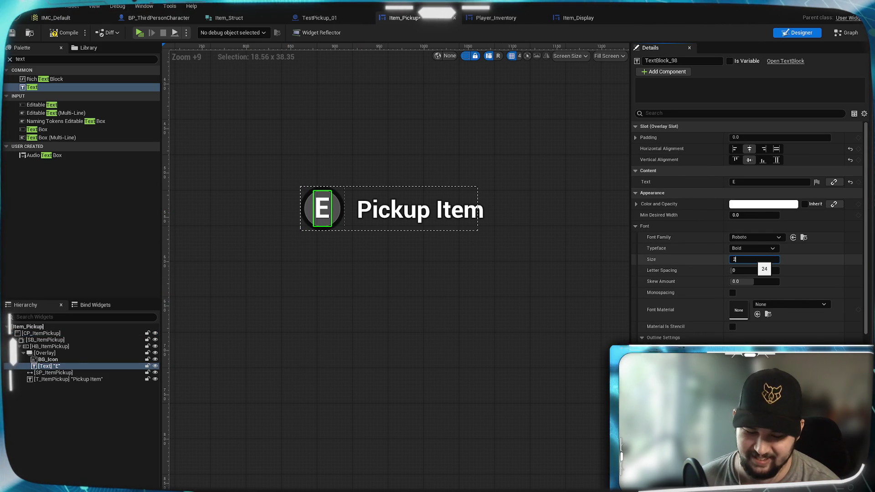
pyautogui.write('20')
pyautogui.press('Return')
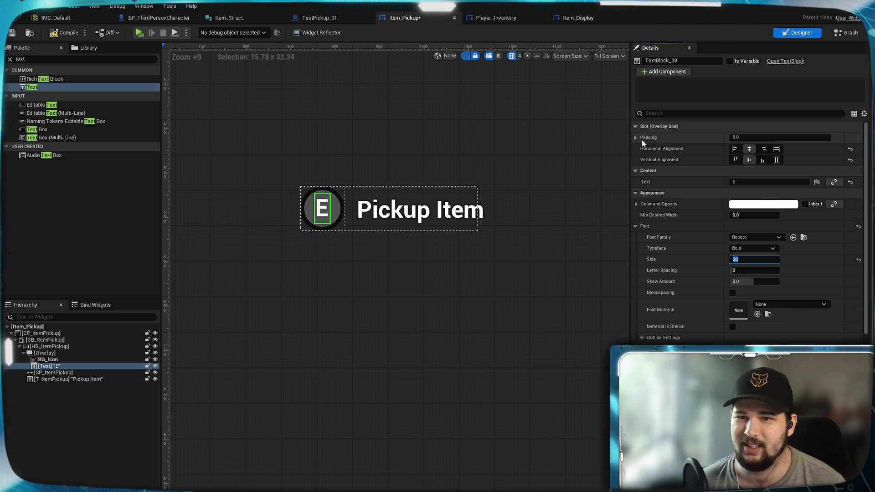
pyautogui.click(635, 138)
pyautogui.click(754, 160)
pyautogui.write('2')
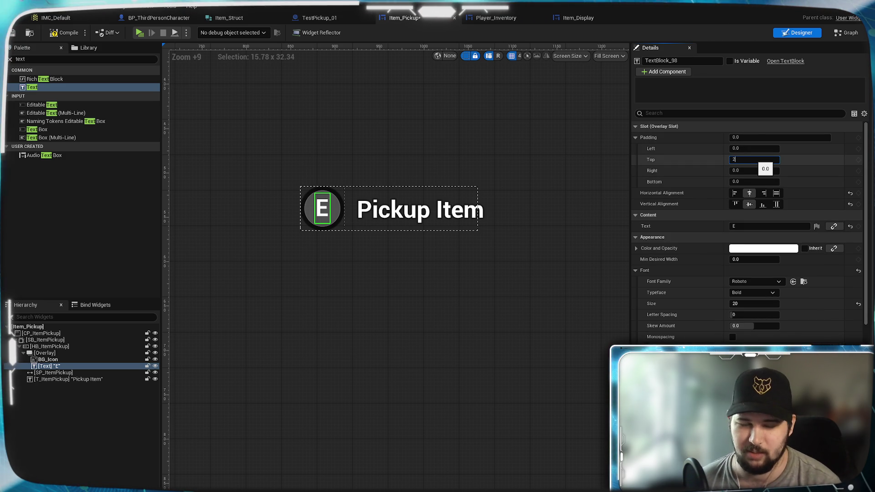
pyautogui.click(433, 316)
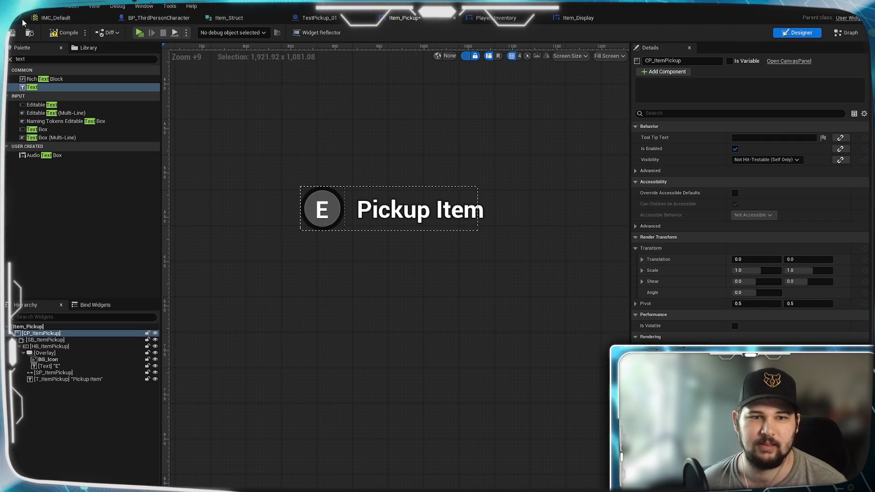
pyautogui.hotkey('ctrl', 's')
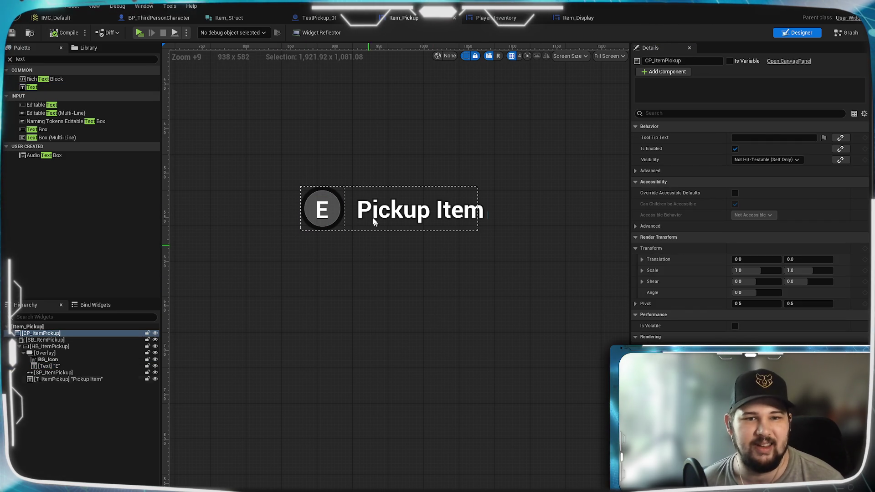
pyautogui.click(325, 18)
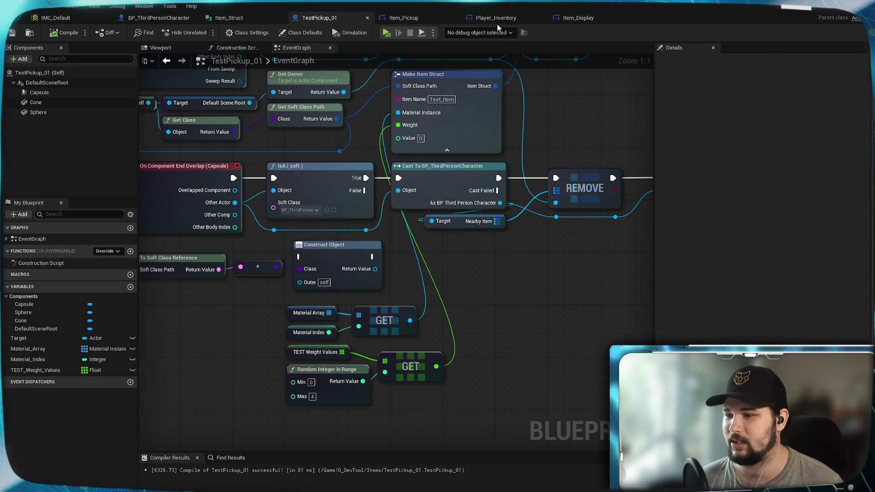
# Step: Bring up Player_Inventory's EventGraph and inspect its For Each Loop and Create Item Display Widget nodes
pyautogui.click(497, 19)
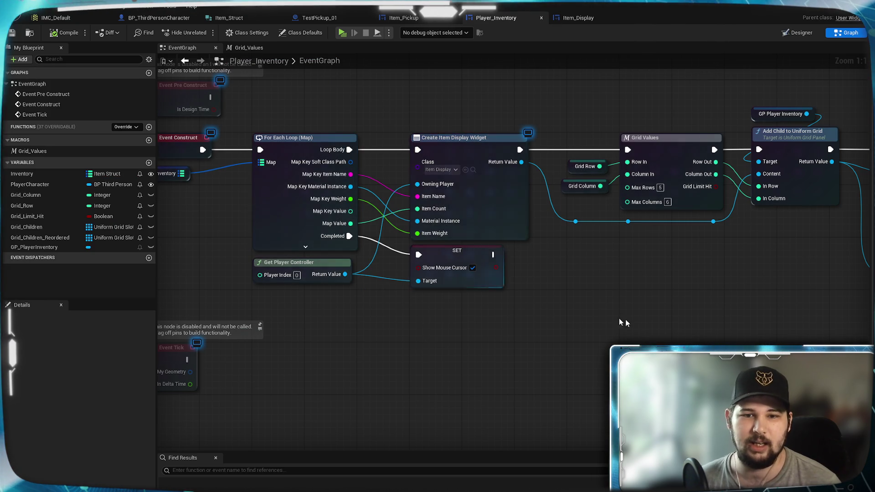
pyautogui.scroll(-2, 551, 311)
pyautogui.scroll(2, 388, 389)
pyautogui.scroll(-2, 361, 342)
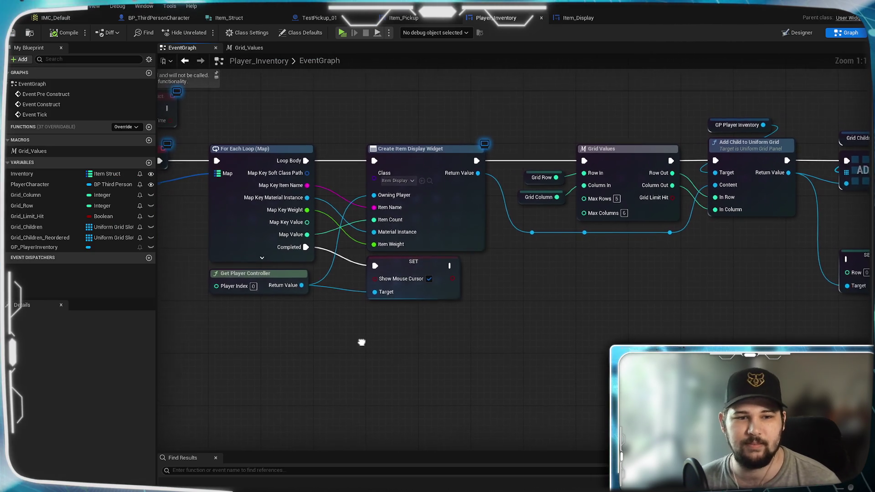
pyautogui.scroll(2, 469, 332)
pyautogui.moveTo(468, 332); pyautogui.dragTo(444, 328)
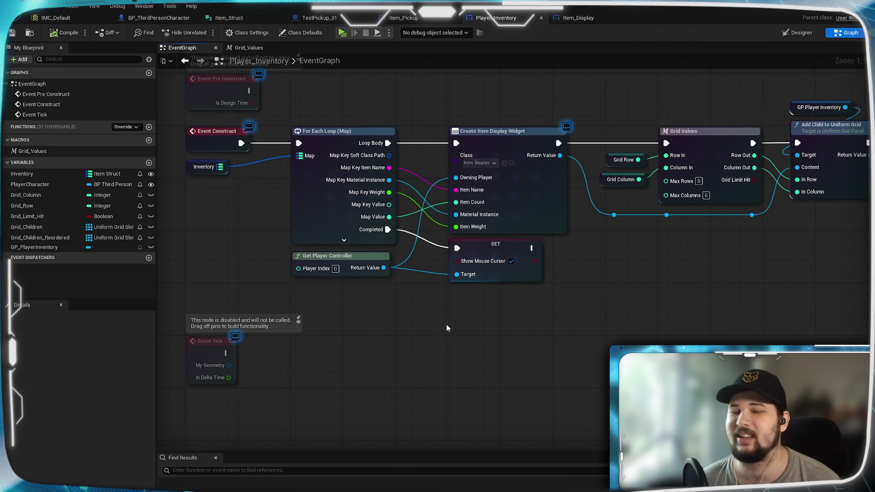
pyautogui.moveTo(443, 331)
pyautogui.mouseDown()
pyautogui.moveTo(447, 402)
pyautogui.moveTo(459, 358)
pyautogui.mouseUp()
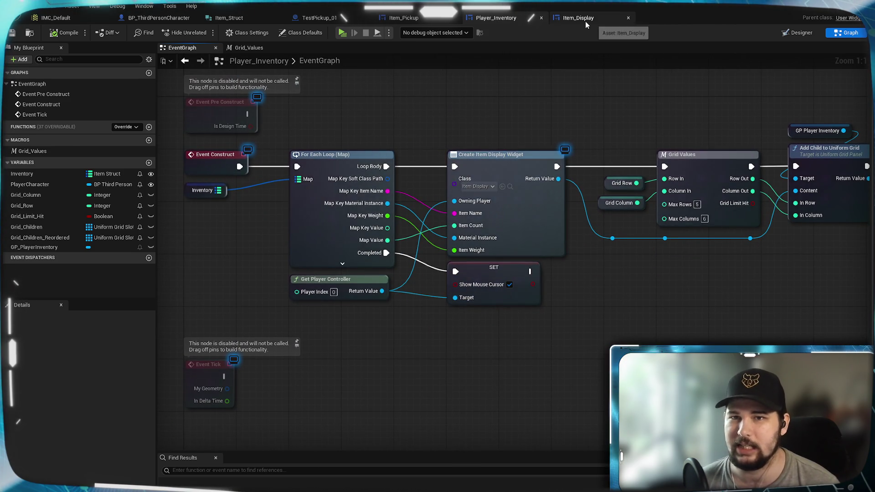
# Step: Review Item_Display's GetText function appending 'kg' to Item Weight, then return to Player_Inventory's graph
pyautogui.click(583, 19)
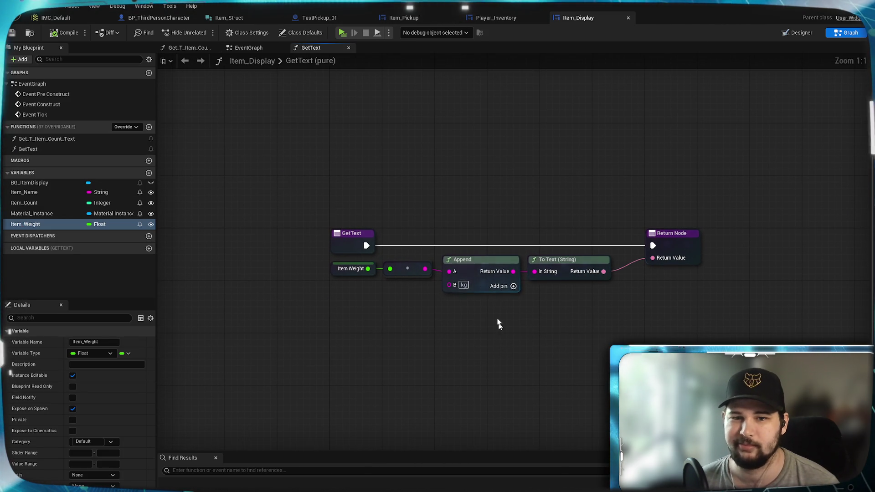
pyautogui.click(492, 265)
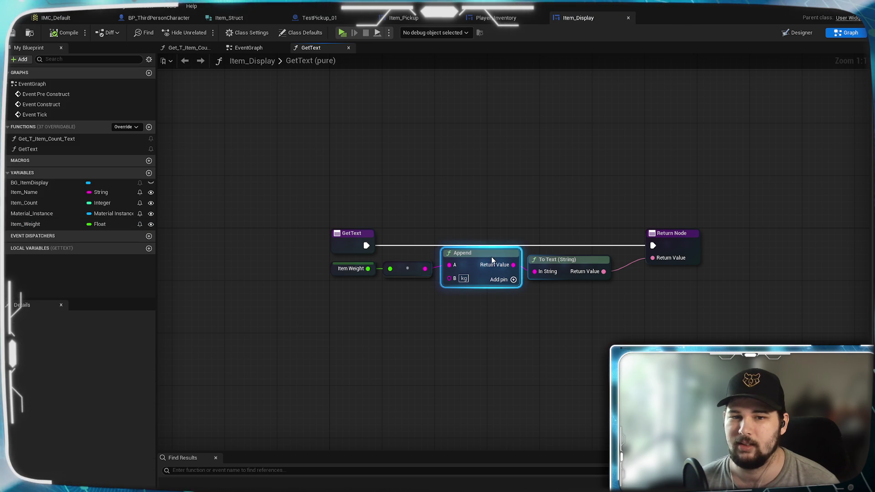
pyautogui.click(573, 324)
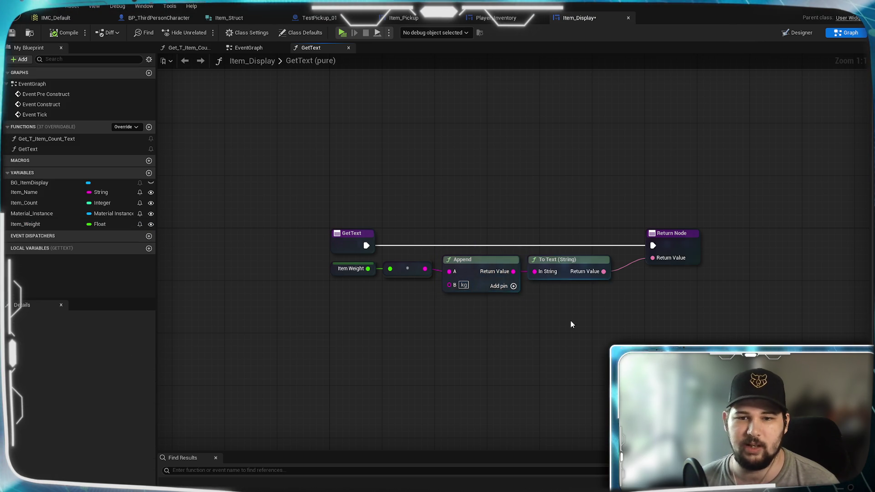
pyautogui.moveTo(572, 324); pyautogui.dragTo(517, 325)
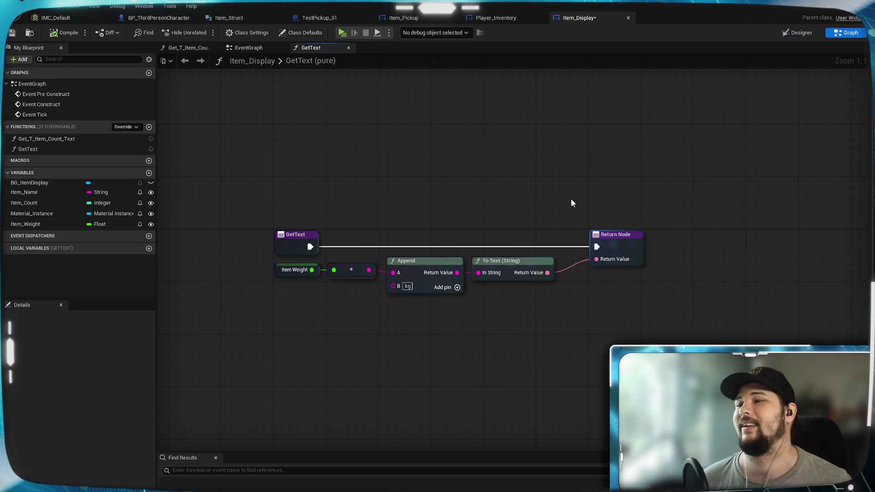
pyautogui.scroll(1, 501, 191)
pyautogui.scroll(-1, 442, 187)
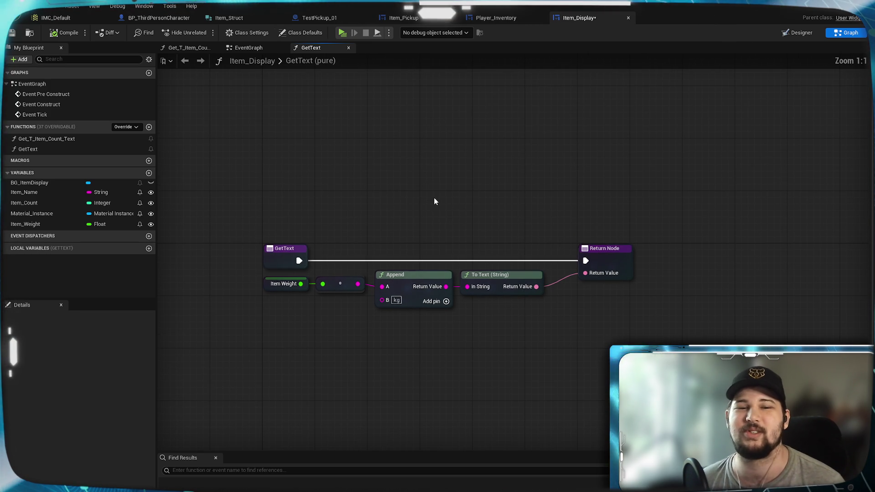
pyautogui.click(496, 17)
pyautogui.moveTo(635, 307)
pyautogui.mouseDown()
pyautogui.moveTo(533, 306)
pyautogui.moveTo(484, 219)
pyautogui.mouseUp()
# Step: Frame the Event Construct and Event Tick nodes, then start a standalone play-test with Alt+P
pyautogui.scroll(-3, 484, 219)
pyautogui.scroll(2, 559, 268)
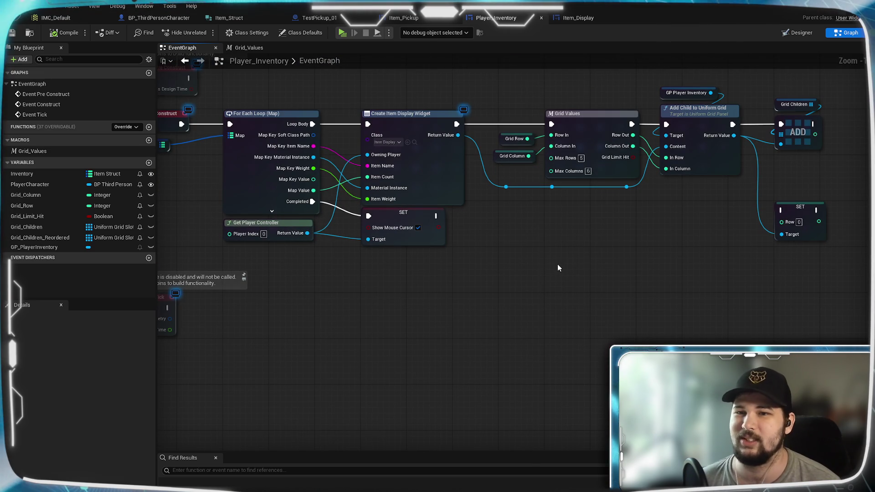
pyautogui.moveTo(588, 244)
pyautogui.mouseDown()
pyautogui.moveTo(609, 273)
pyautogui.moveTo(605, 293)
pyautogui.mouseUp()
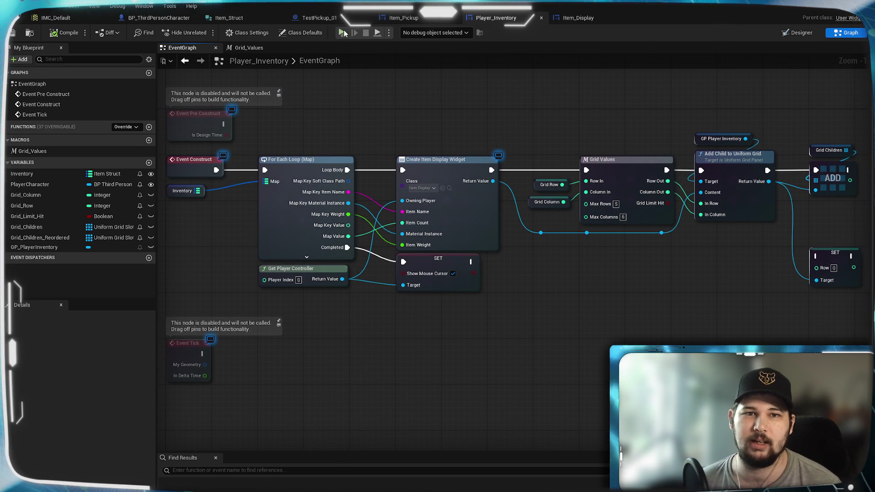
pyautogui.hotkey('alt', 'p')
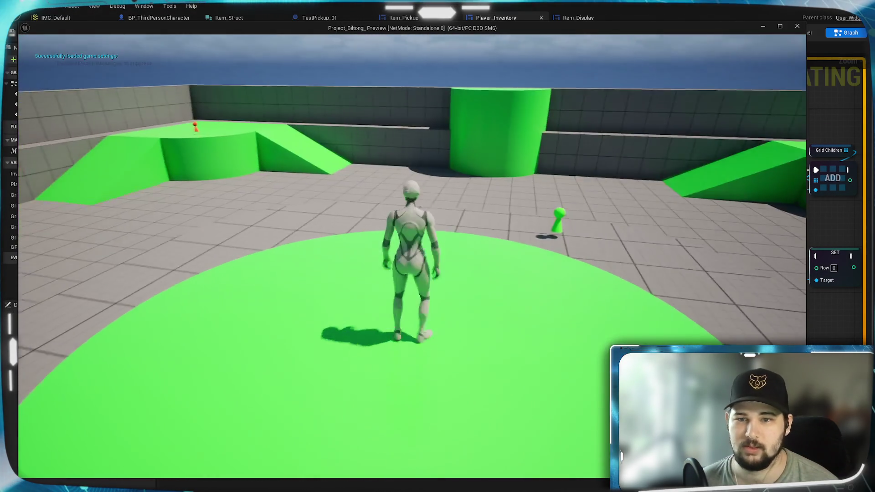
# Step: Pick up the nearby item and briefly check it in the inventory
pyautogui.press('e')
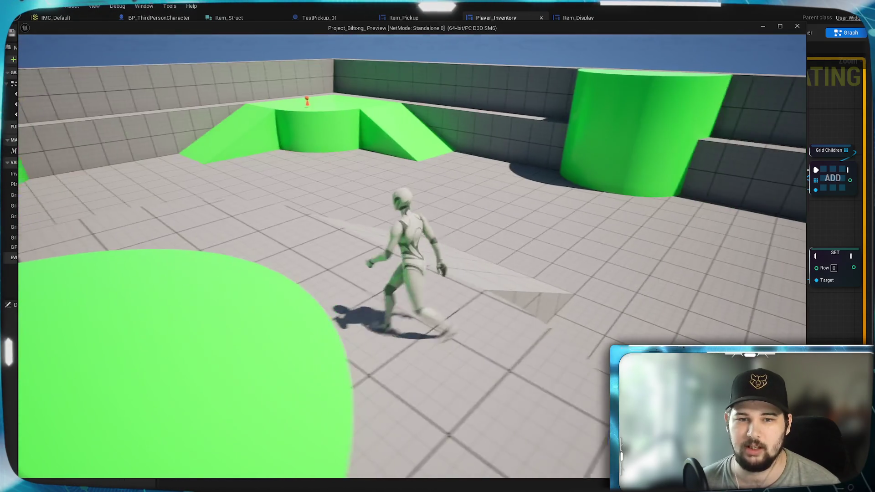
pyautogui.press('Tab')
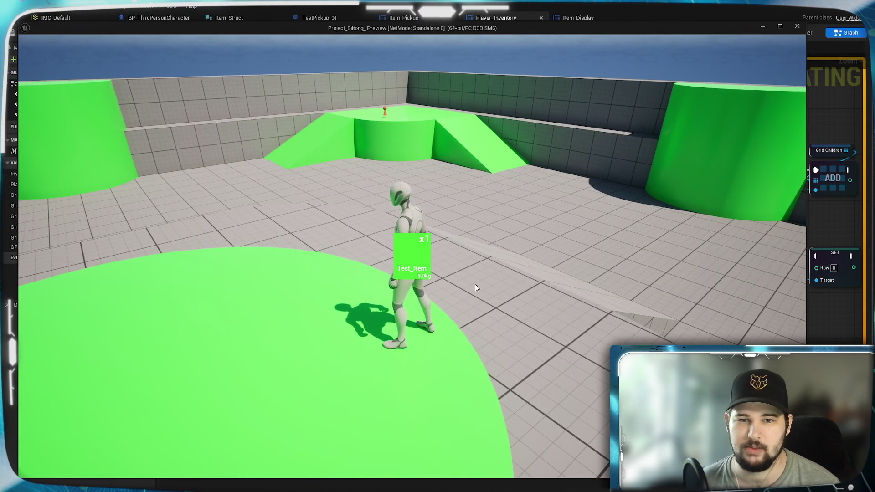
pyautogui.press('Tab')
# Step: Collect the cyan pickup, confirm the Test_Item weights in the inventory, then end the play-test
pyautogui.press('w')
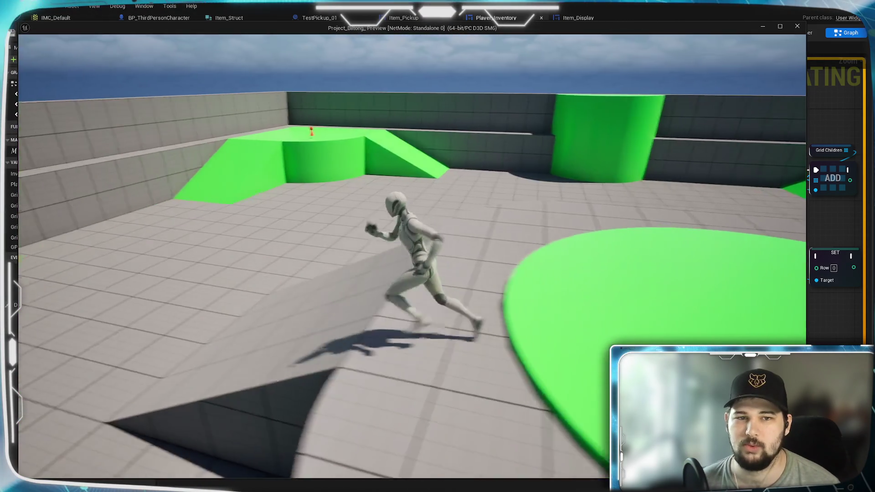
pyautogui.press('e')
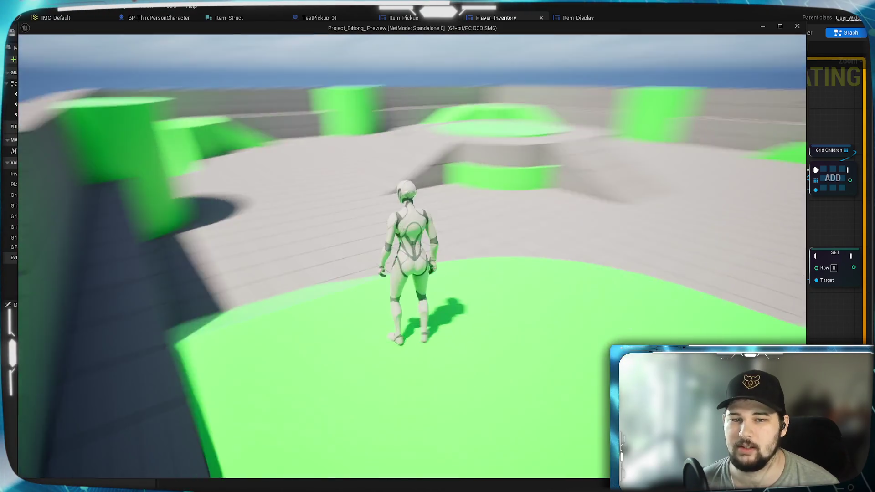
pyautogui.press('Tab')
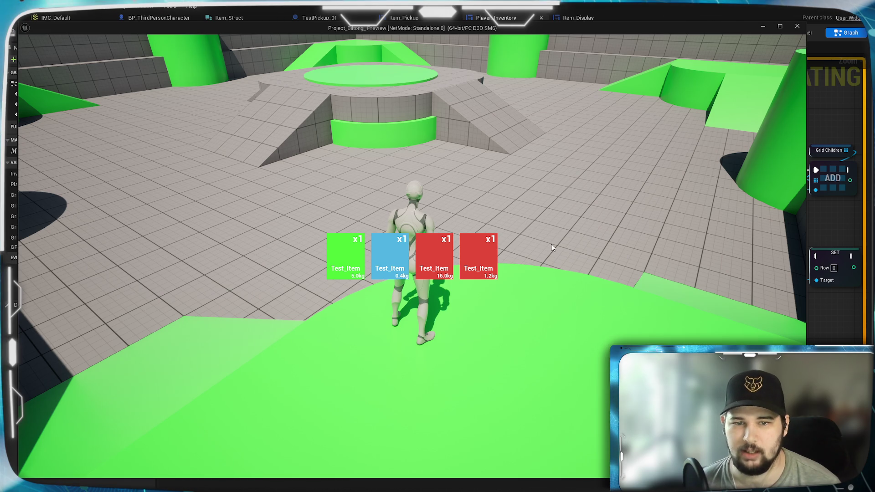
pyautogui.press('Tab')
pyautogui.press('space')
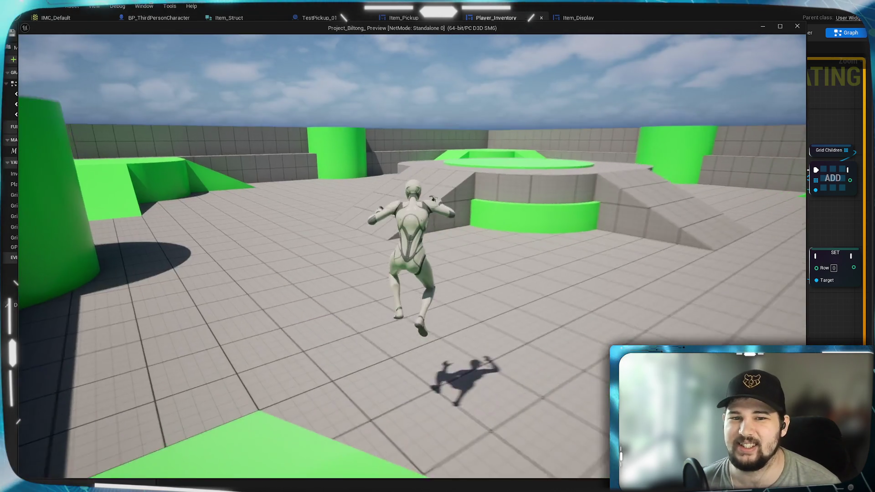
pyautogui.press('w')
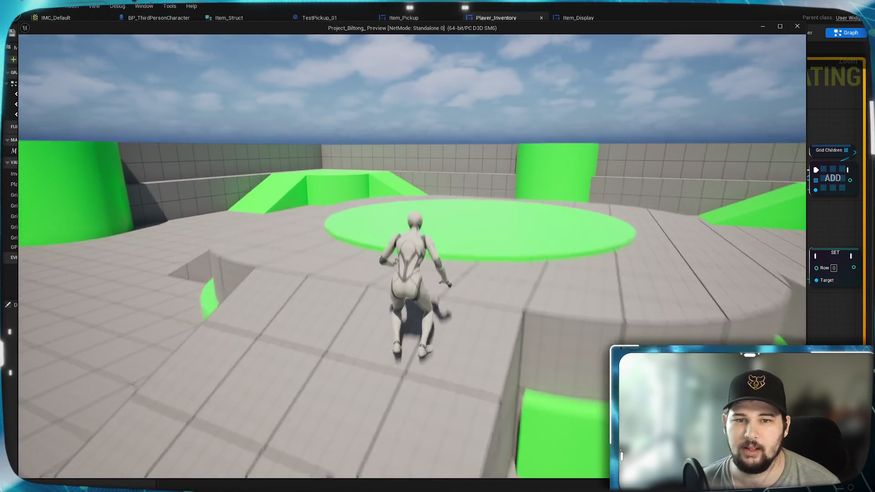
pyautogui.press('Escape')
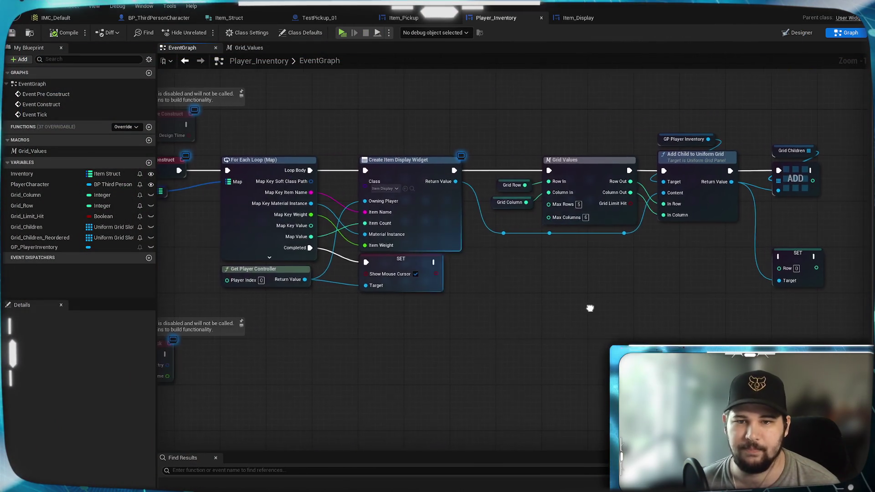
# Step: Pan Player_Inventory's EventGraph to recentre the Event Construct and Inventory nodes
pyautogui.moveTo(588, 308); pyautogui.dragTo(658, 318)
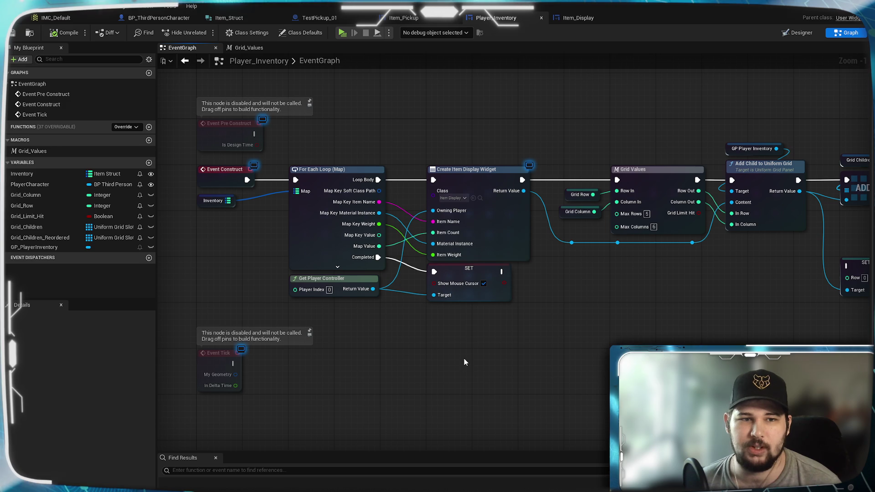
pyautogui.moveTo(444, 370)
pyautogui.mouseDown()
pyautogui.moveTo(445, 361)
pyautogui.moveTo(439, 367)
pyautogui.moveTo(586, 372)
pyautogui.moveTo(438, 345)
pyautogui.moveTo(631, 312)
pyautogui.moveTo(601, 328)
pyautogui.mouseUp()
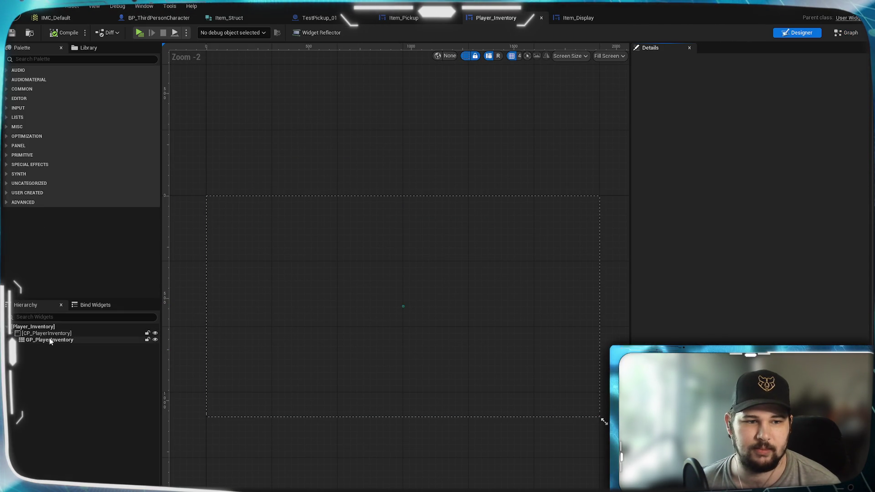
pyautogui.scroll(1, 368, 308)
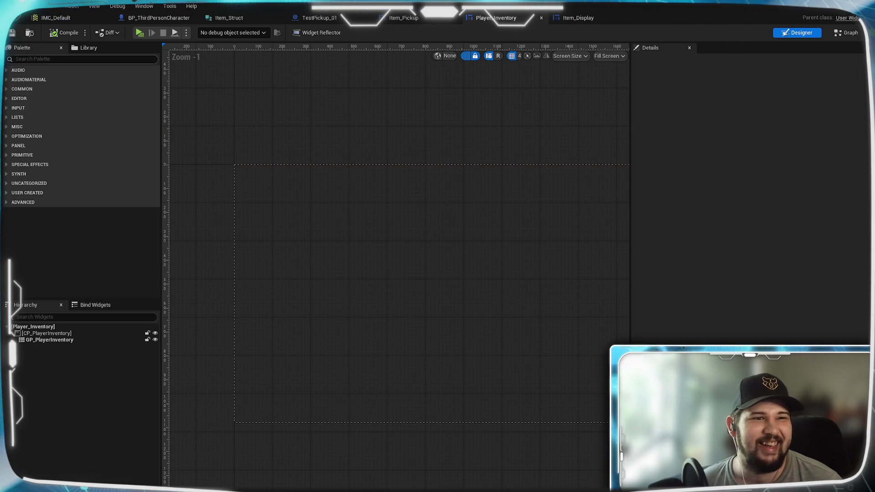
pyautogui.click(43, 60)
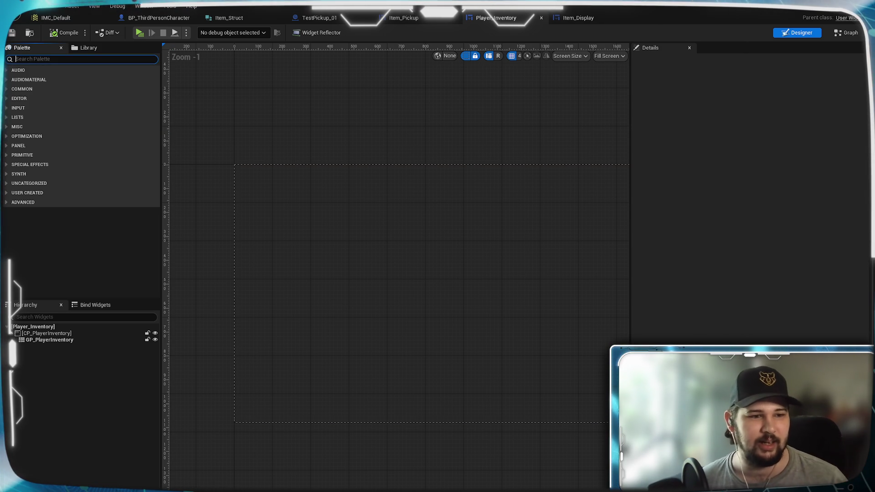
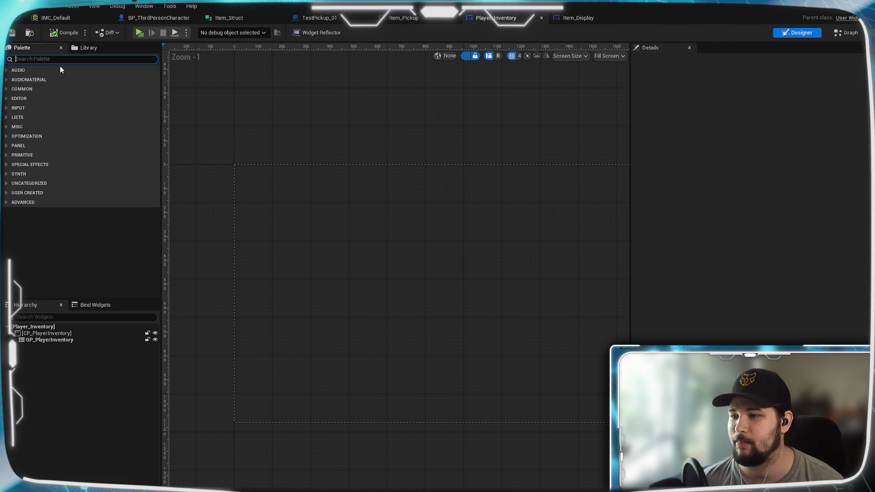
# Step: Reframe the Player_Inventory canvas around the widget, then view Item_Display's GetText graph
pyautogui.moveTo(220, 235)
pyautogui.mouseDown()
pyautogui.moveTo(301, 242)
pyautogui.moveTo(291, 232)
pyautogui.moveTo(271, 239)
pyautogui.mouseUp()
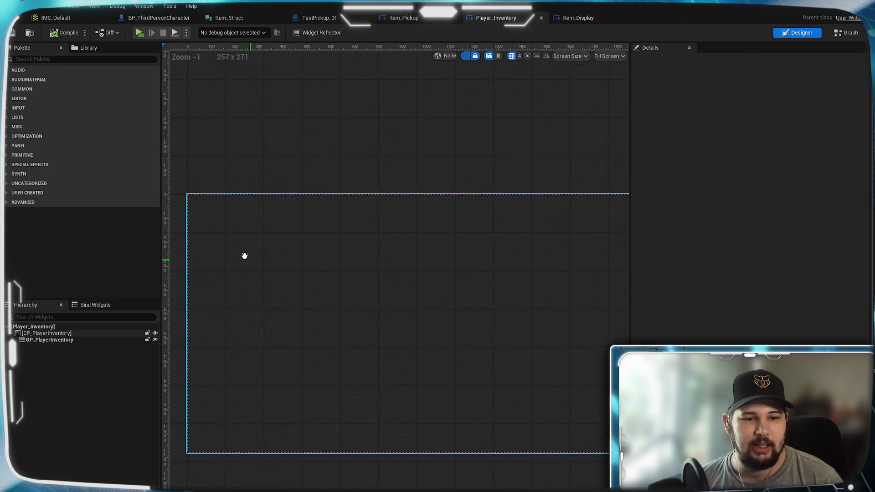
pyautogui.scroll(2, 255, 230)
pyautogui.moveTo(269, 247)
pyautogui.mouseDown()
pyautogui.moveTo(258, 197)
pyautogui.moveTo(236, 211)
pyautogui.moveTo(207, 204)
pyautogui.mouseUp()
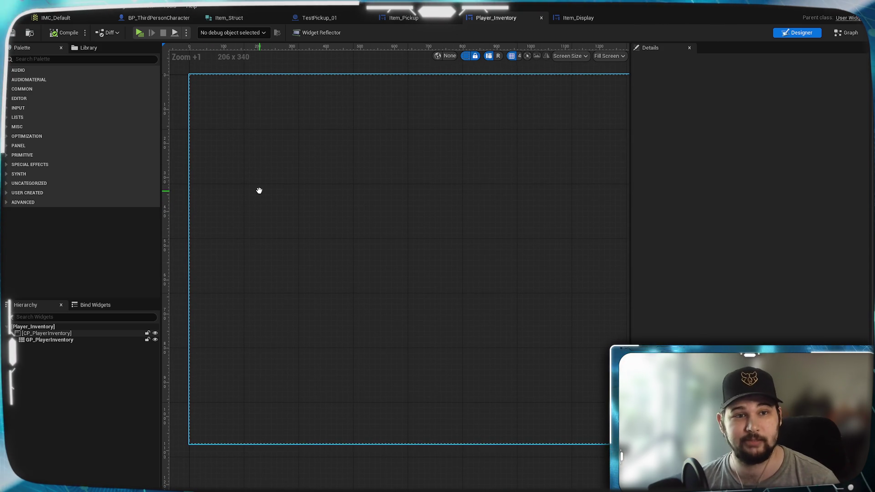
pyautogui.scroll(-1, 264, 212)
pyautogui.scroll(-1, 298, 211)
pyautogui.moveTo(298, 212)
pyautogui.mouseDown()
pyautogui.moveTo(254, 250)
pyautogui.moveTo(310, 264)
pyautogui.moveTo(416, 260)
pyautogui.mouseUp()
pyautogui.scroll(1, 416, 260)
pyautogui.moveTo(371, 236); pyautogui.dragTo(339, 250)
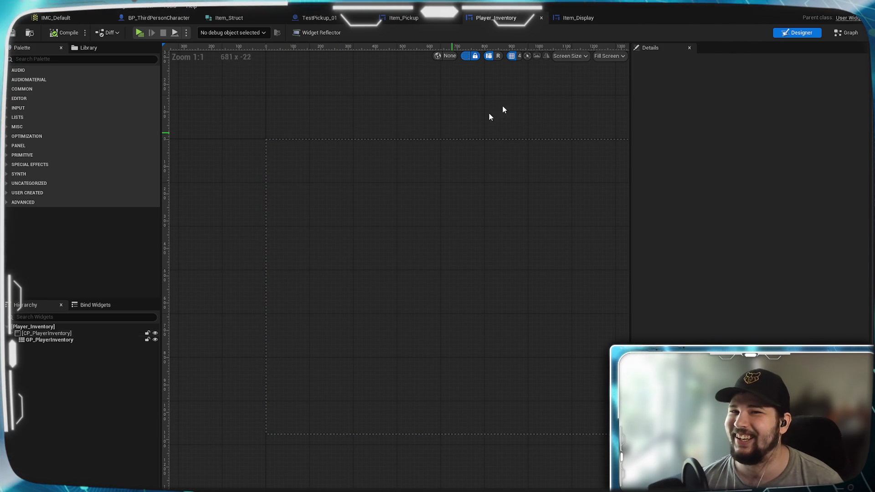
pyautogui.click(578, 20)
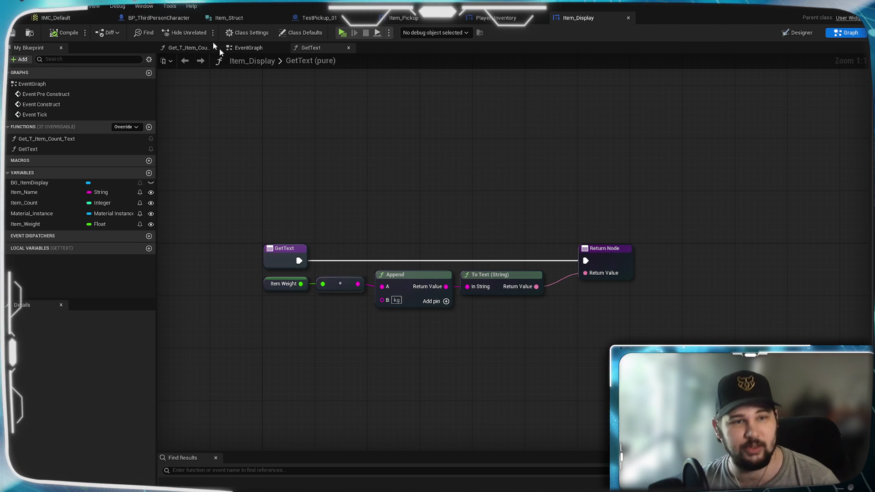
# Step: In BP_ThirdPersonCharacter, move the Inventory Sorted by Weight node left of the For Each Loop
pyautogui.click(159, 18)
pyautogui.moveTo(539, 281)
pyautogui.mouseDown()
pyautogui.moveTo(276, 288)
pyautogui.moveTo(481, 301)
pyautogui.moveTo(452, 327)
pyautogui.mouseUp()
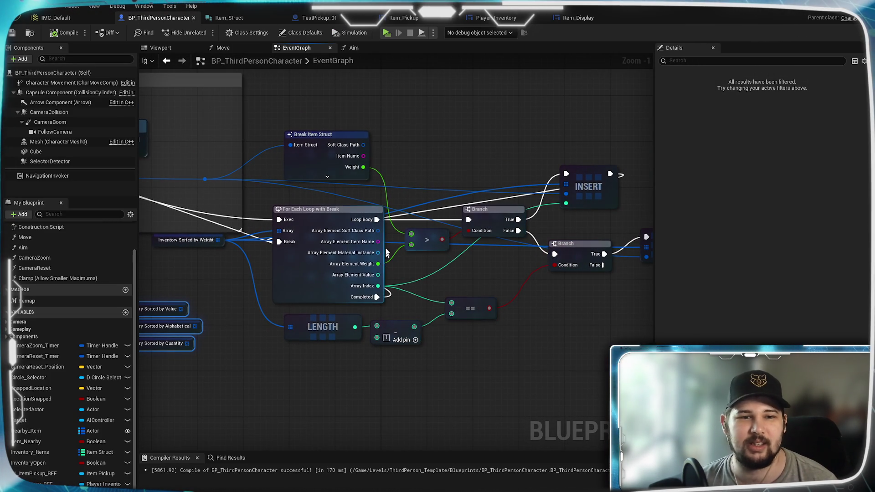
pyautogui.moveTo(387, 263); pyautogui.dragTo(380, 240)
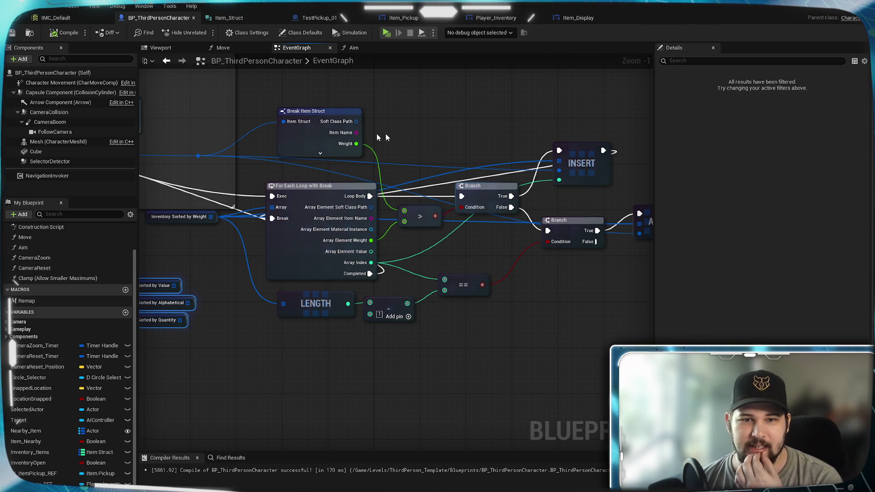
pyautogui.moveTo(467, 241); pyautogui.dragTo(370, 285)
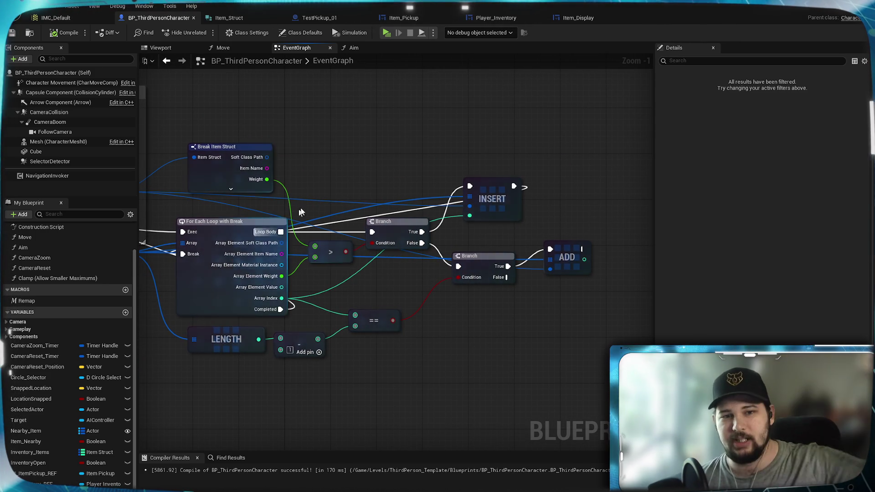
pyautogui.moveTo(349, 345); pyautogui.dragTo(460, 360)
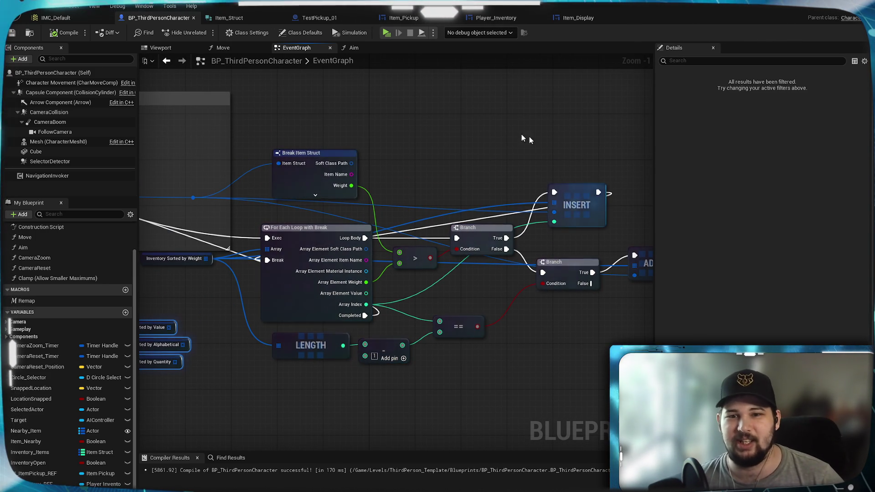
pyautogui.moveTo(462, 302)
pyautogui.mouseDown()
pyautogui.moveTo(486, 293)
pyautogui.moveTo(494, 259)
pyautogui.mouseUp()
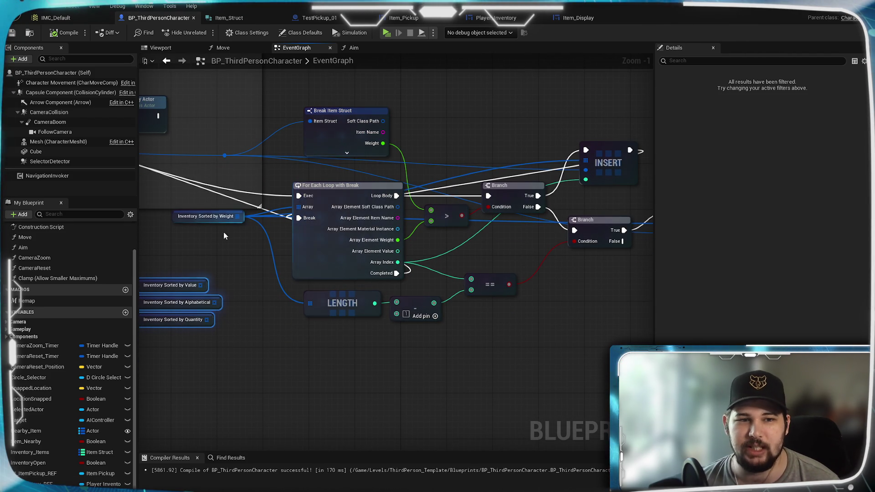
pyautogui.moveTo(218, 224)
pyautogui.mouseDown()
pyautogui.moveTo(189, 142)
pyautogui.moveTo(182, 251)
pyautogui.moveTo(213, 204)
pyautogui.moveTo(229, 231)
pyautogui.moveTo(254, 217)
pyautogui.moveTo(225, 211)
pyautogui.moveTo(243, 244)
pyautogui.moveTo(238, 231)
pyautogui.moveTo(410, 262)
pyautogui.mouseUp()
pyautogui.moveTo(331, 254)
pyautogui.mouseDown()
pyautogui.moveTo(387, 182)
pyautogui.moveTo(201, 303)
pyautogui.moveTo(337, 189)
pyautogui.moveTo(257, 237)
pyautogui.moveTo(240, 232)
pyautogui.mouseUp()
pyautogui.click(266, 317)
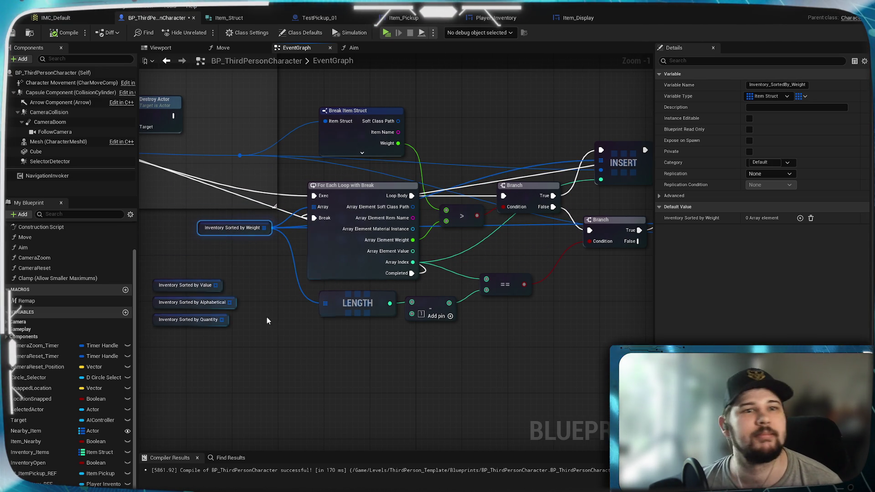
# Step: Save BP_ThirdPersonCharacter, glance at TestPickup_01's graph, and return to Player_Inventory
pyautogui.click(12, 32)
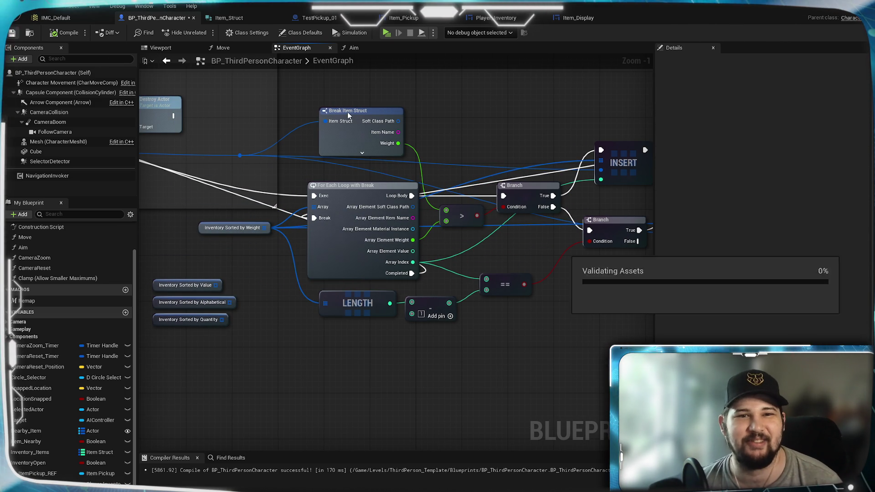
pyautogui.click(315, 18)
pyautogui.moveTo(439, 280)
pyautogui.mouseDown()
pyautogui.moveTo(419, 255)
pyautogui.moveTo(469, 287)
pyautogui.moveTo(414, 259)
pyautogui.mouseUp()
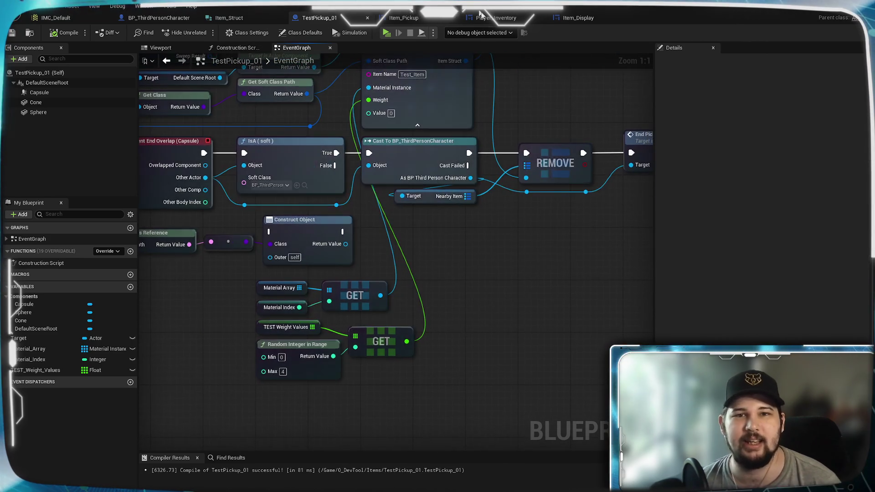
pyautogui.click(496, 18)
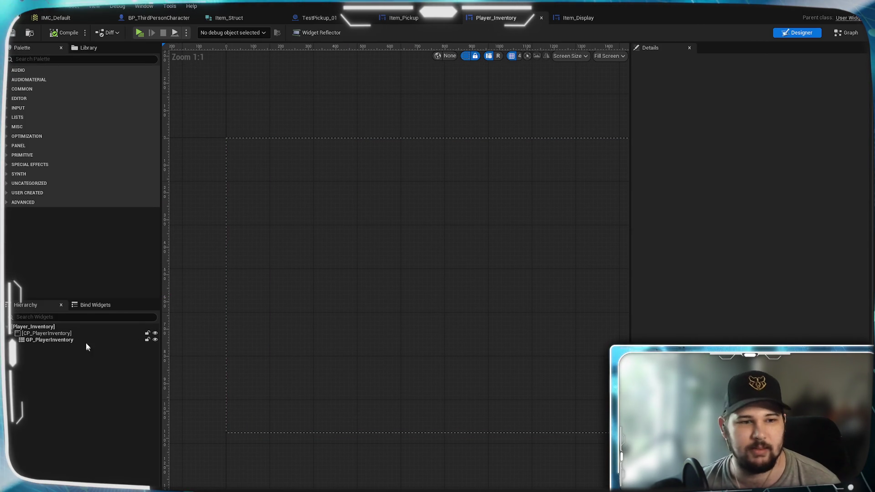
# Step: Add a Size Box from the Palette inside CP_PlayerInventory
pyautogui.write('Size Box')
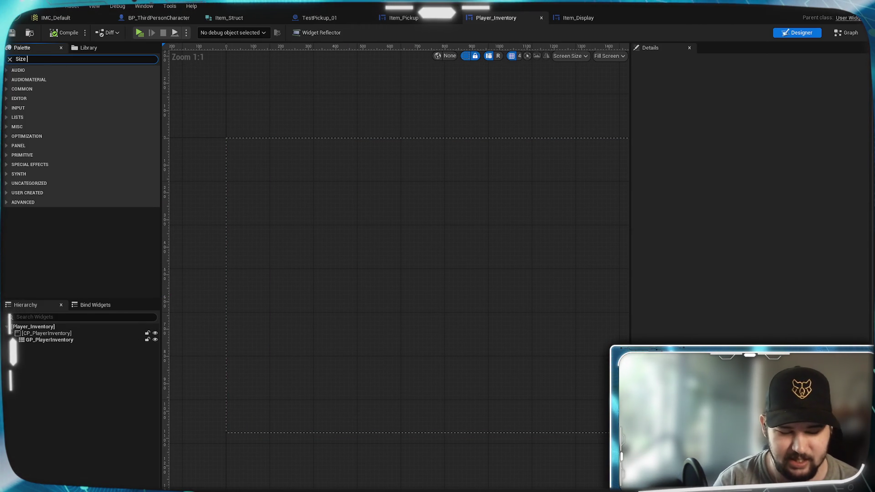
pyautogui.moveTo(65, 80); pyautogui.dragTo(48, 333)
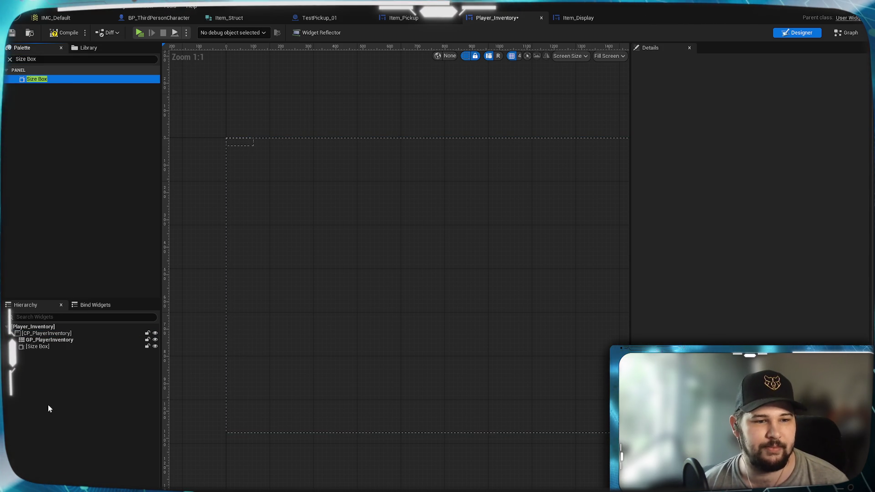
pyautogui.click(37, 347)
# Step: Rename the new Size Box to SB_PlayerInventory
pyautogui.click(674, 62)
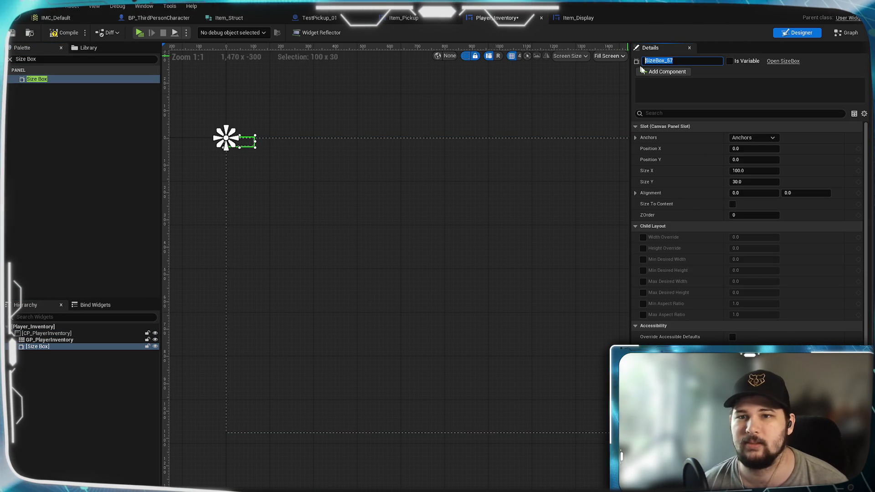
pyautogui.write('WS')
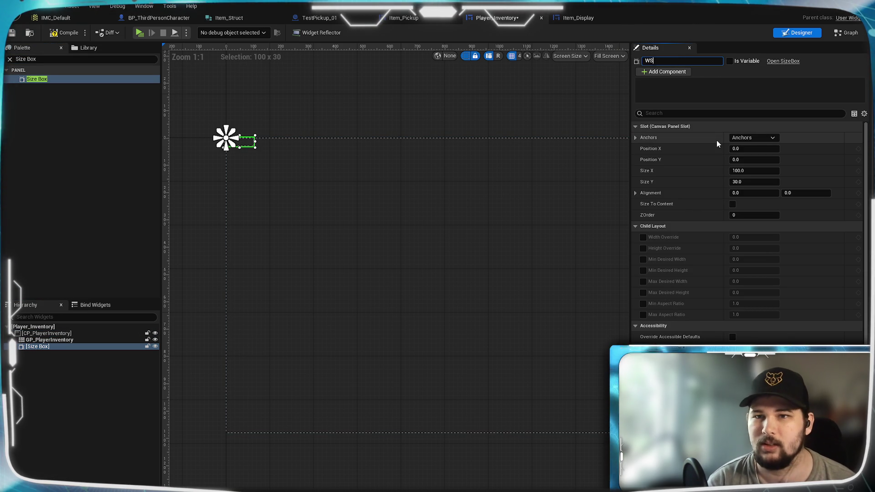
pyautogui.press('BackSpace')
pyautogui.press('BackSpace')
pyautogui.write('SB_')
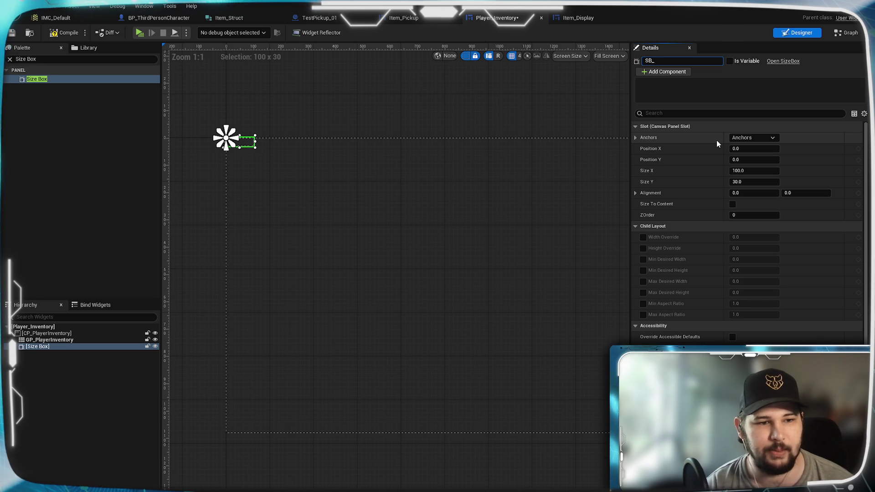
pyautogui.write('Pla')
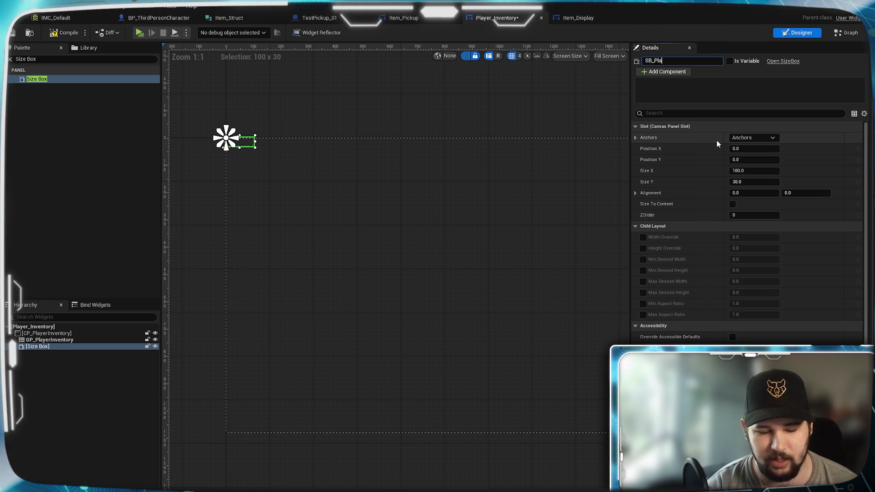
pyautogui.write('yerInventory')
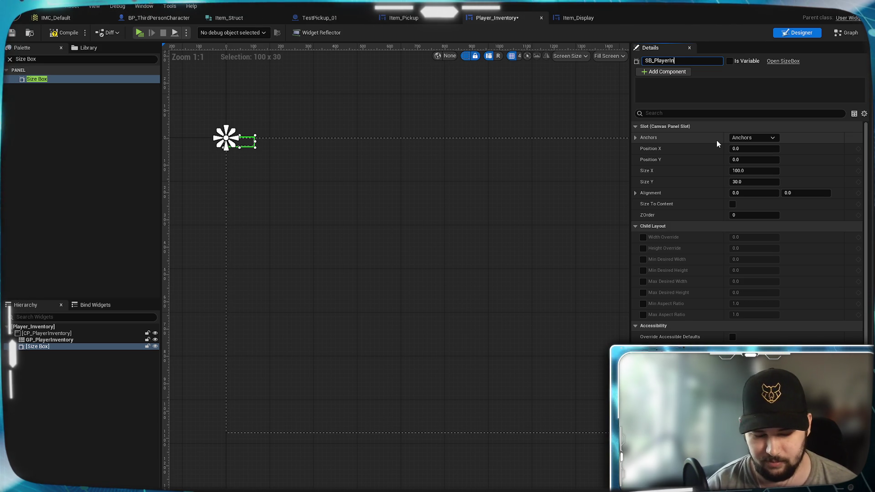
pyautogui.press('Return')
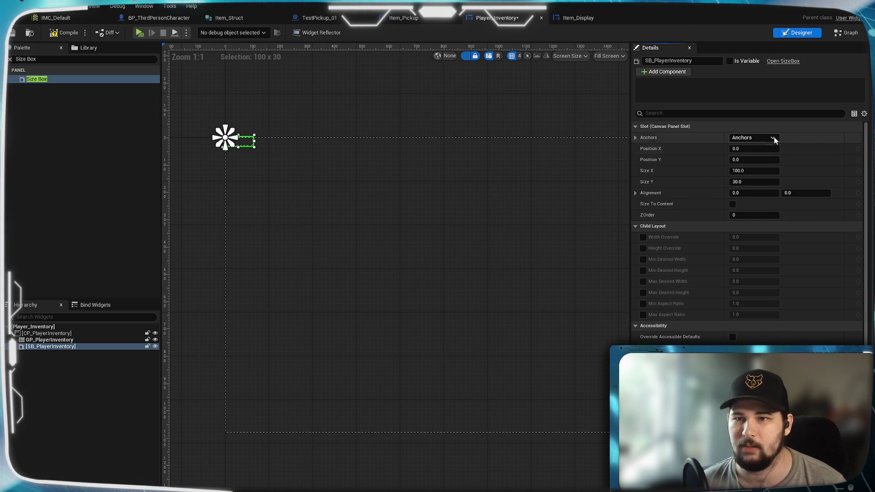
# Step: Anchor SB_PlayerInventory to the screen centre with position 0,0 and alignment 0.5
pyautogui.click(753, 138)
pyautogui.click(772, 188)
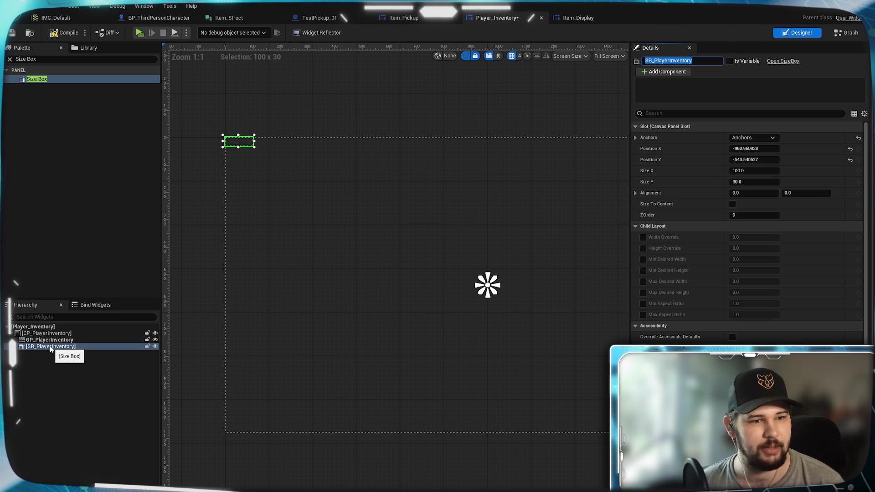
pyautogui.click(850, 149)
pyautogui.click(849, 160)
pyautogui.click(771, 191)
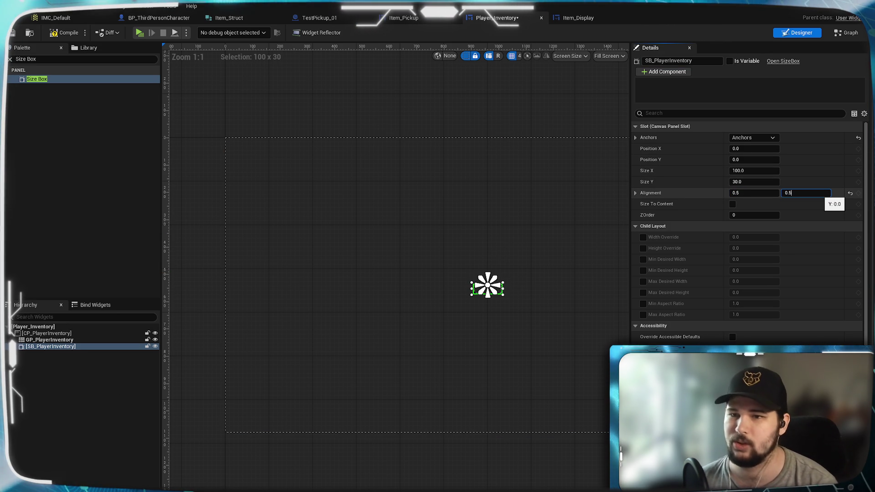
pyautogui.press('Return')
# Step: Enable the size box's Width Override and Height Override, then view Item_Display's graph
pyautogui.scroll(10, 506, 292)
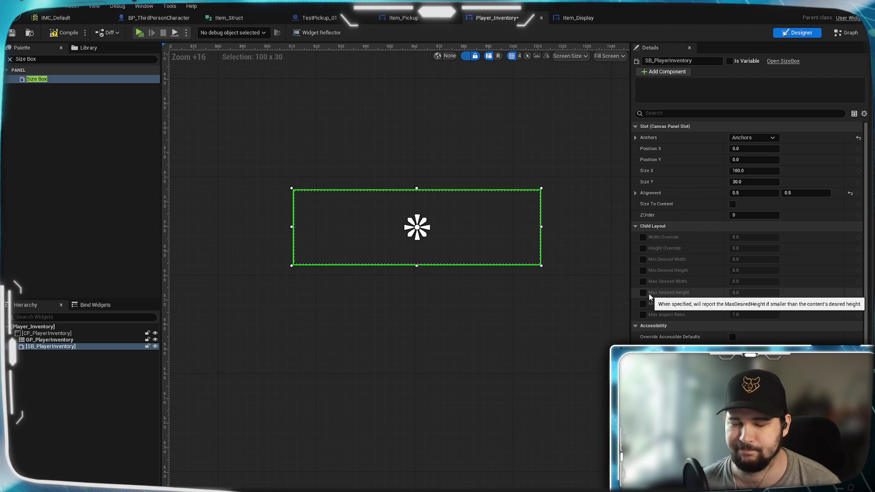
pyautogui.click(643, 237)
pyautogui.click(643, 248)
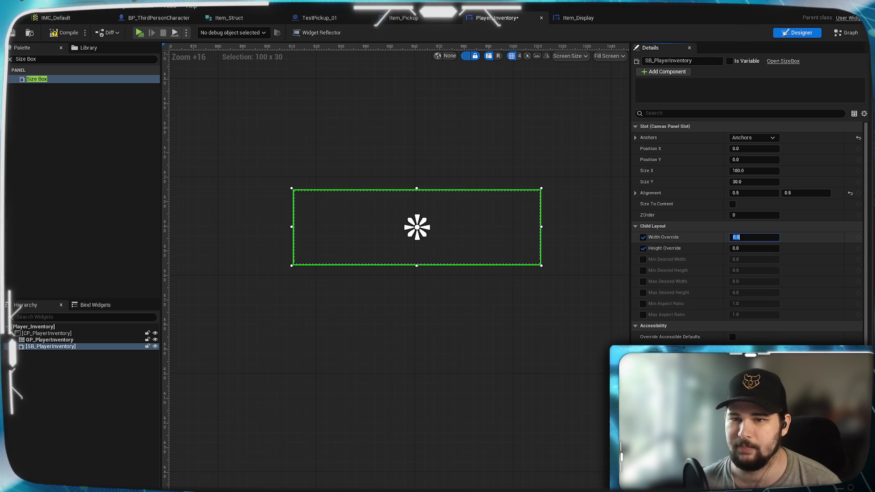
pyautogui.click(752, 238)
pyautogui.scroll(-5, 419, 308)
pyautogui.scroll(-4, 428, 322)
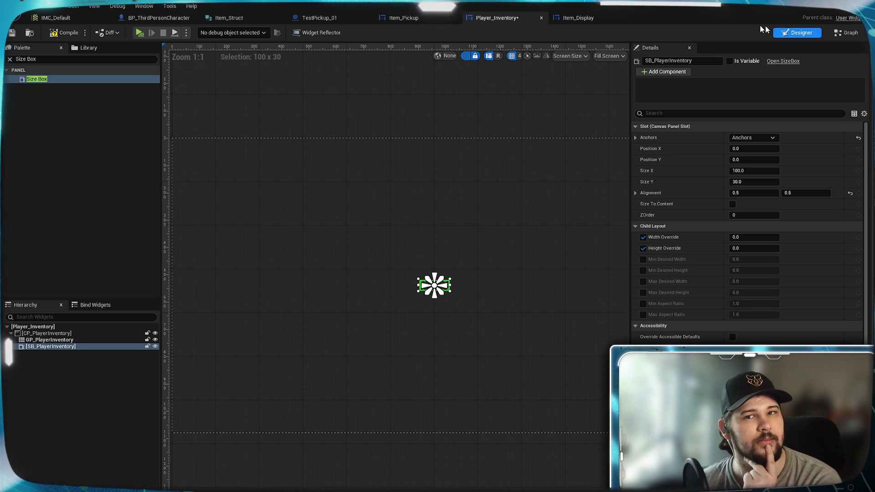
pyautogui.click(578, 19)
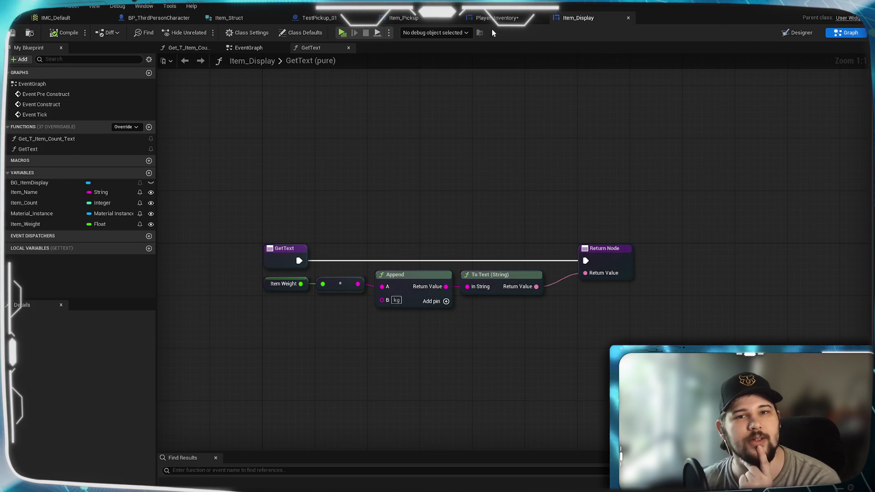
# Step: Review the Grid_Values macro and Player_Inventory EventGraph, save the blueprint, and return to Designer
pyautogui.click(496, 18)
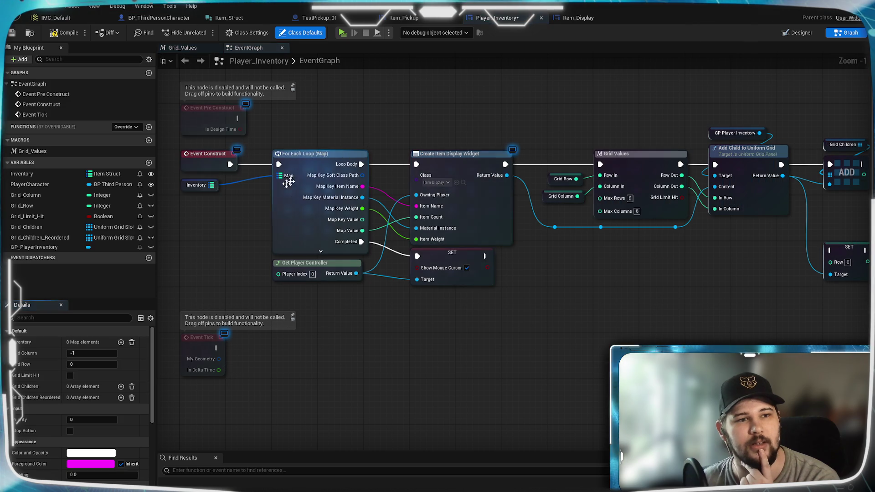
pyautogui.doubleClick(74, 154)
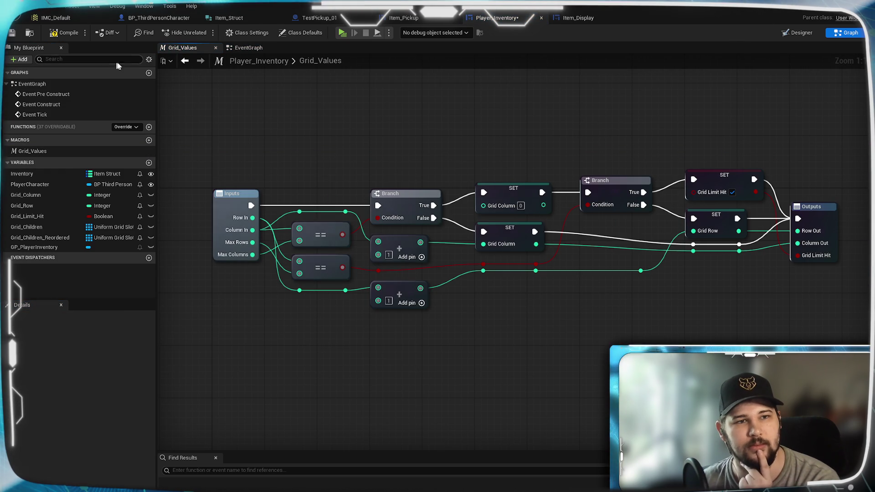
pyautogui.click(255, 47)
pyautogui.moveTo(709, 245)
pyautogui.mouseDown()
pyautogui.moveTo(492, 294)
pyautogui.moveTo(662, 283)
pyautogui.mouseUp()
pyautogui.scroll(1, 662, 283)
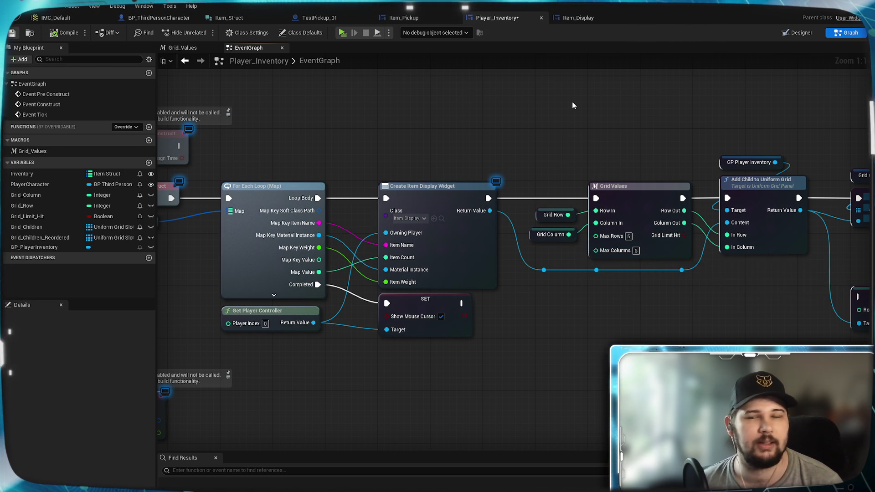
pyautogui.hotkey('ctrl', 's')
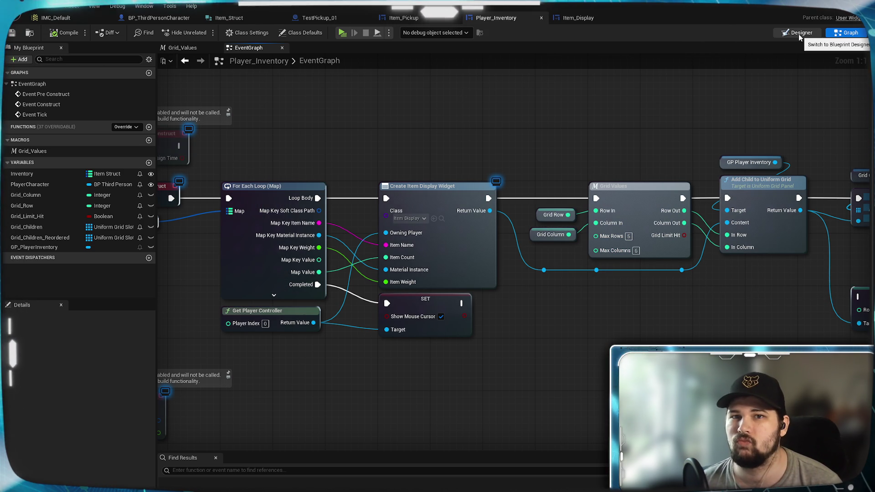
pyautogui.click(800, 33)
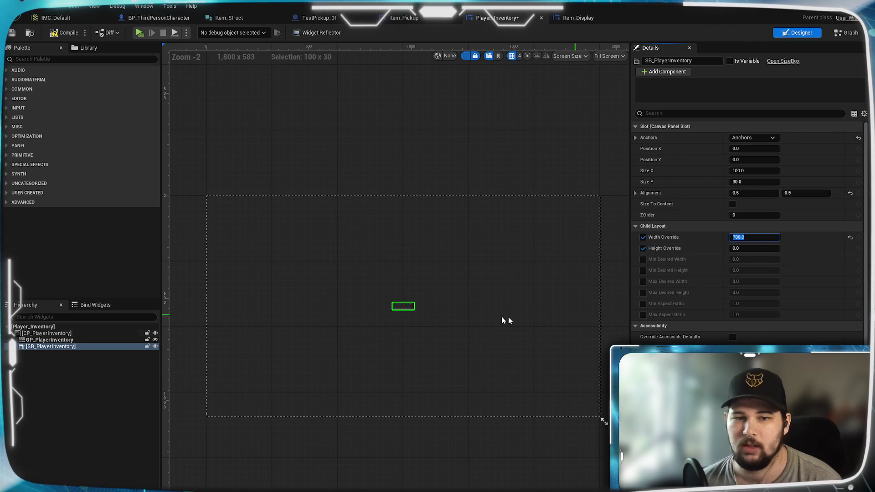
# Step: Tick Size To Content and set SB_PlayerInventory's width and height overrides to 700
pyautogui.click(732, 204)
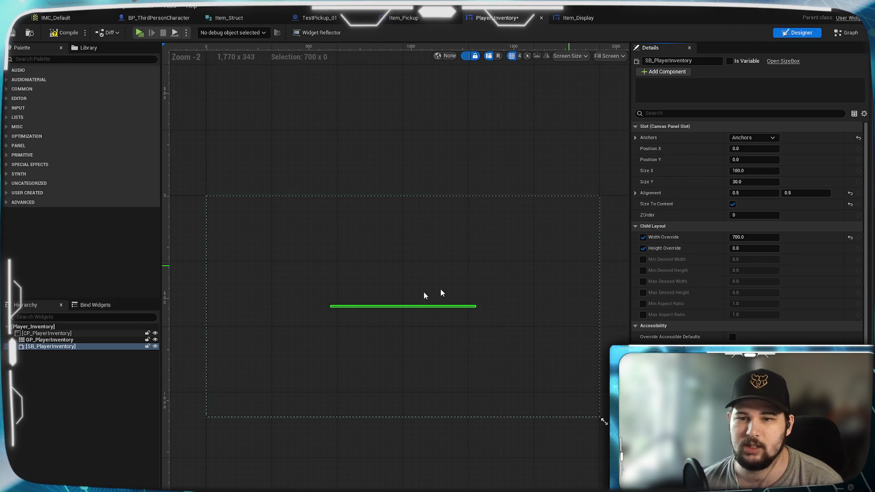
pyautogui.scroll(3, 364, 326)
pyautogui.scroll(2, 386, 329)
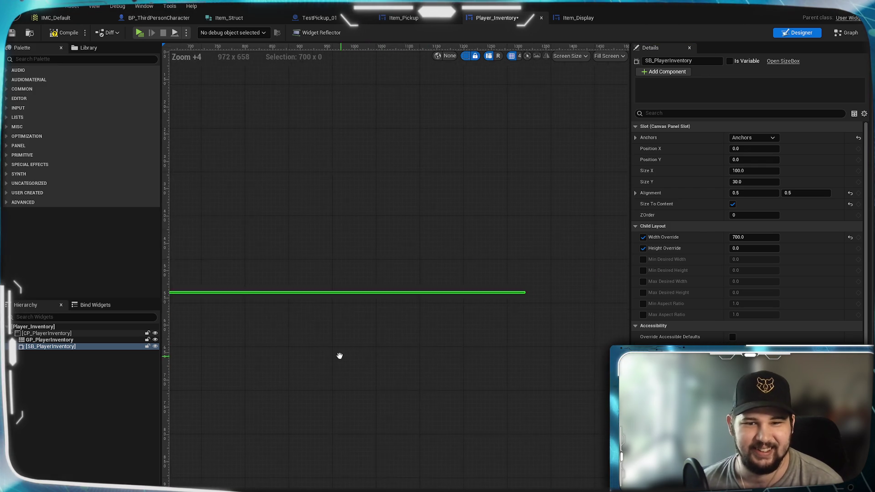
pyautogui.scroll(-6, 429, 330)
pyautogui.scroll(1, 433, 334)
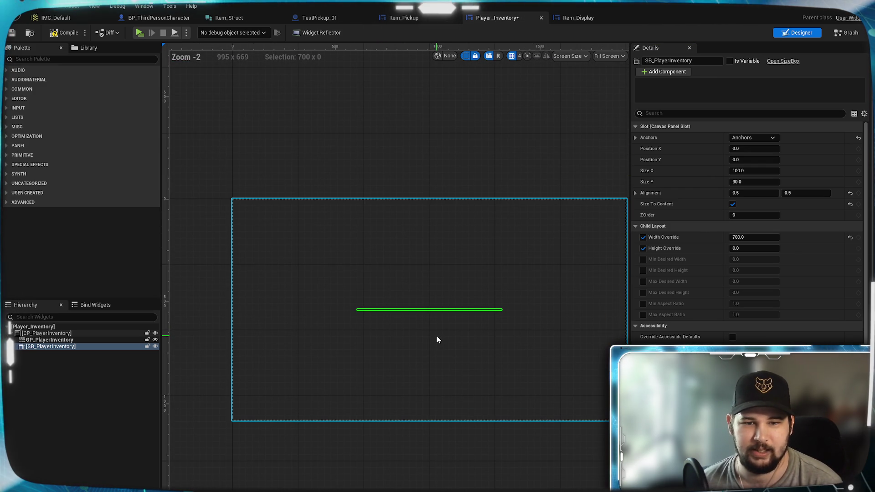
pyautogui.scroll(7, 472, 335)
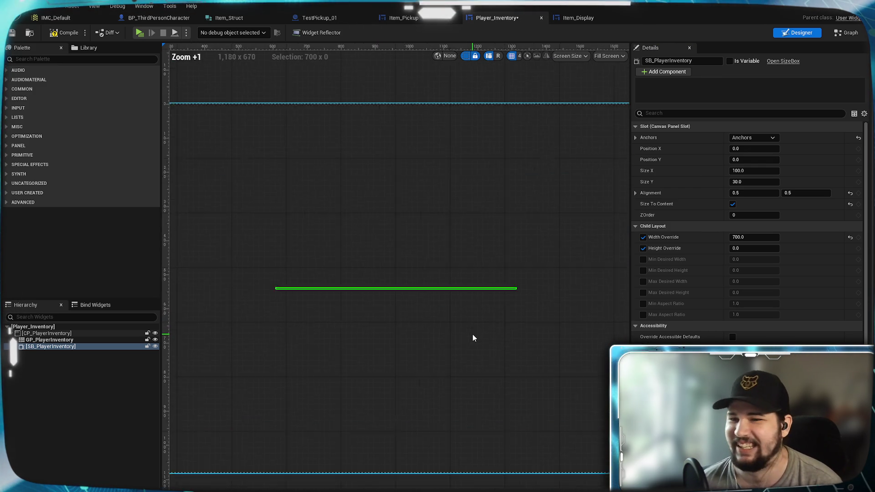
pyautogui.scroll(2, 472, 334)
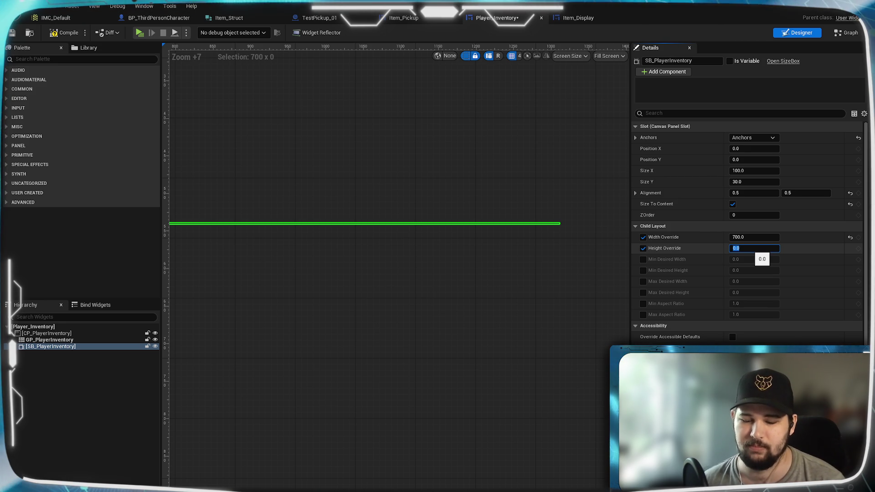
pyautogui.write('700')
pyautogui.press('Return')
# Step: Recentre the canvas on the 700 × 700 square and search the Palette for Overlay
pyautogui.scroll(-9, 365, 258)
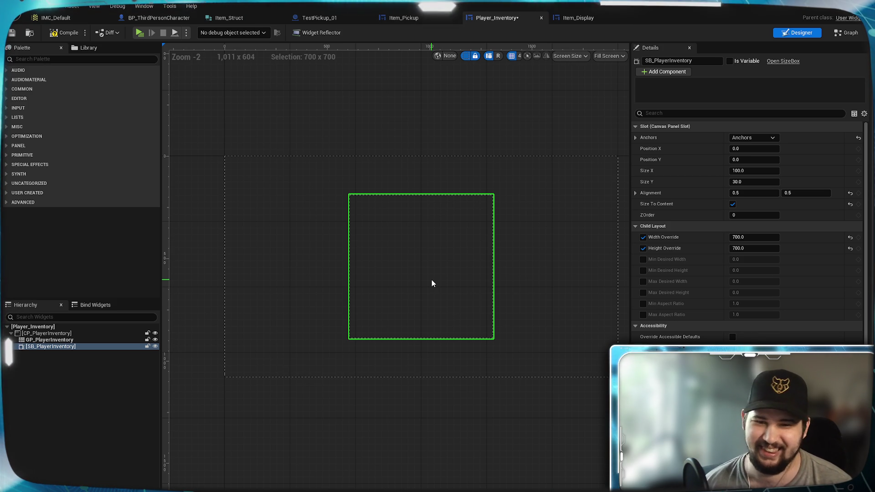
pyautogui.moveTo(431, 283)
pyautogui.mouseDown()
pyautogui.moveTo(393, 261)
pyautogui.moveTo(486, 278)
pyautogui.moveTo(440, 283)
pyautogui.mouseUp()
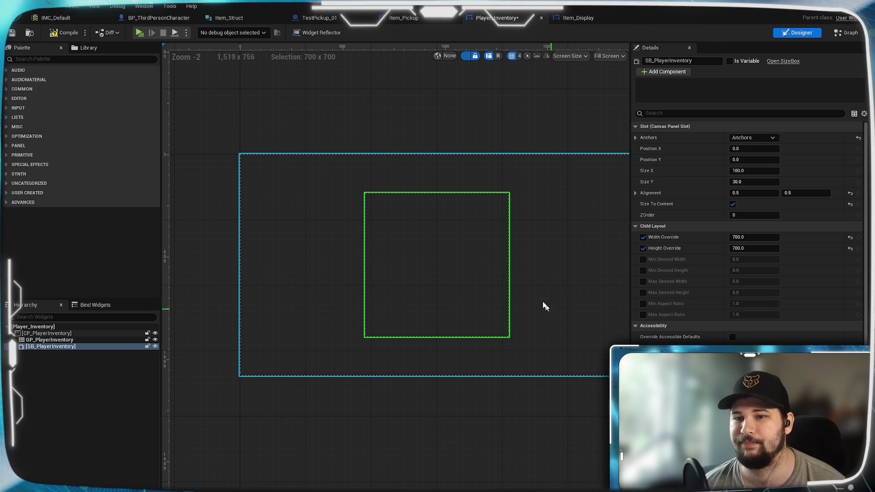
pyautogui.scroll(2, 373, 233)
pyautogui.scroll(2, 373, 233)
pyautogui.moveTo(445, 256); pyautogui.dragTo(369, 246)
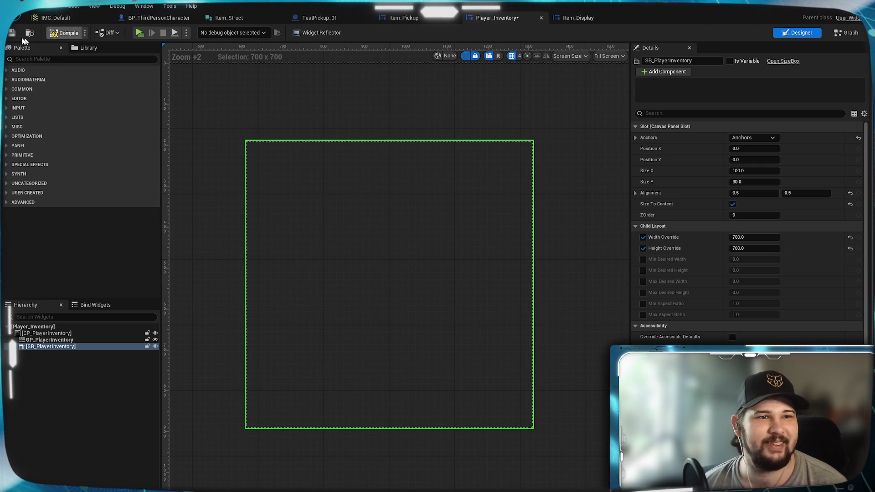
pyautogui.scroll(2, 322, 303)
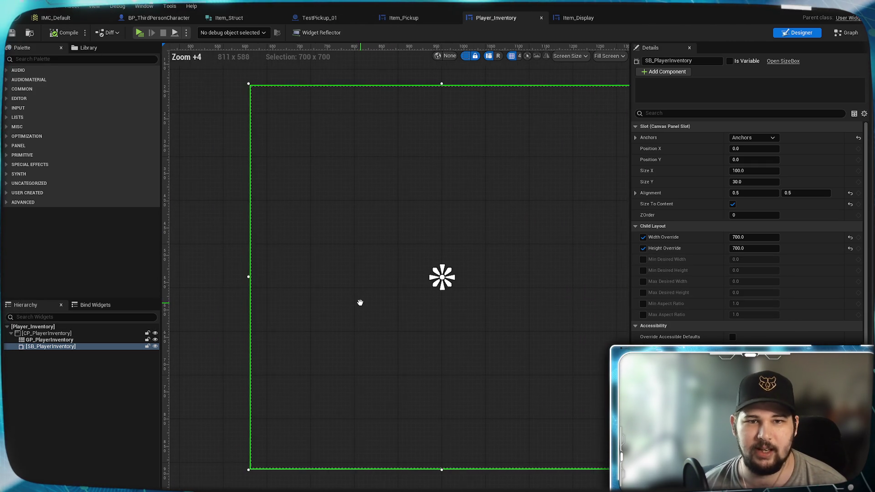
pyautogui.moveTo(345, 300); pyautogui.dragTo(327, 314)
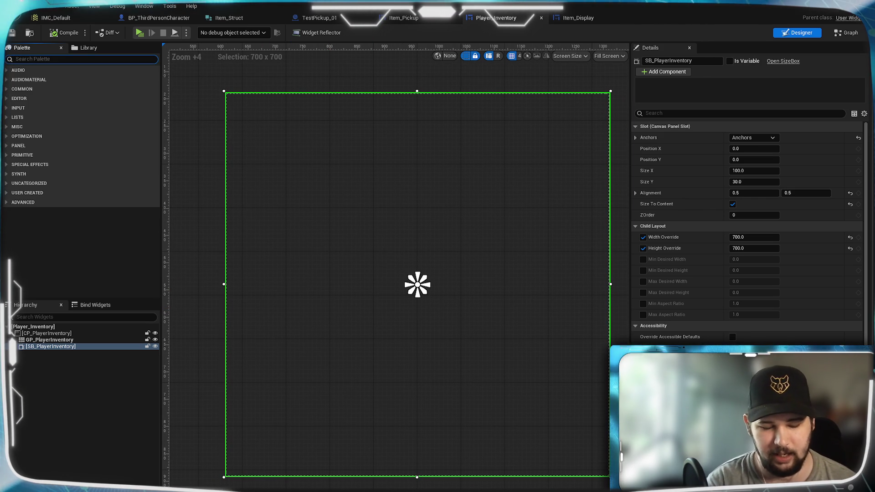
pyautogui.write('Overlay')
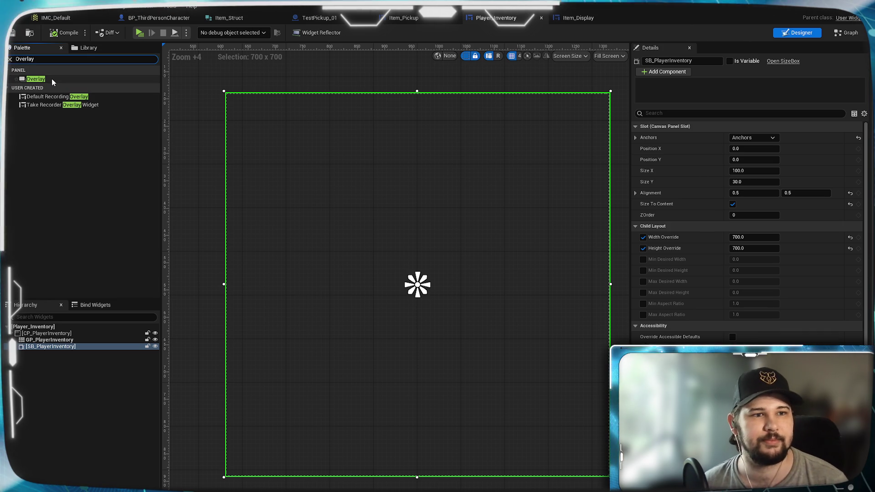
# Step: Add an Overlay inside SB_PlayerInventory and search the Palette for Image
pyautogui.moveTo(51, 79)
pyautogui.mouseDown()
pyautogui.moveTo(56, 357)
pyautogui.moveTo(50, 347)
pyautogui.mouseUp()
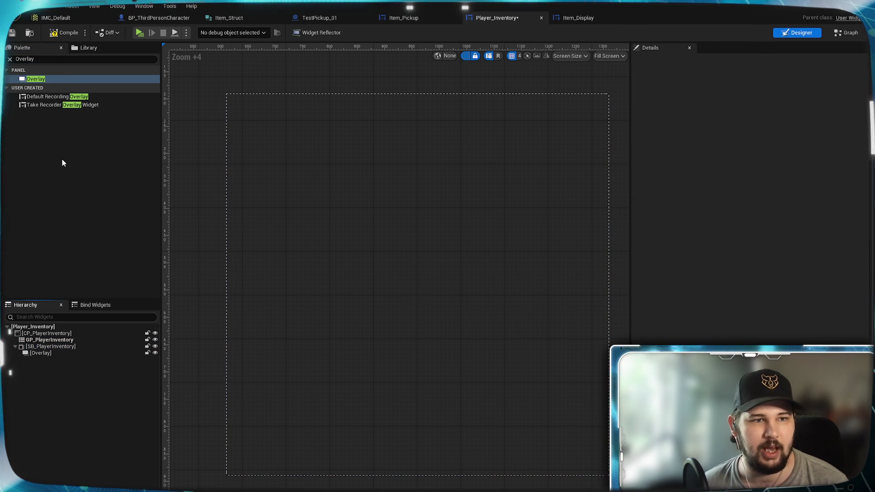
pyautogui.click(55, 58)
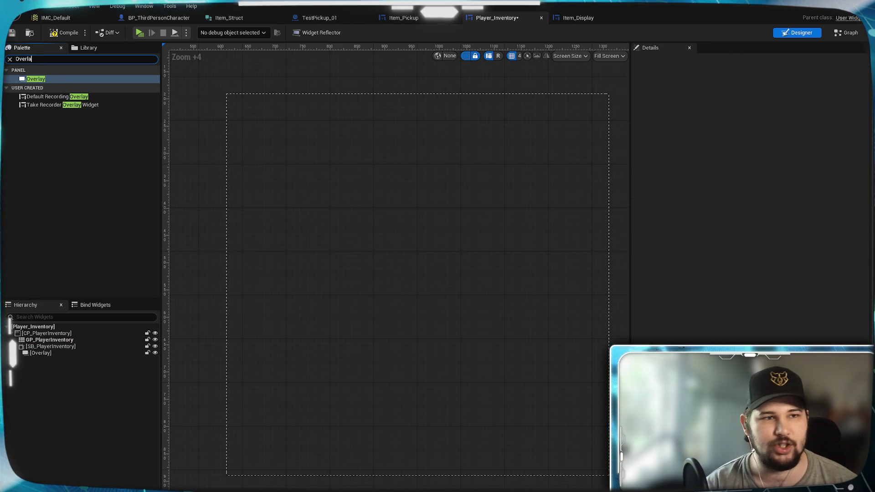
pyautogui.write('Image')
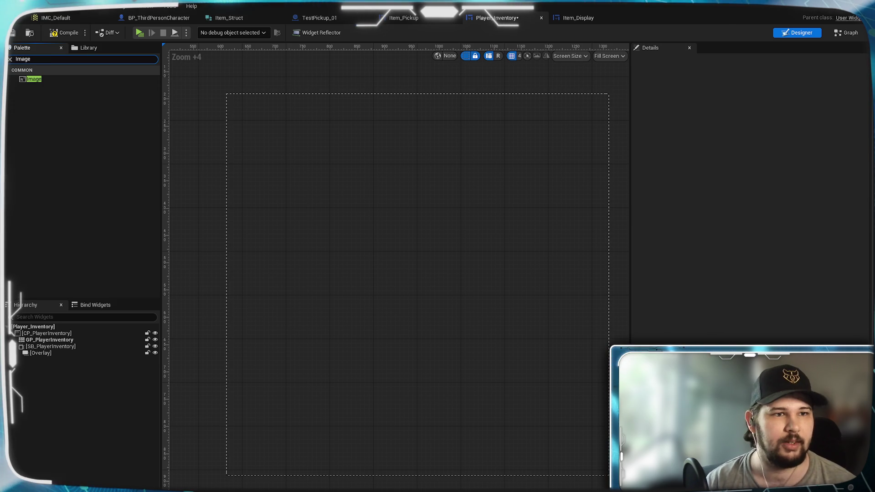
# Step: Place an Image in the Overlay with Fill horizontal and vertical alignment
pyautogui.moveTo(44, 76)
pyautogui.mouseDown()
pyautogui.moveTo(58, 312)
pyautogui.moveTo(46, 354)
pyautogui.mouseUp()
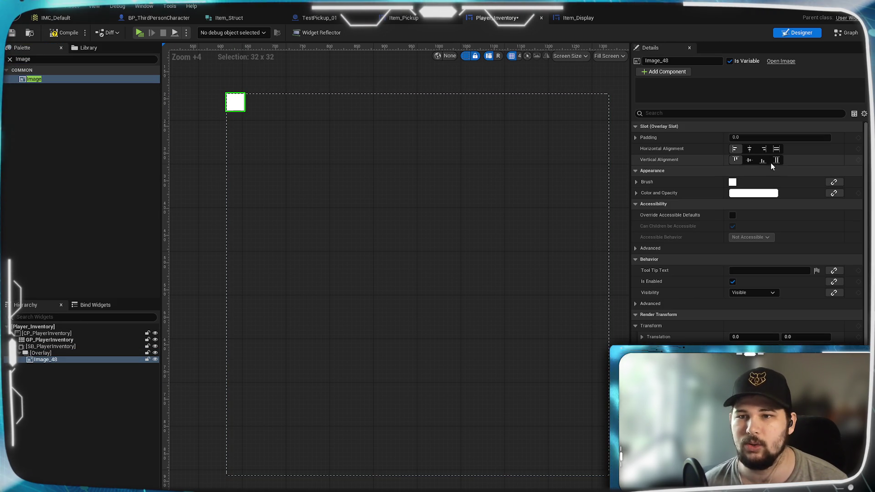
pyautogui.click(776, 160)
pyautogui.click(777, 150)
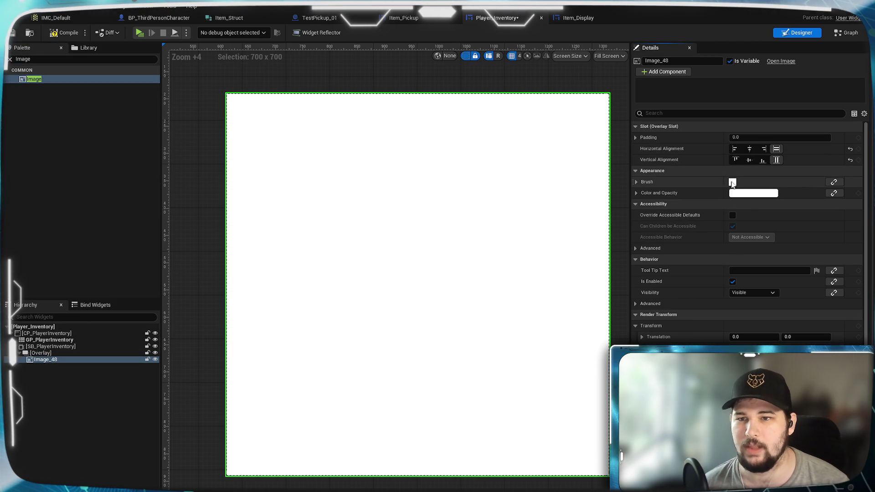
pyautogui.click(636, 182)
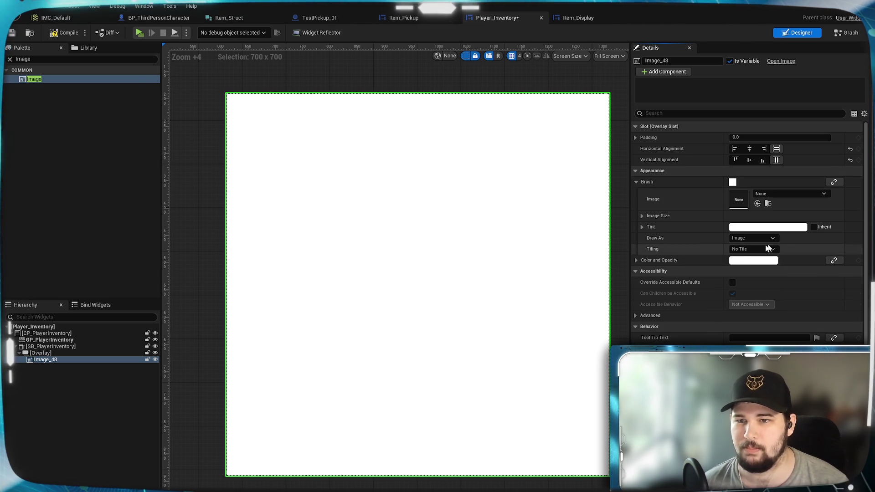
# Step: Draw the image as a Rounded Box with Fixed Radius rounding
pyautogui.click(746, 239)
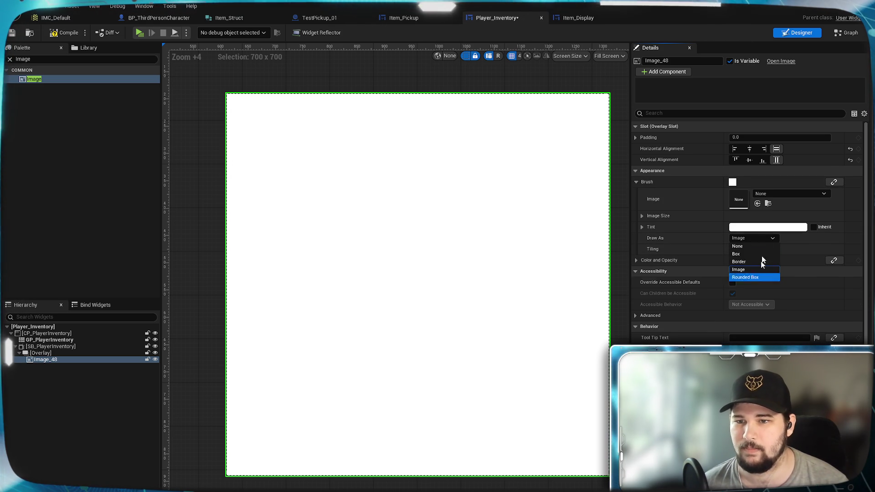
pyautogui.click(750, 276)
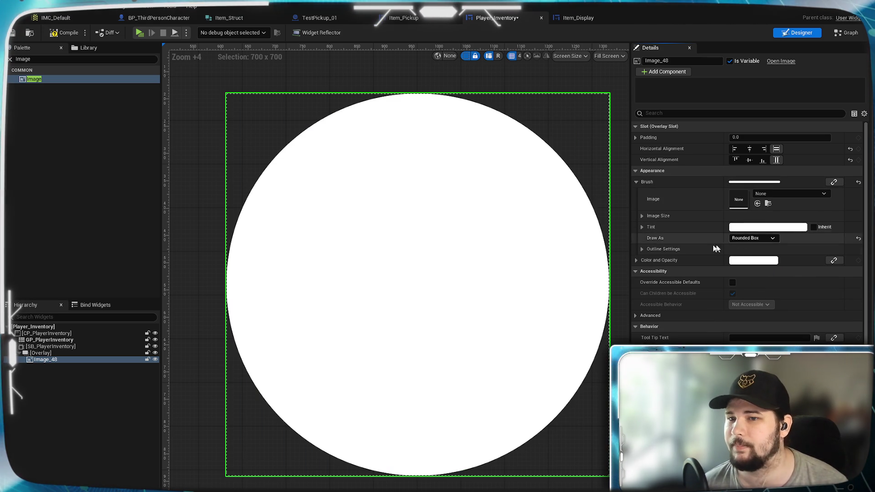
pyautogui.click(643, 248)
pyautogui.click(746, 293)
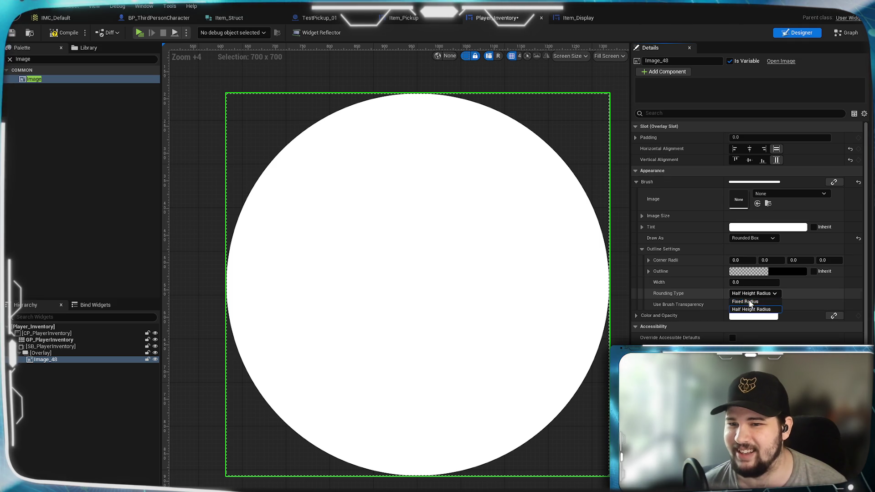
pyautogui.click(752, 308)
# Step: Give the image a translucent dark-blue tint
pyautogui.click(767, 227)
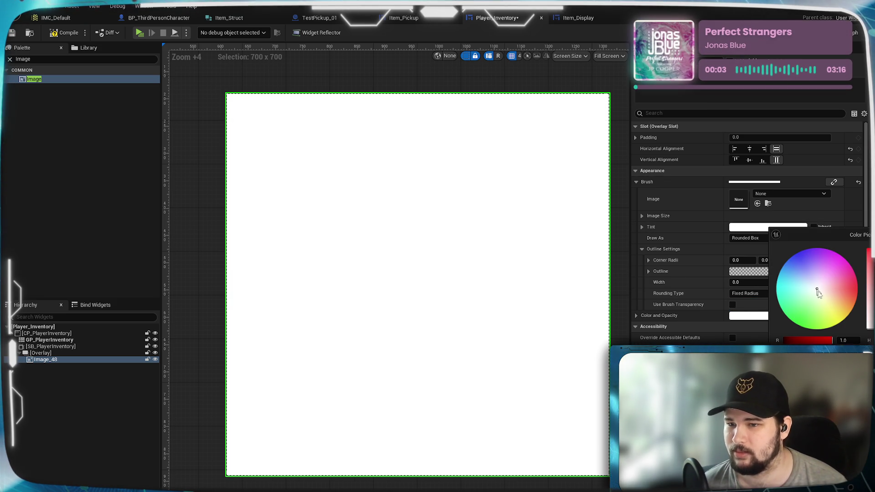
pyautogui.moveTo(848, 293)
pyautogui.mouseDown()
pyautogui.moveTo(807, 298)
pyautogui.moveTo(792, 314)
pyautogui.mouseUp()
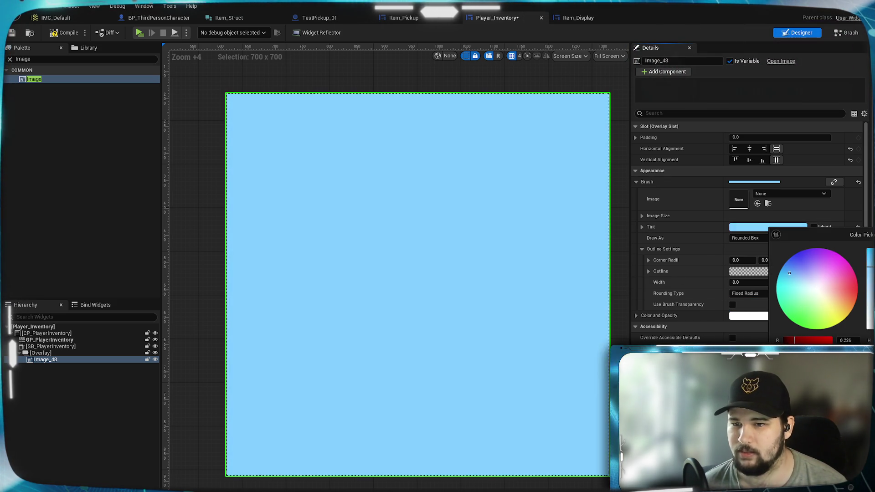
pyautogui.moveTo(789, 273)
pyautogui.mouseDown()
pyautogui.moveTo(804, 253)
pyautogui.moveTo(784, 268)
pyautogui.mouseUp()
pyautogui.moveTo(820, 373); pyautogui.dragTo(793, 373)
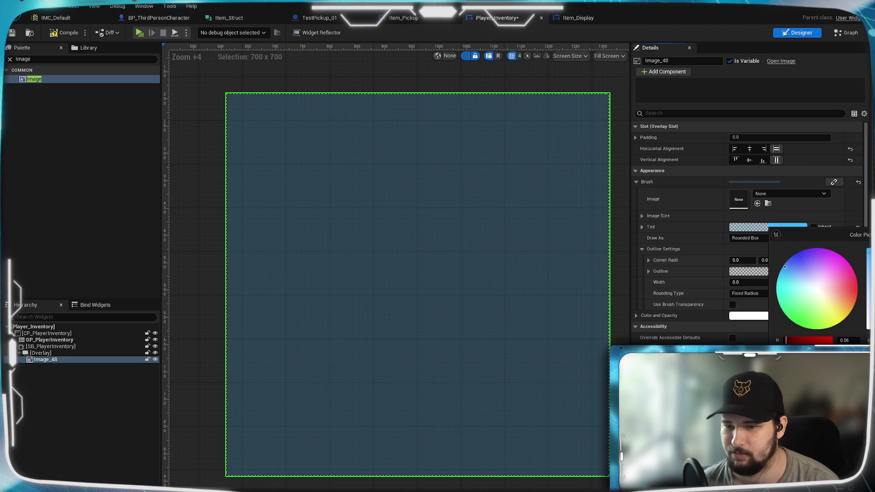
pyautogui.click(562, 385)
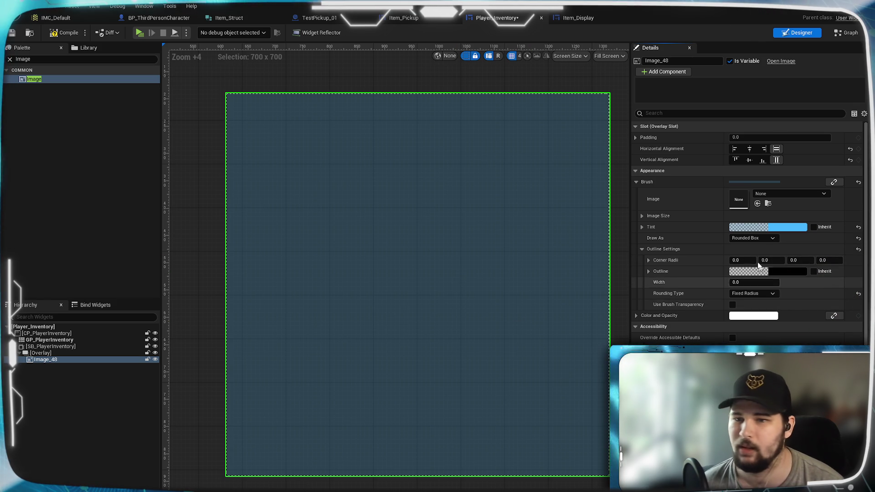
# Step: Set all four corner radii to 20
pyautogui.click(735, 259)
pyautogui.write('20')
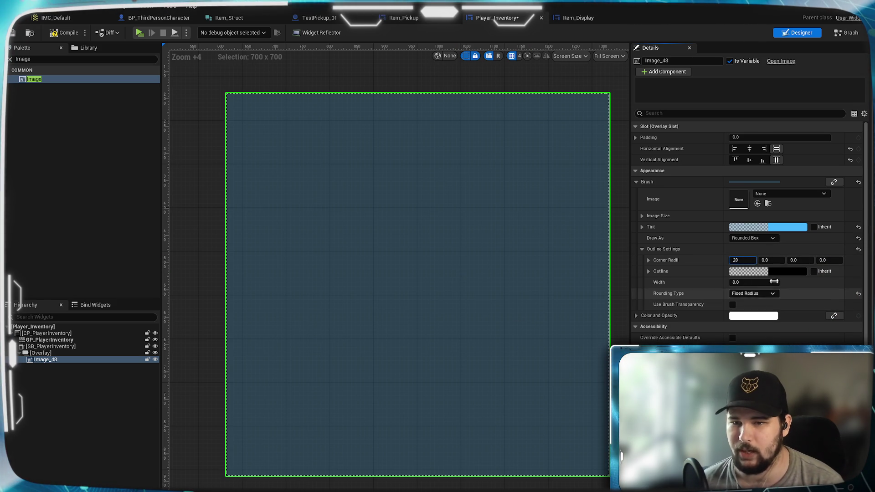
pyautogui.press('Tab')
pyautogui.write('20')
pyautogui.press('Tab')
pyautogui.write('20')
pyautogui.press('Tab')
pyautogui.write('20')
pyautogui.press('Return')
# Step: Compile and save the Player_Inventory widget
pyautogui.click(64, 32)
pyautogui.hotkey('ctrl', 's')
pyautogui.click(41, 58)
# Step: Add a Vertical Box to the Overlay with Fill horizontal and vertical alignment
pyautogui.write('Vertical')
pyautogui.moveTo(46, 79); pyautogui.dragTo(50, 366)
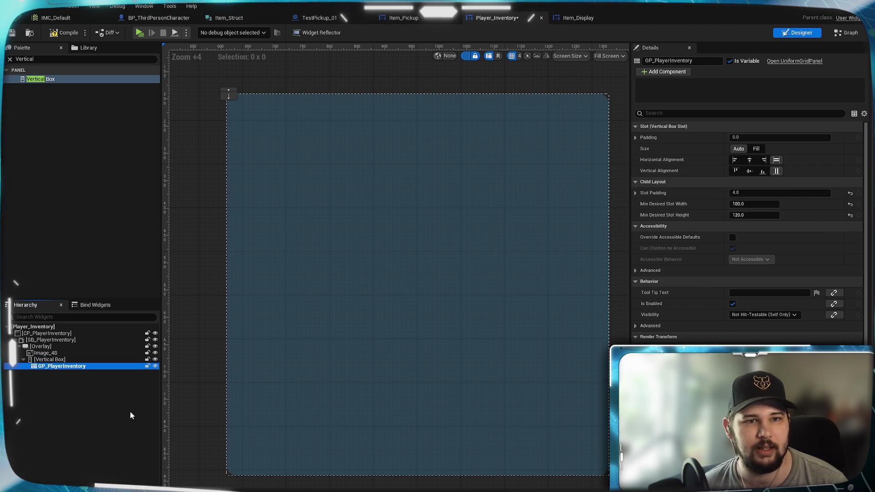
pyautogui.click(49, 359)
pyautogui.click(779, 148)
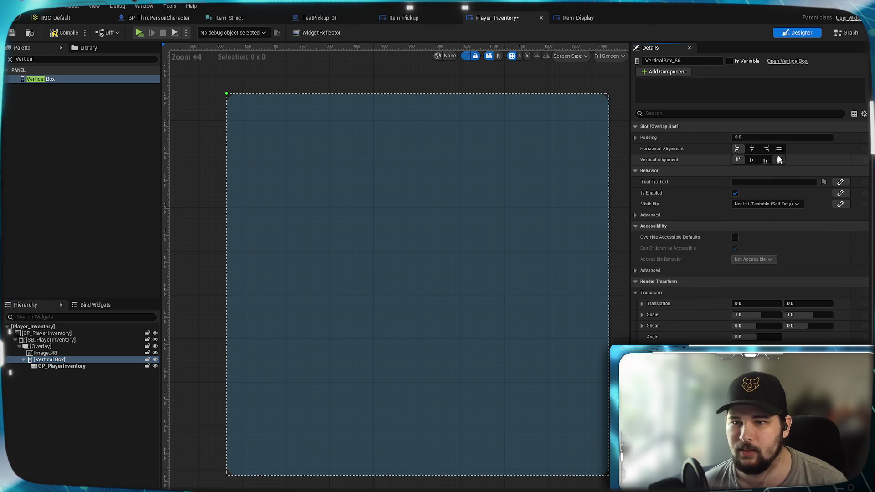
pyautogui.click(779, 160)
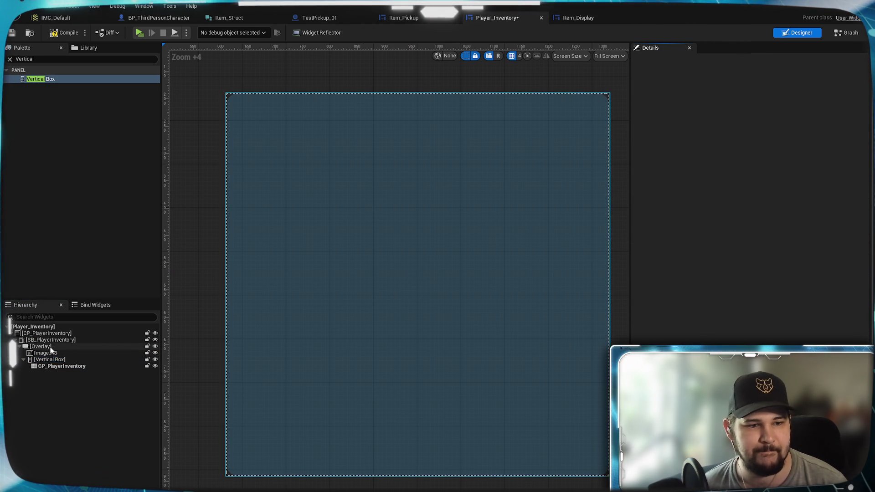
# Step: Set GP_PlayerInventory's horizontal alignment to Fill, then search the Palette for Spacer
pyautogui.click(51, 368)
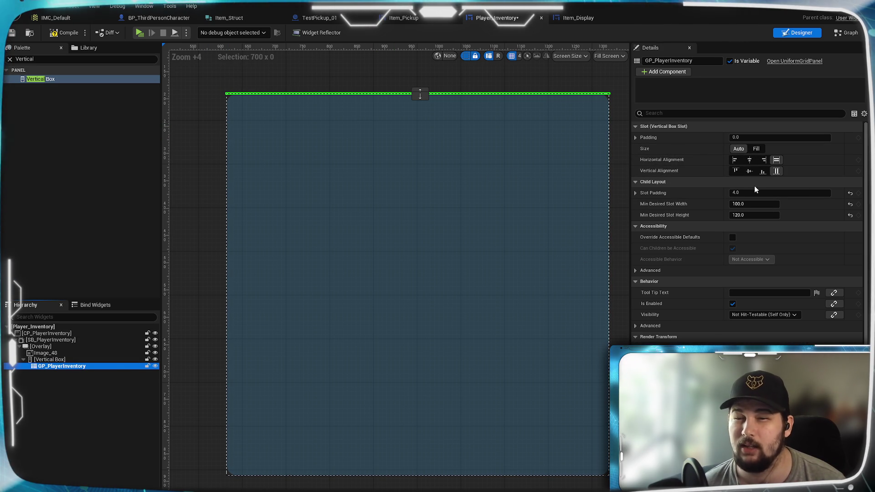
pyautogui.click(749, 160)
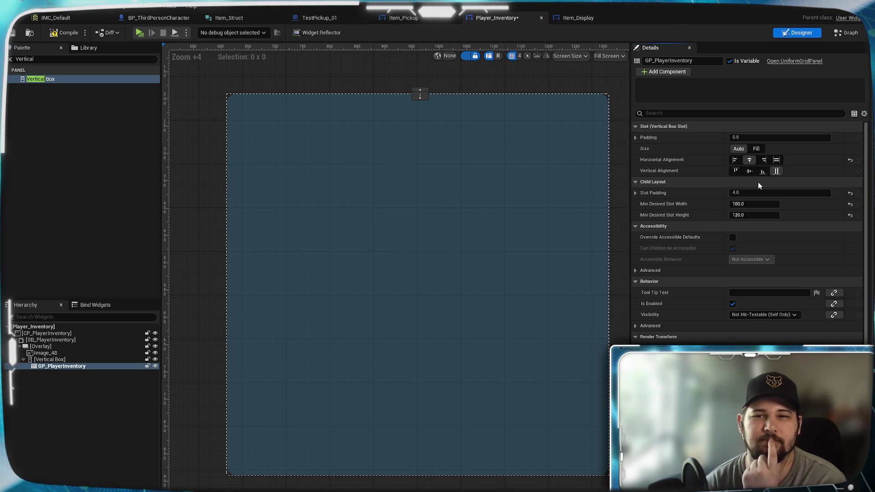
pyautogui.click(776, 159)
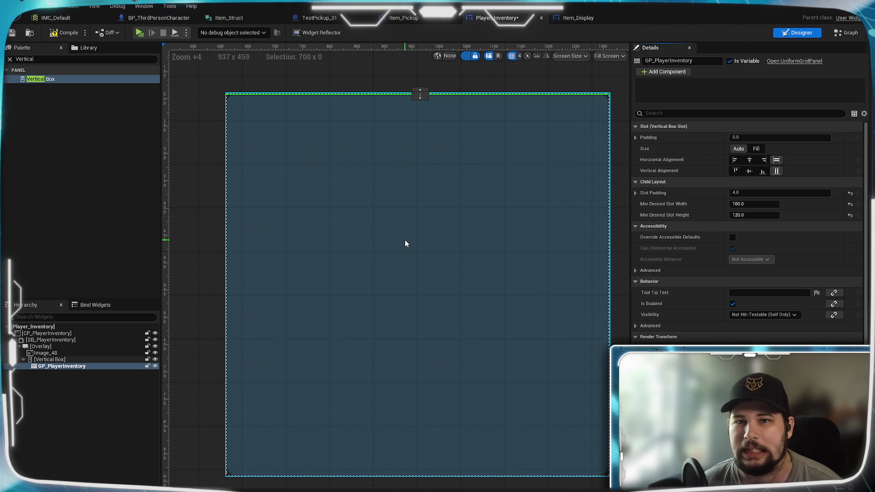
pyautogui.click(69, 387)
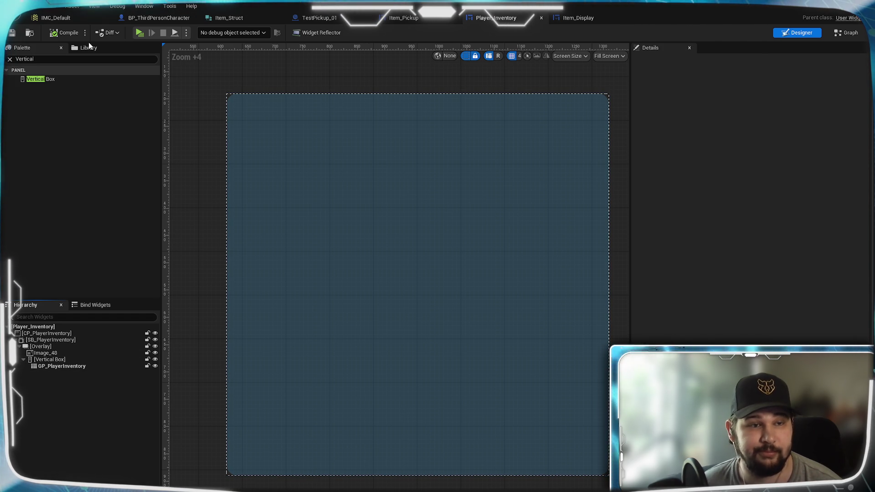
pyautogui.click(68, 58)
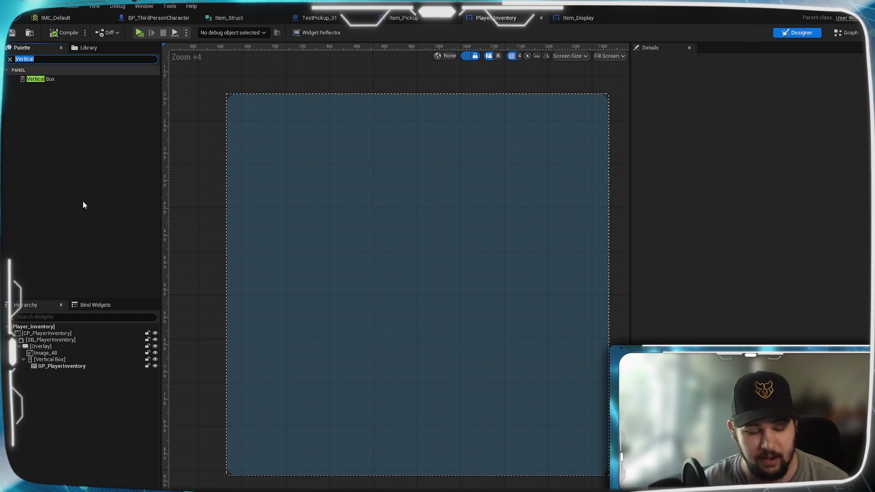
pyautogui.write('spac')
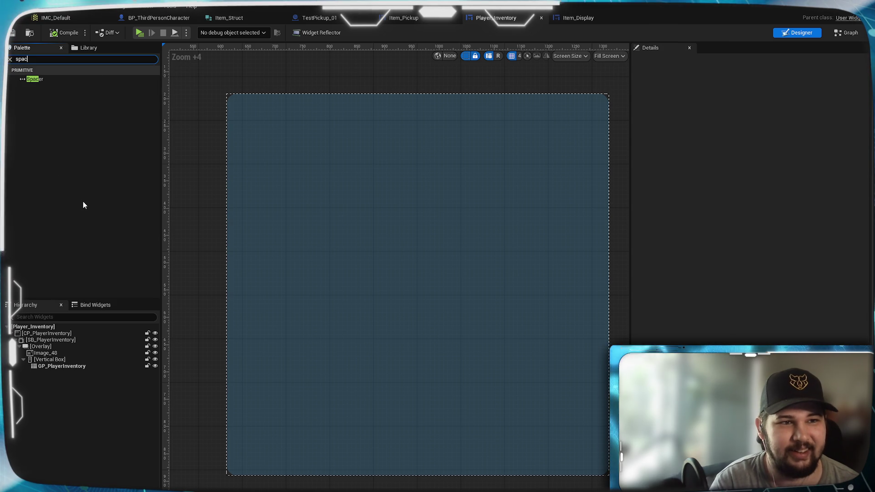